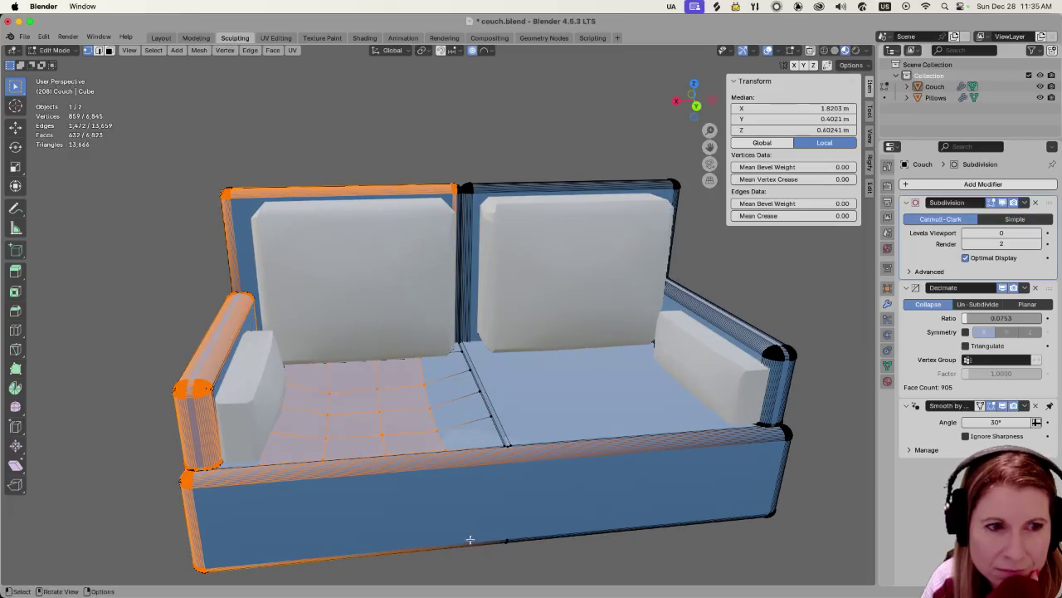
Deselect the whole couch mesh after a trial box selection, and switch to see-through wireframe display.
key("alt+a")
scroll(576, 550, "down", 3)
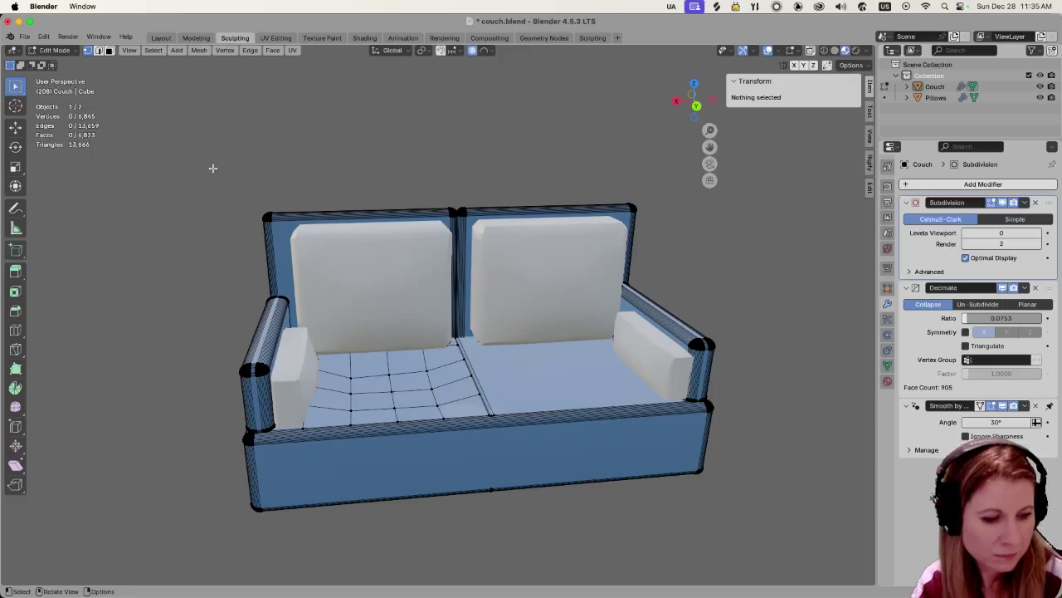
mouse_move(195, 141)
left_mouse_down()
mouse_move(451, 563)
mouse_move(456, 541)
left_mouse_up()
left_click(390, 152)
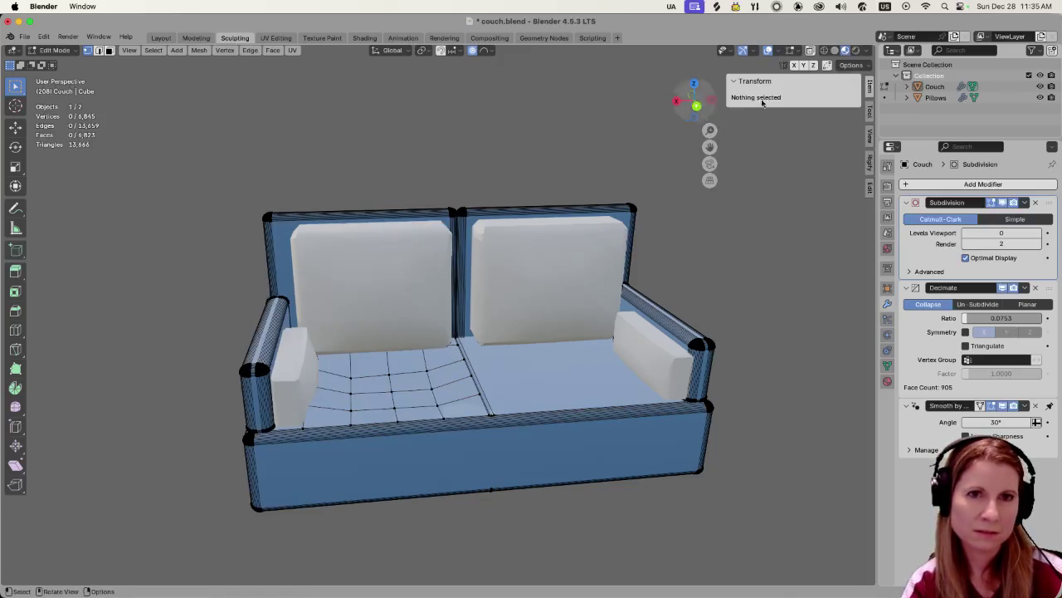
left_click(821, 51)
middle_click_drag(534, 360, 520, 358)
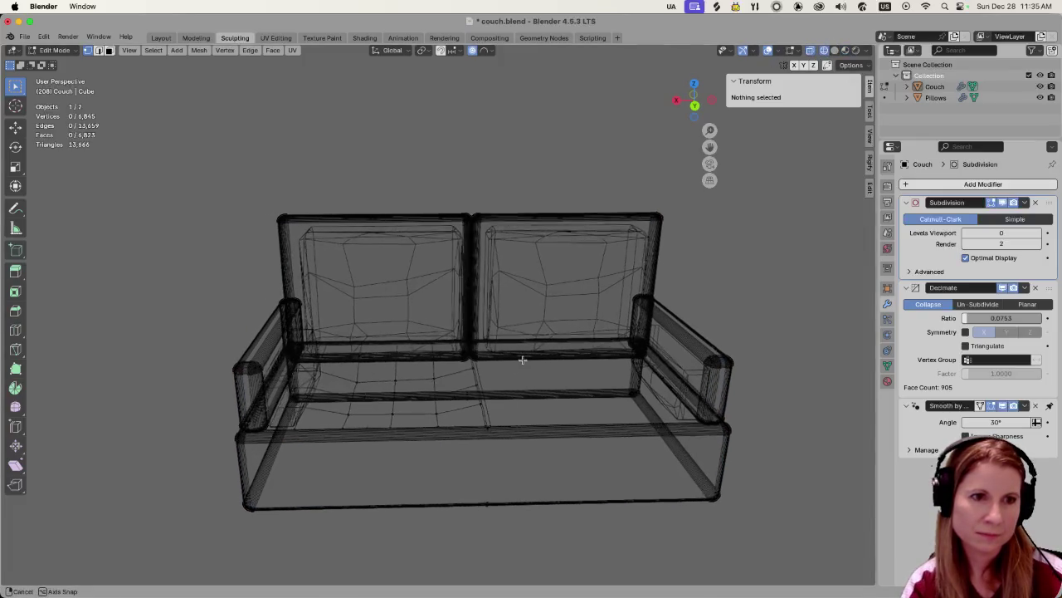
key("KP_1")
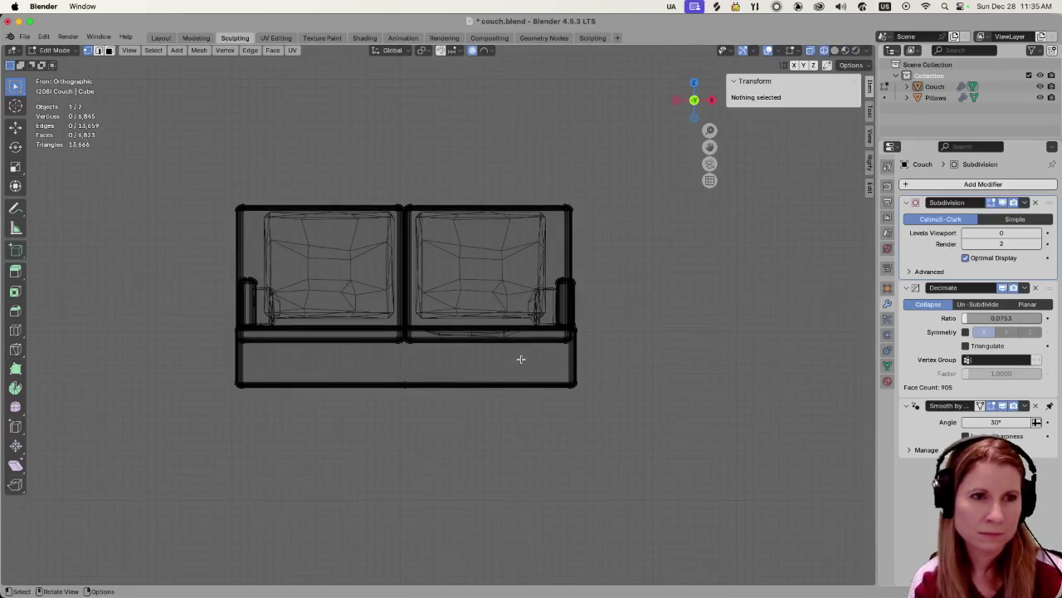
left_click_drag(424, 149, 608, 474)
left_click_drag(410, 151, 546, 338, "shift")
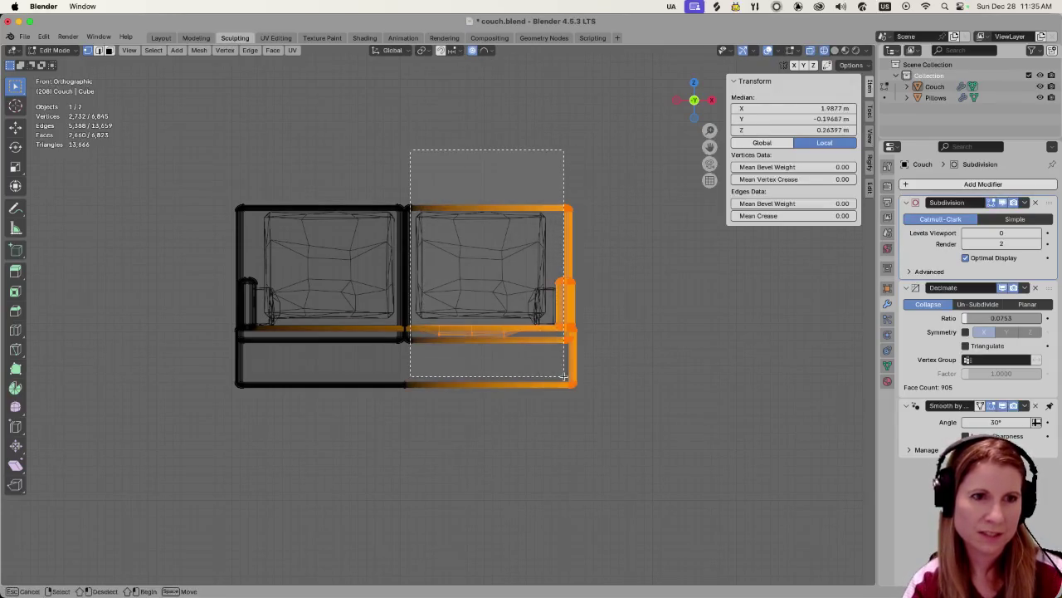
mouse_move(581, 363)
middle_mouse_down()
mouse_move(691, 402)
mouse_move(616, 415)
mouse_move(527, 403)
middle_mouse_up()
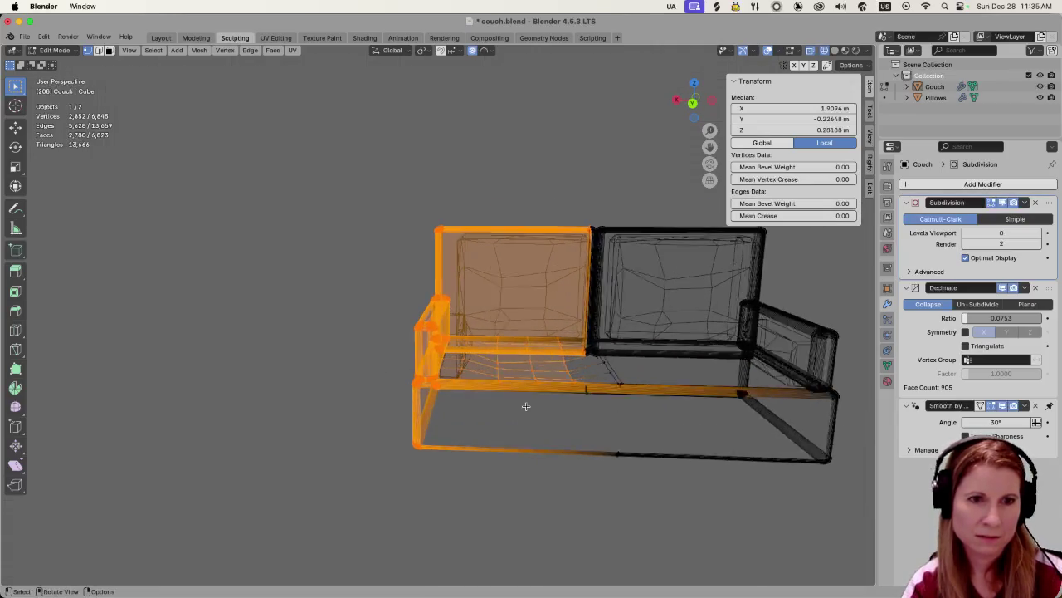
scroll(535, 380, "up", 3)
middle_click_drag(598, 263, 551, 391)
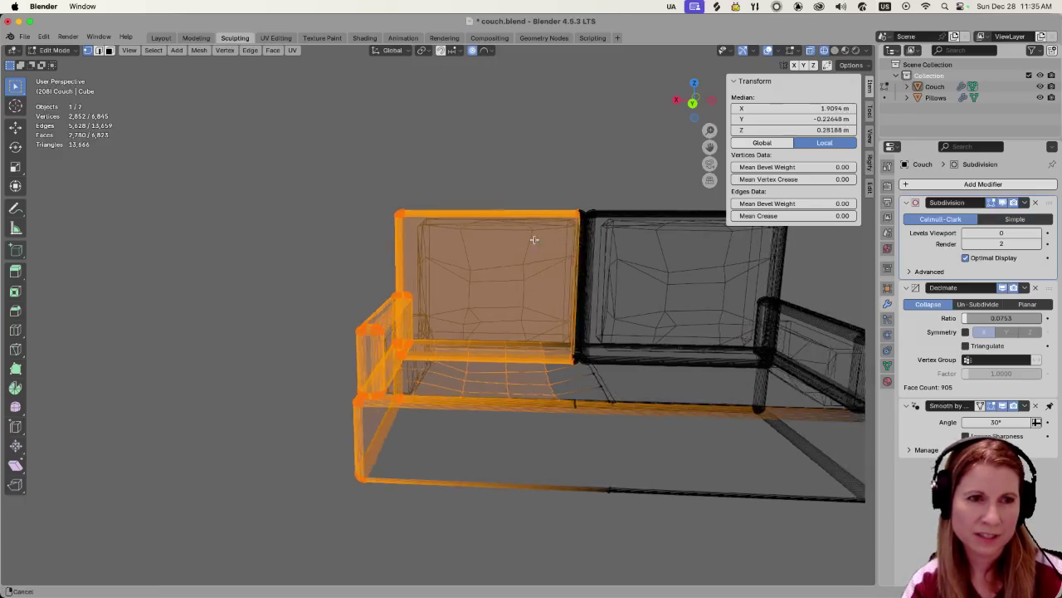
scroll(550, 391, "down", 1)
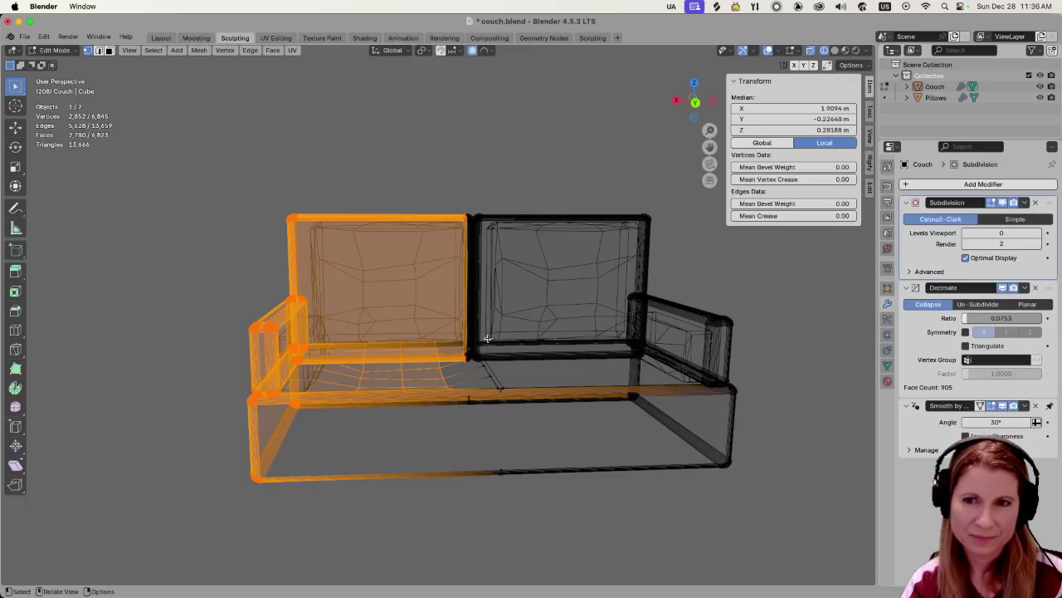
middle_click_drag(487, 338, 481, 355)
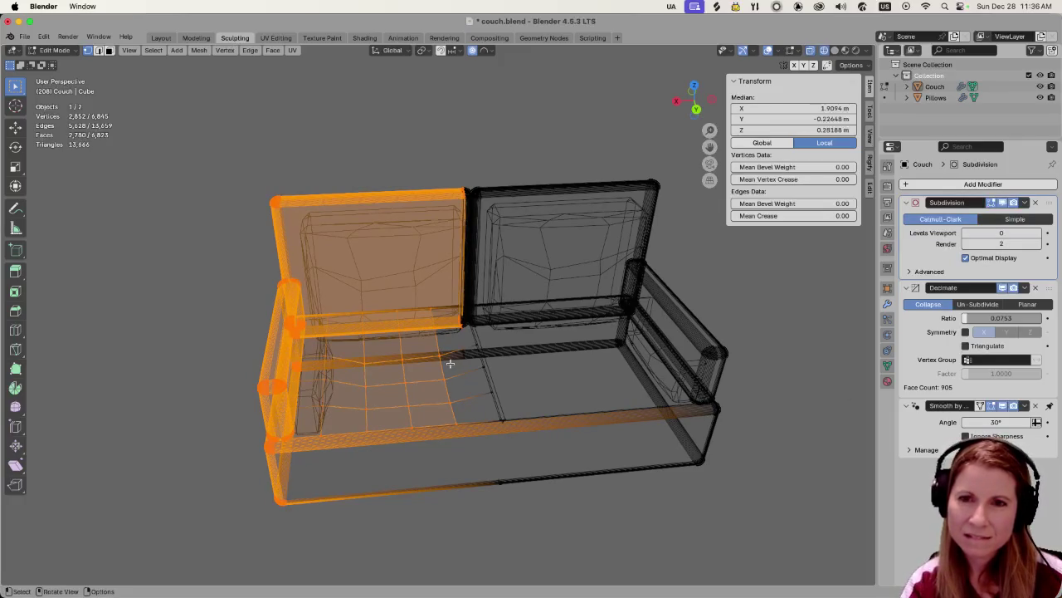
middle_click_drag(450, 363, 361, 405)
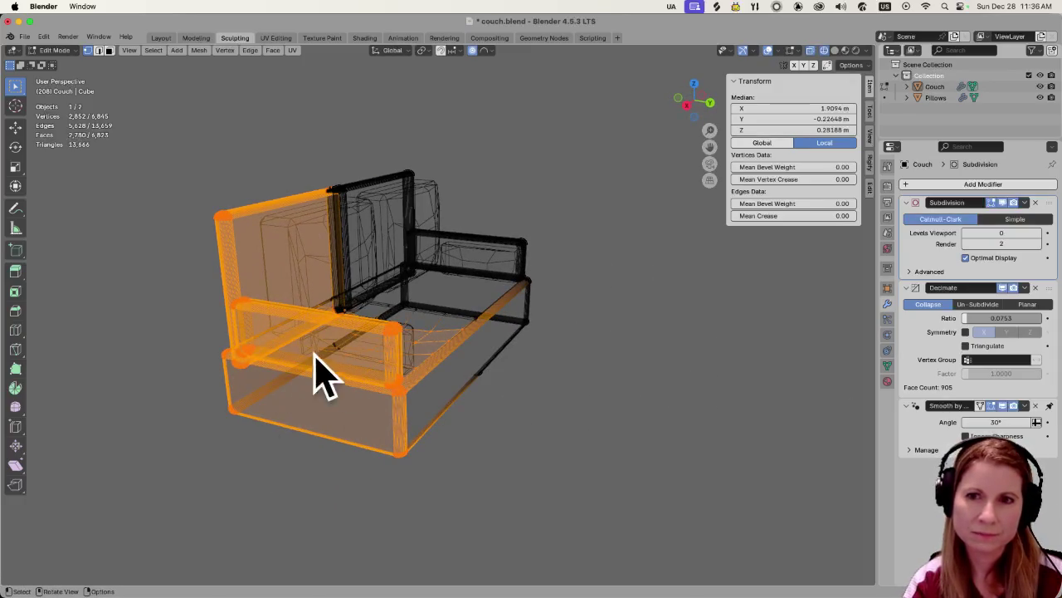
left_click(268, 440)
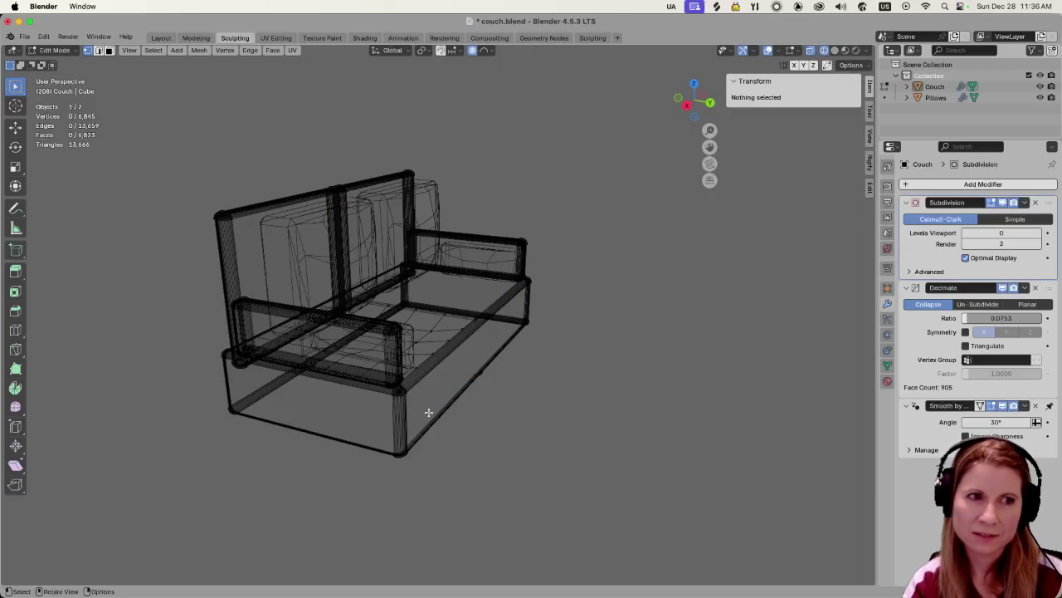
left_click(834, 51)
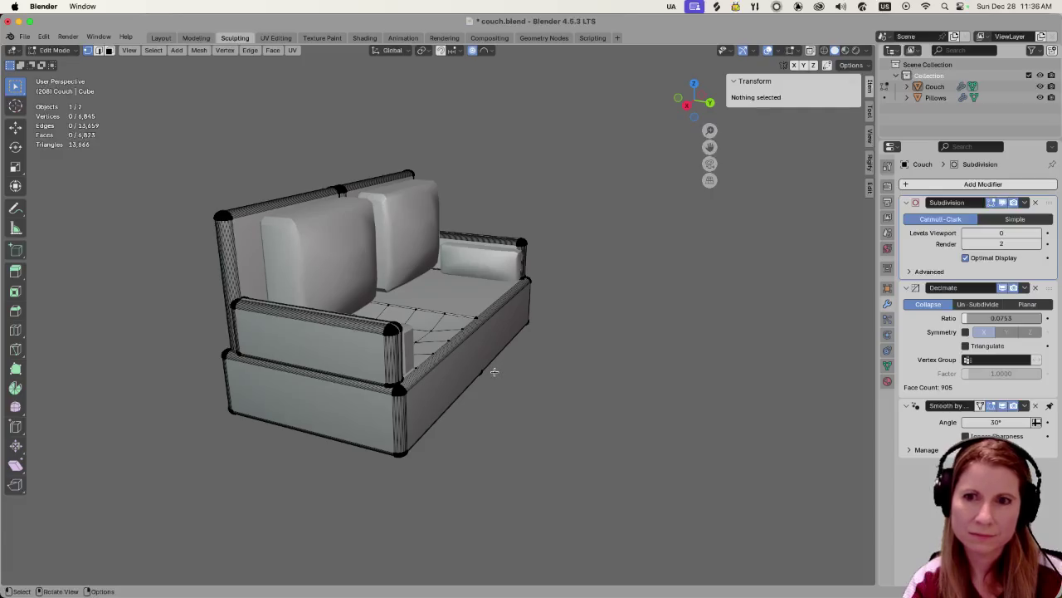
Select the armrest and base outer side faces, then try a proportional scale and cancel it.
left_click(366, 357)
left_click(324, 413, "shift")
middle_click_drag(325, 413, 515, 421)
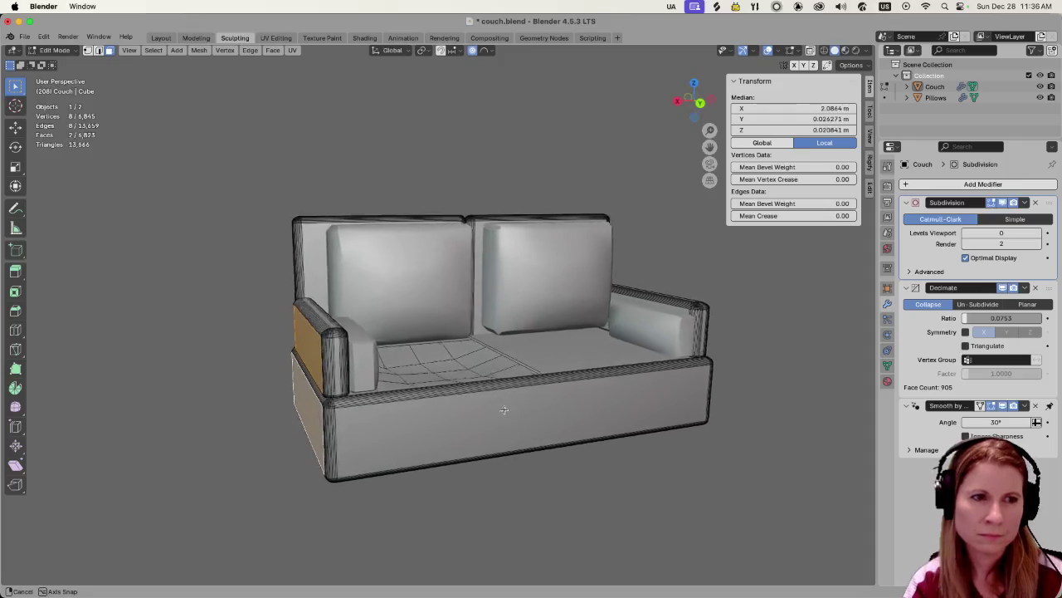
key("s")
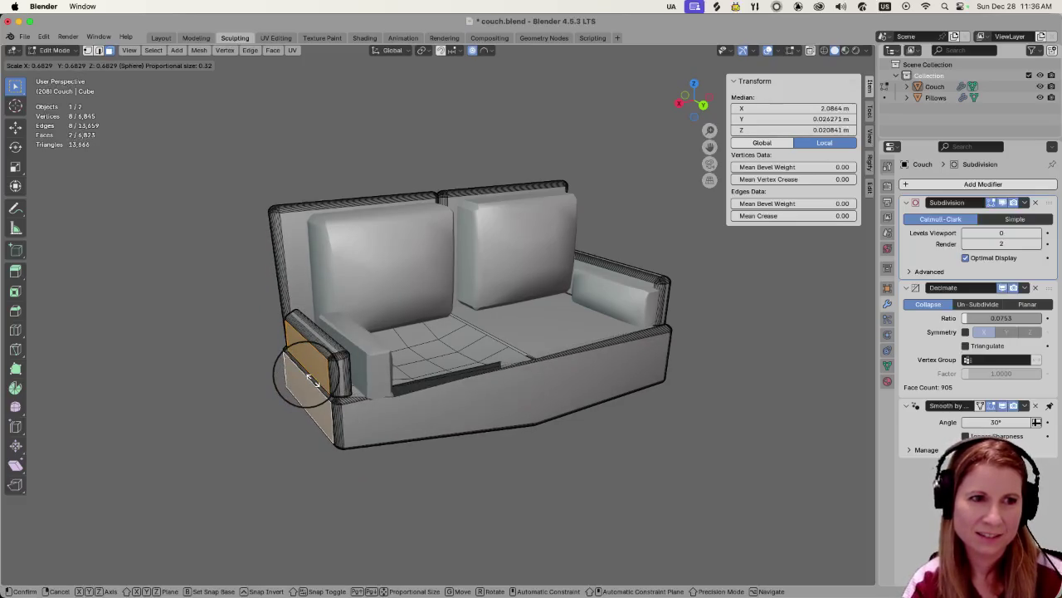
scroll(312, 382, "up", 4)
scroll(312, 383, "down", 5)
scroll(317, 390, "down", 7)
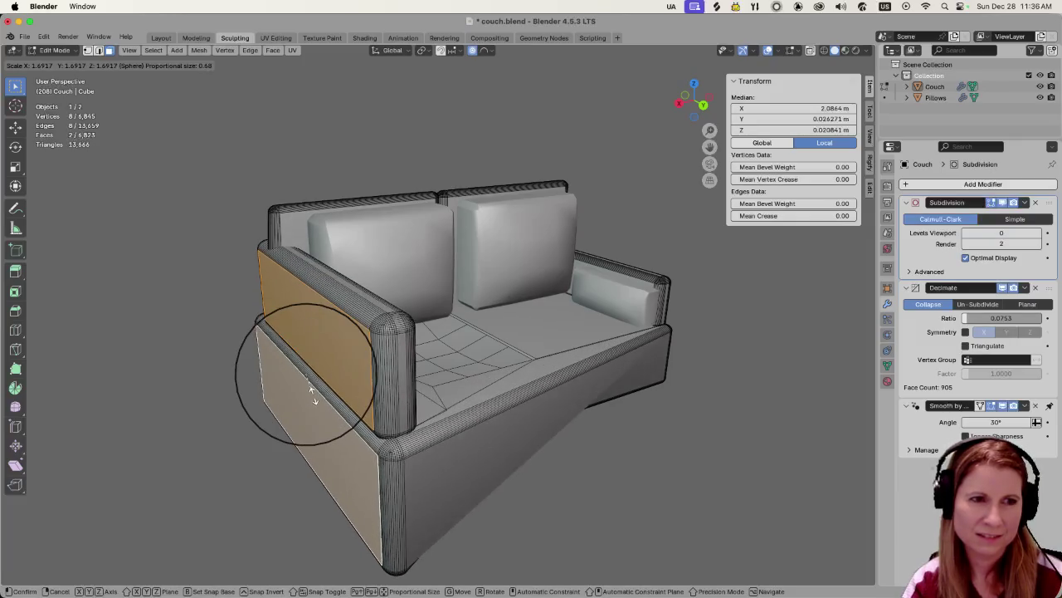
scroll(320, 391, "up", 4)
scroll(320, 394, "up", 3)
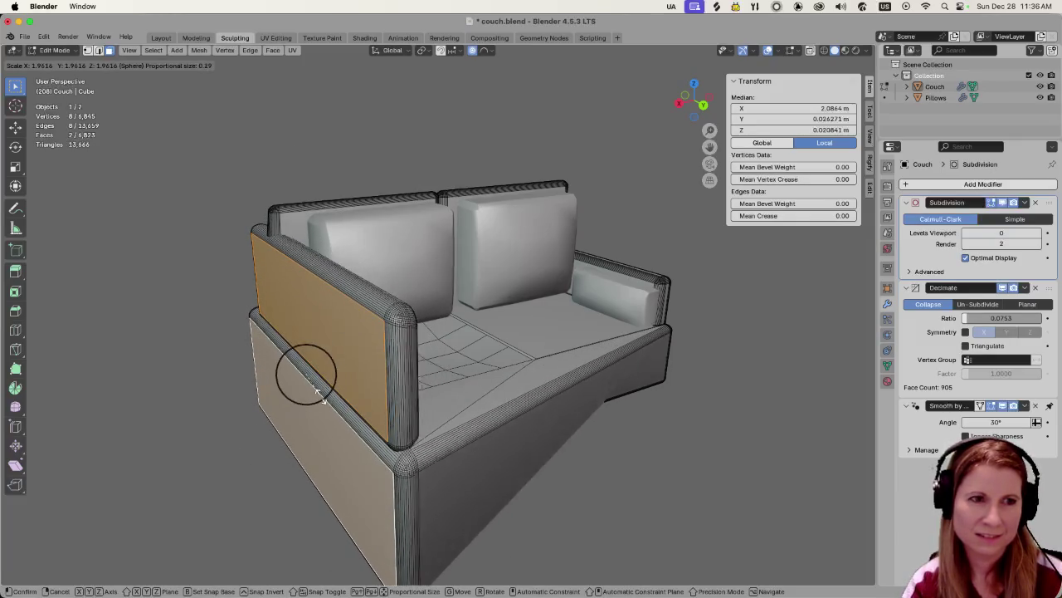
key("Escape")
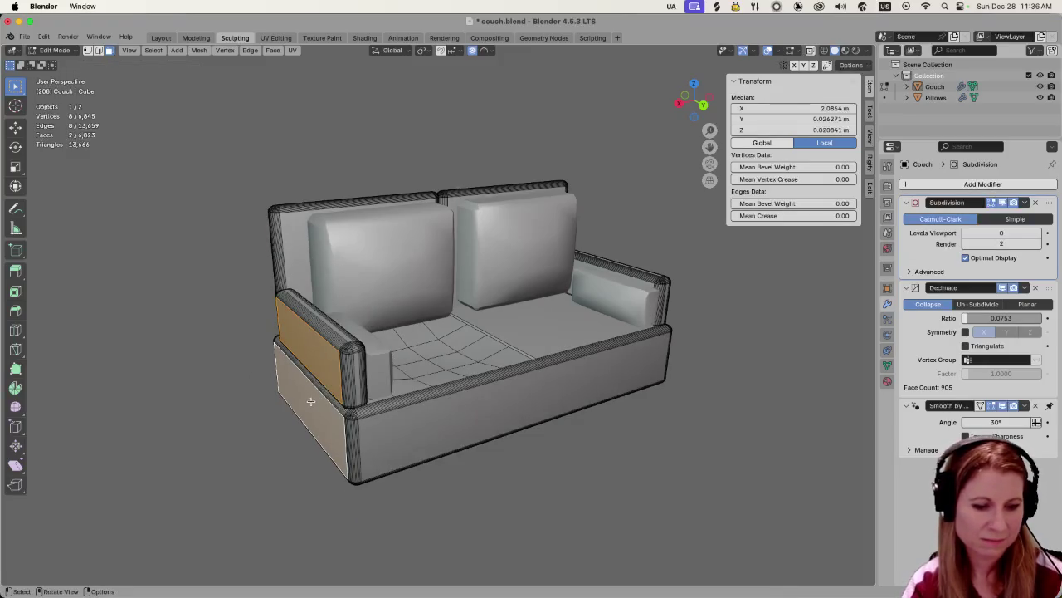
Lower the side faces about 0.178 m along Z with spherical proportional falloff, then inspect.
key("g")
key("z")
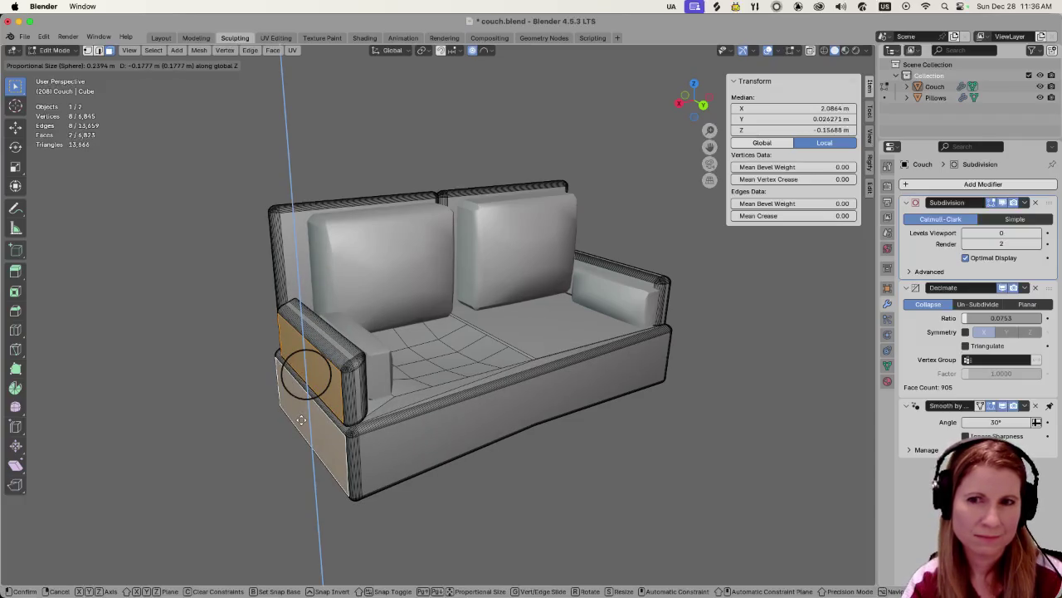
left_click(301, 420)
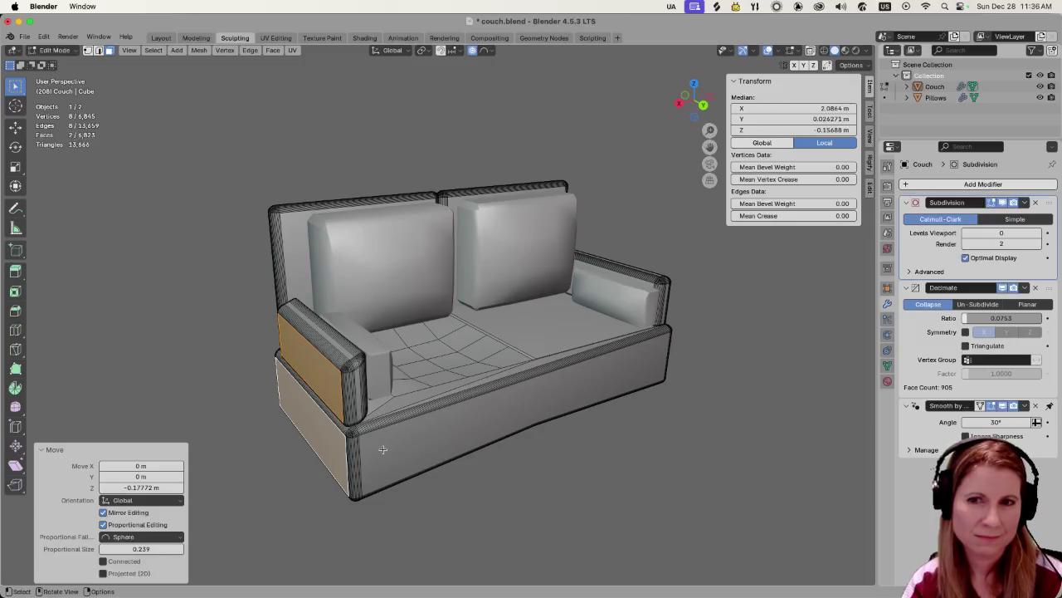
mouse_move(383, 449)
middle_mouse_down()
mouse_move(379, 433)
mouse_move(346, 424)
middle_mouse_up()
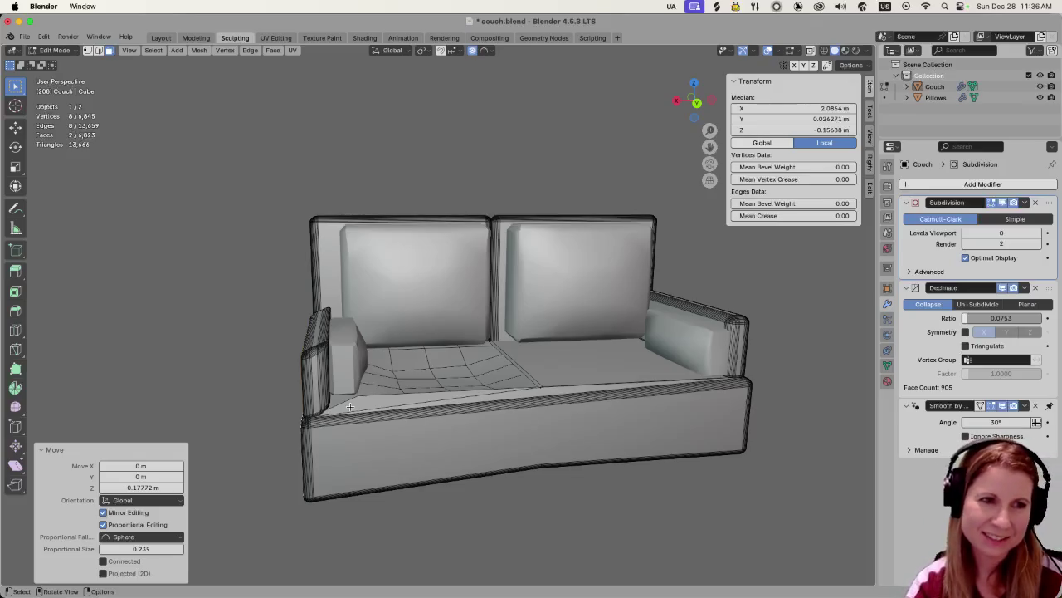
middle_click_drag(371, 405, 405, 407)
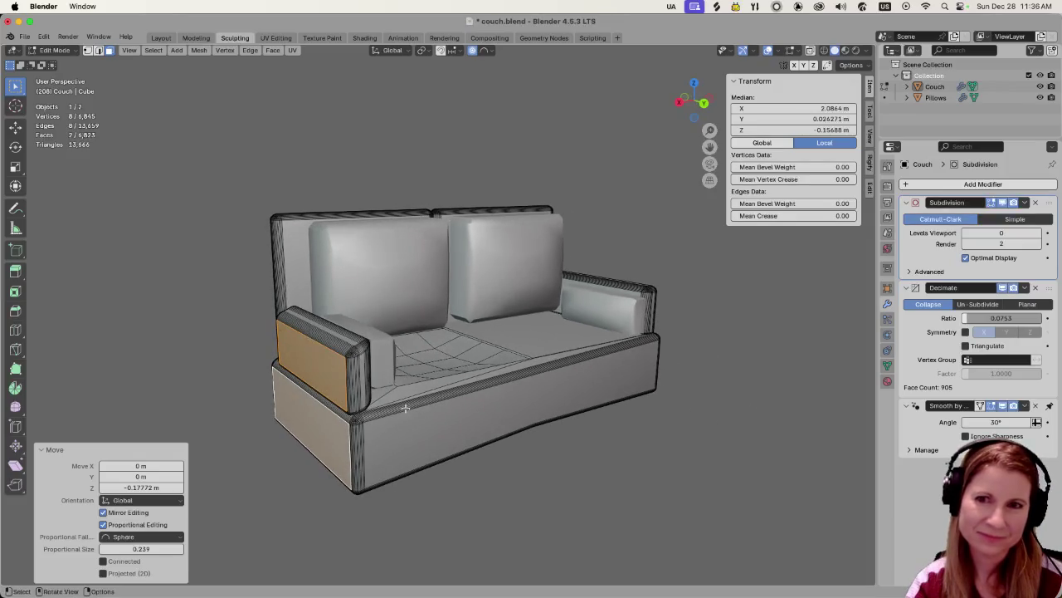
scroll(408, 405, "up", 2)
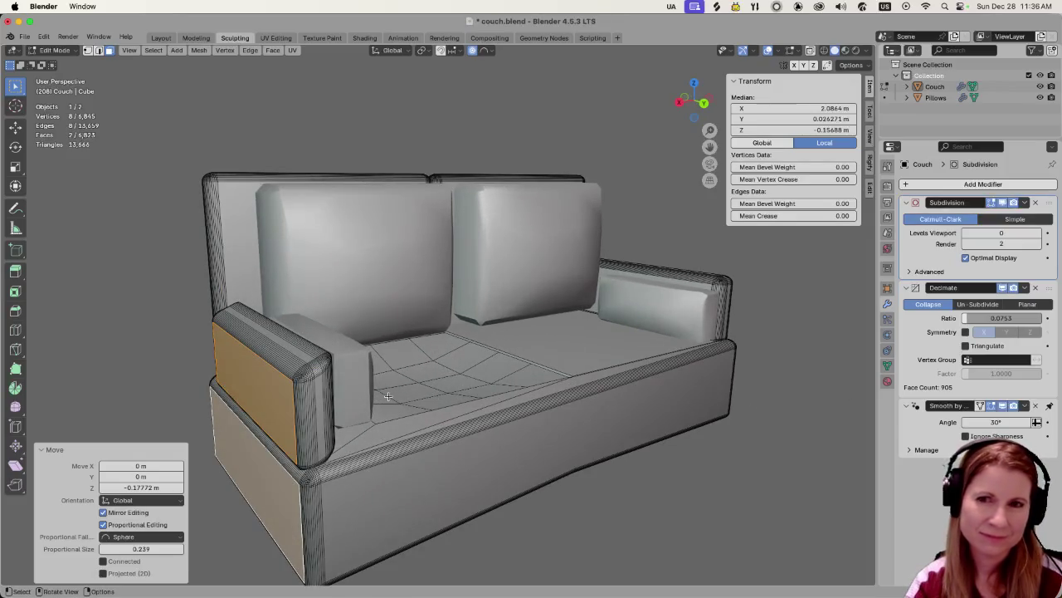
scroll(386, 396, "down", 2)
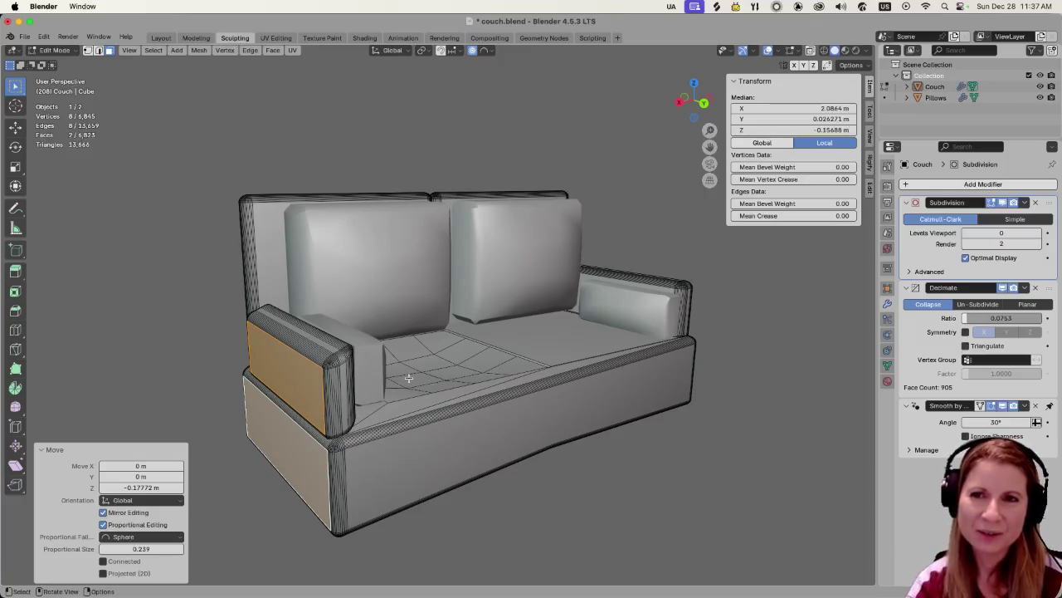
Undo the downward move of the side faces and start a new Z-axis move.
key("ctrl")
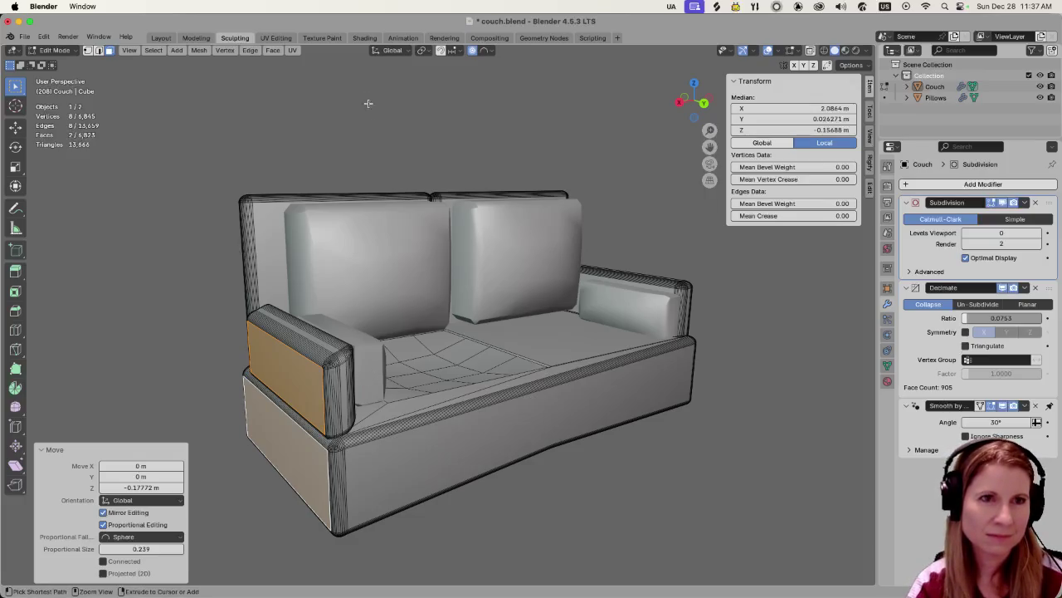
key("ctrl+z")
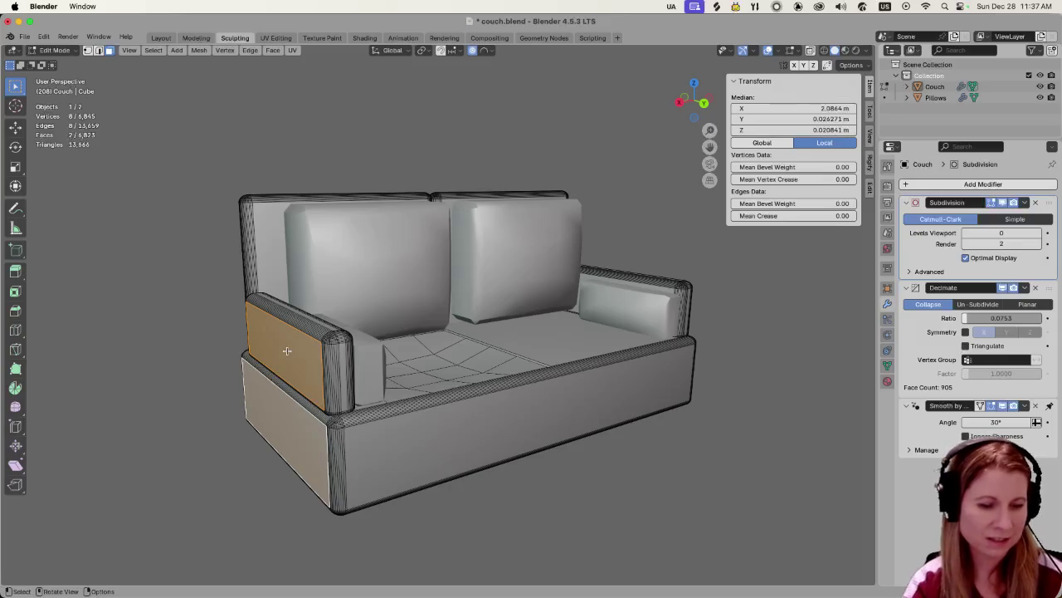
key("g")
key("z")
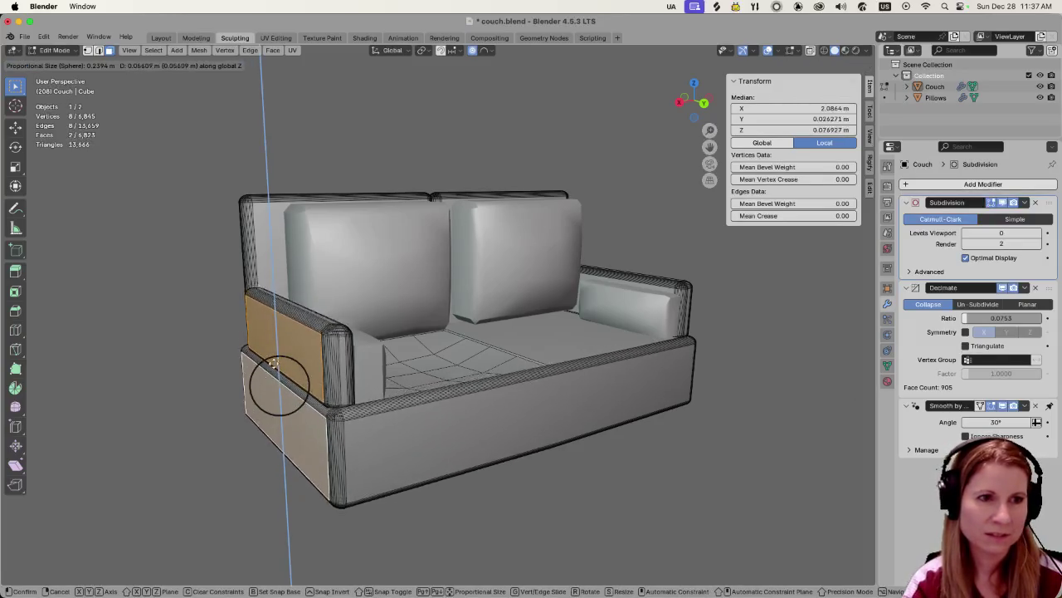
Resize the proportional falloff to about 1.21 m, then cancel the move and view from the front.
scroll(278, 398, "down", 1)
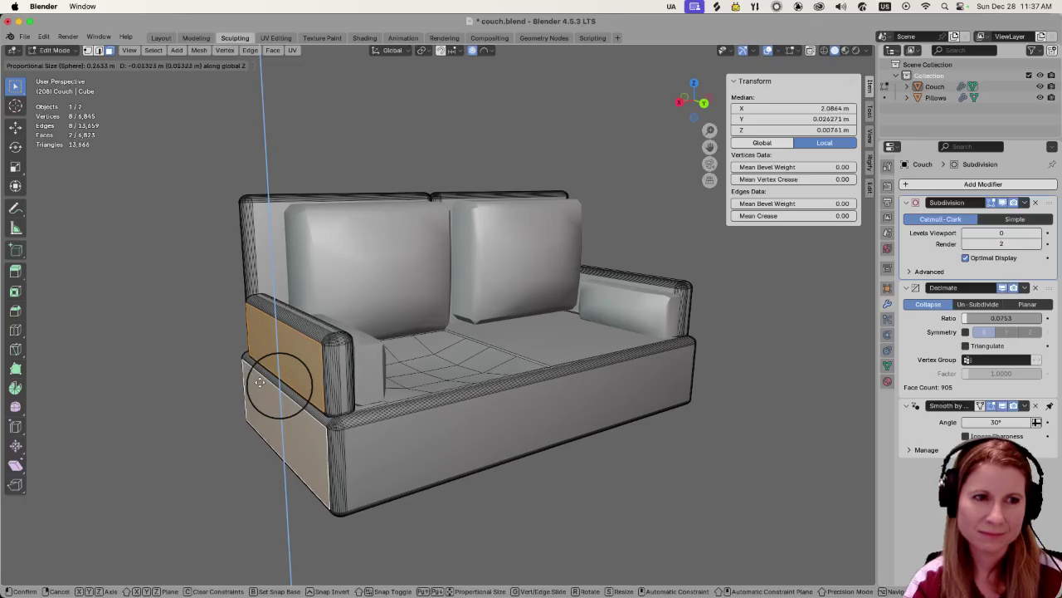
scroll(257, 390, "down", 2)
scroll(257, 396, "down", 4)
scroll(258, 407, "down", 9)
scroll(258, 415, "down", 1)
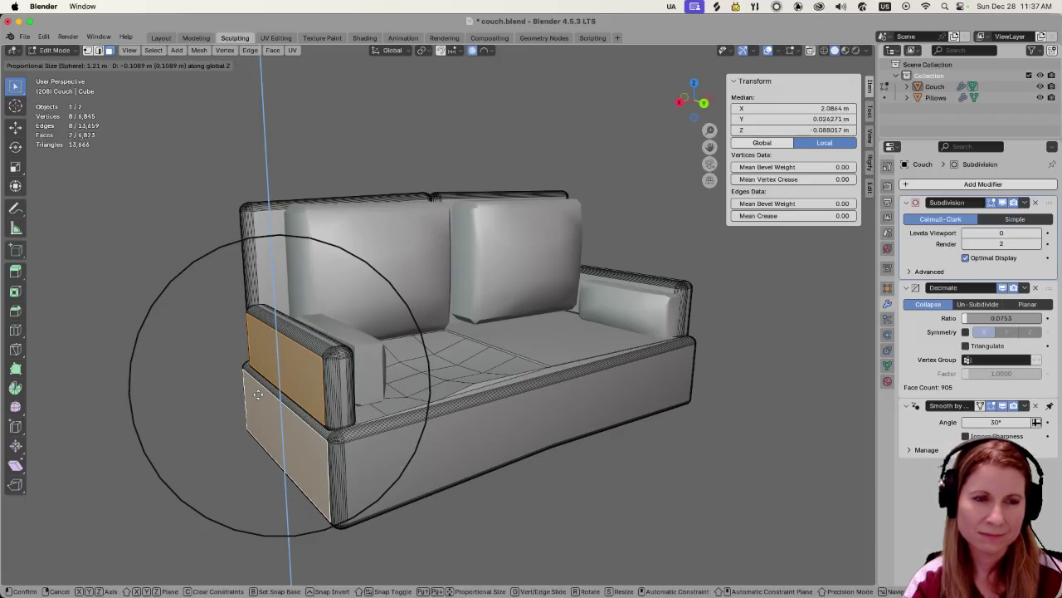
scroll(226, 385, "down", 3)
scroll(226, 385, "up", 4)
scroll(225, 386, "up", 2)
scroll(225, 387, "down", 1)
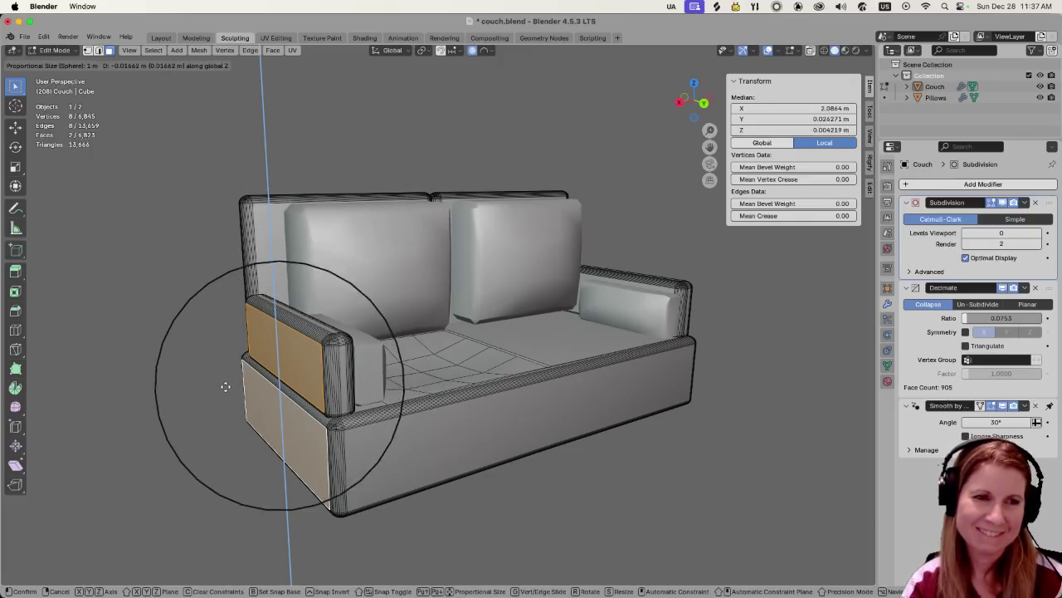
scroll(224, 388, "down", 1)
scroll(222, 389, "down", 1)
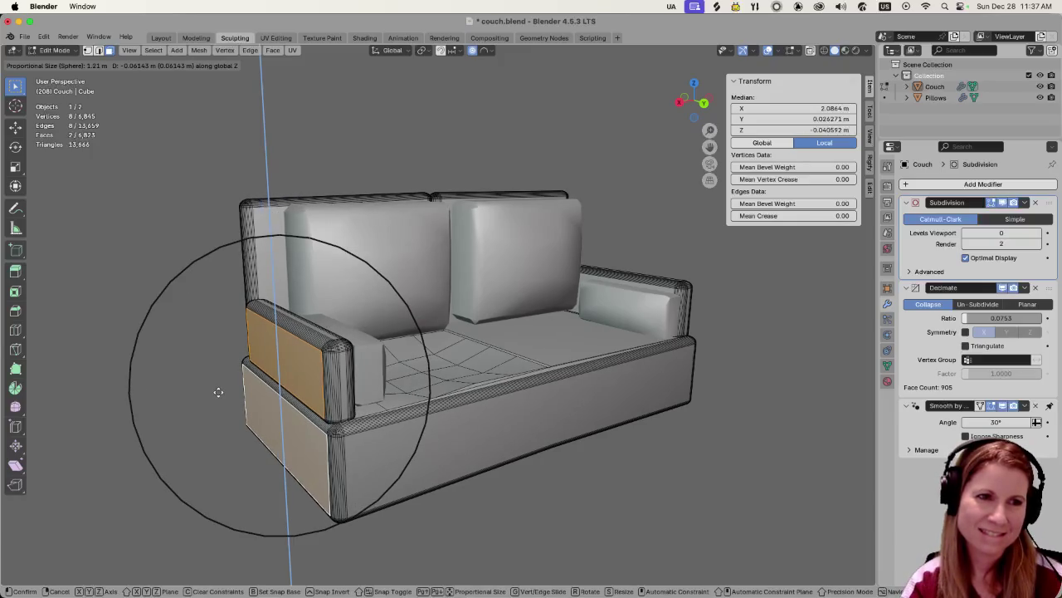
right_click(219, 391)
key("KP_1")
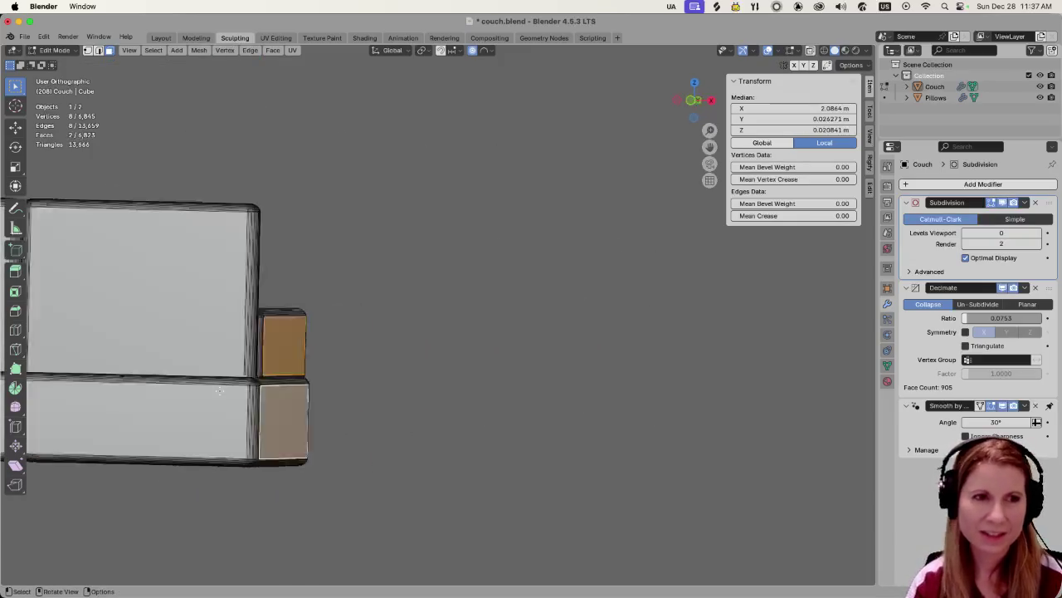
key("ctrl+KP_1")
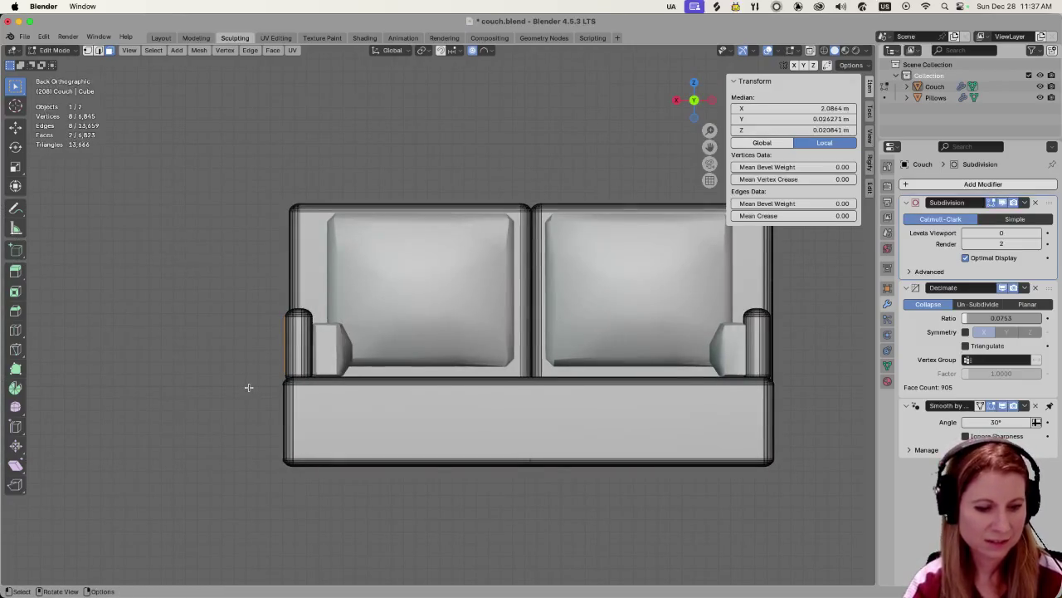
key("g")
key("z")
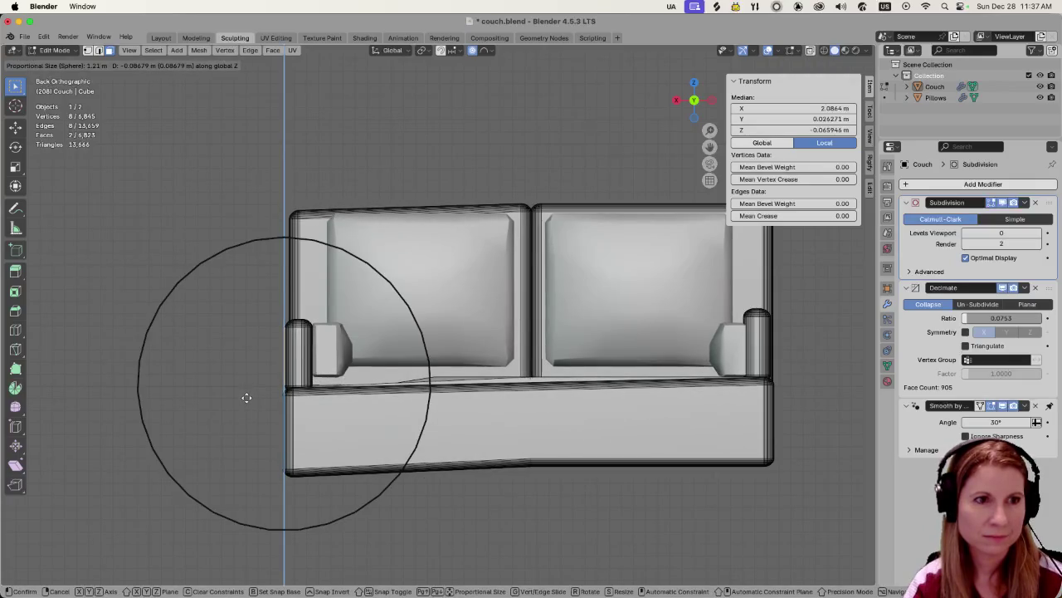
scroll(247, 398, "up", 4)
scroll(247, 400, "up", 2)
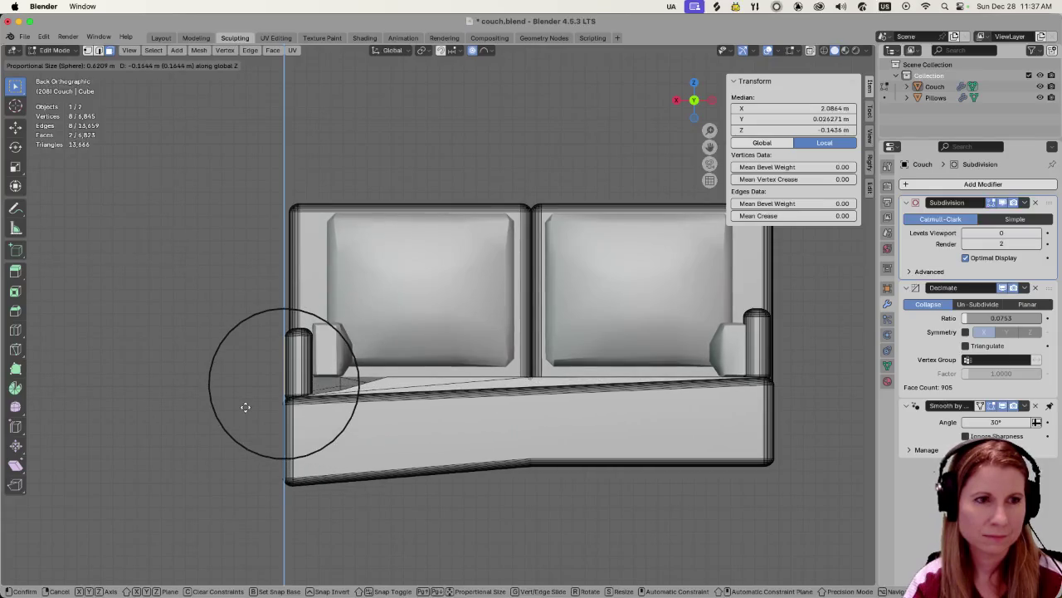
scroll(247, 404, "down", 5)
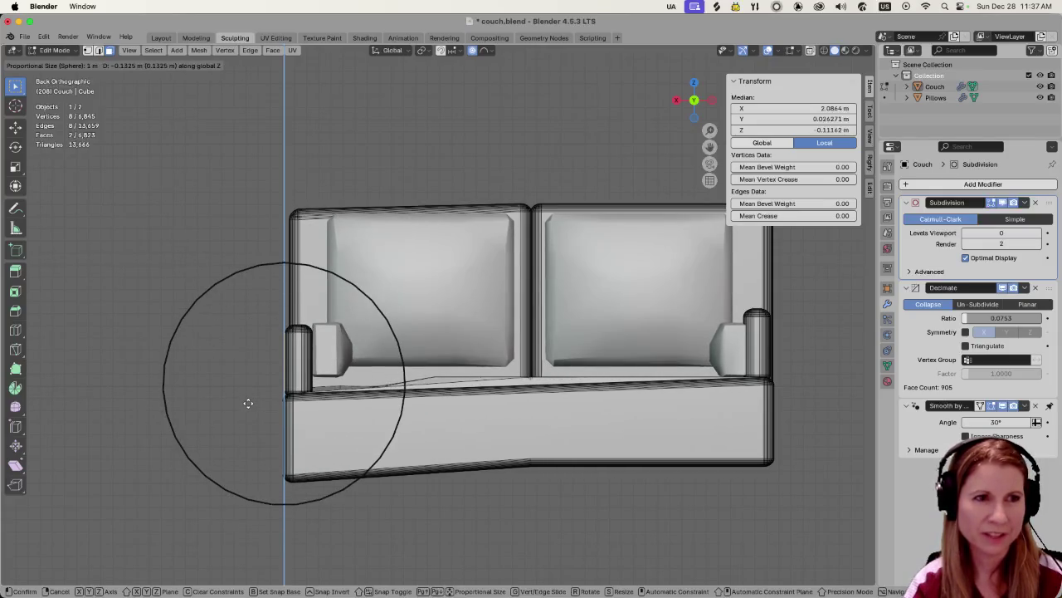
scroll(247, 403, "up", 2)
scroll(248, 403, "up", 3)
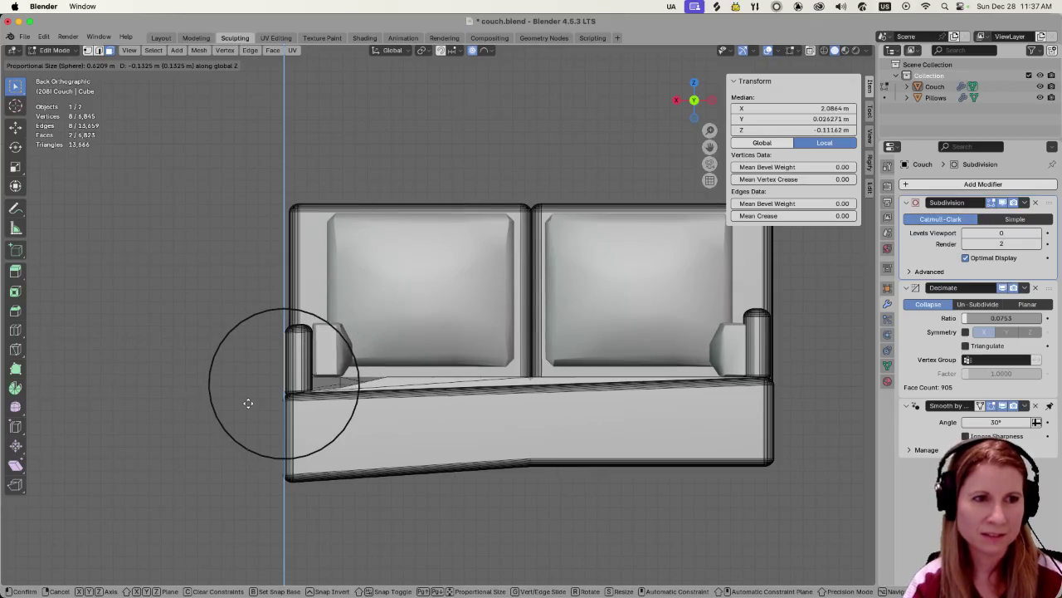
scroll(247, 402, "up", 4)
scroll(247, 401, "up", 2)
scroll(247, 400, "up", 4)
scroll(245, 399, "down", 4)
scroll(244, 401, "down", 4)
scroll(242, 405, "down", 1)
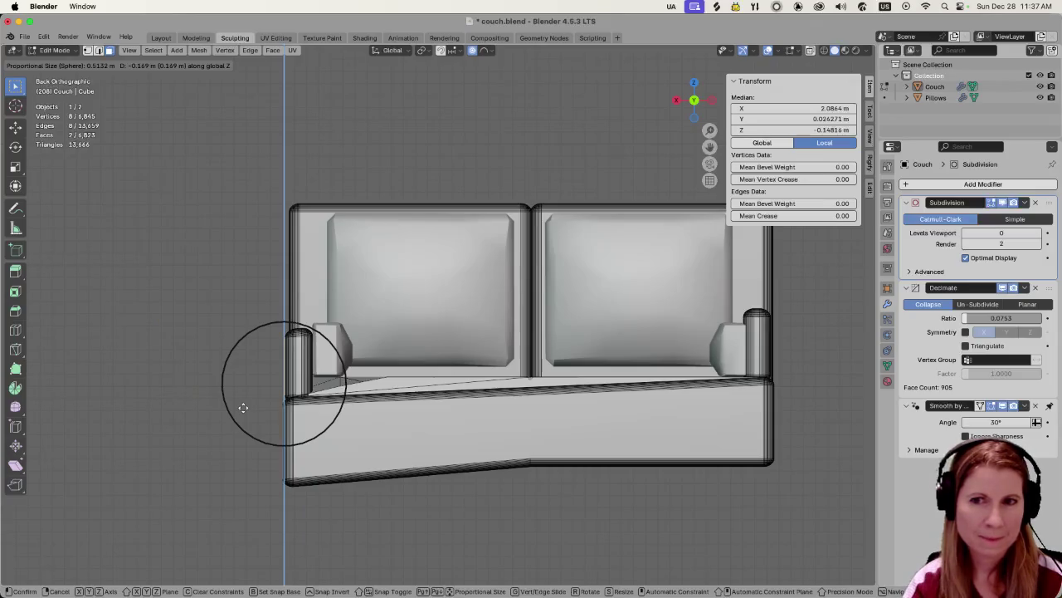
scroll(242, 407, "down", 1)
scroll(243, 408, "down", 7)
scroll(242, 410, "down", 5)
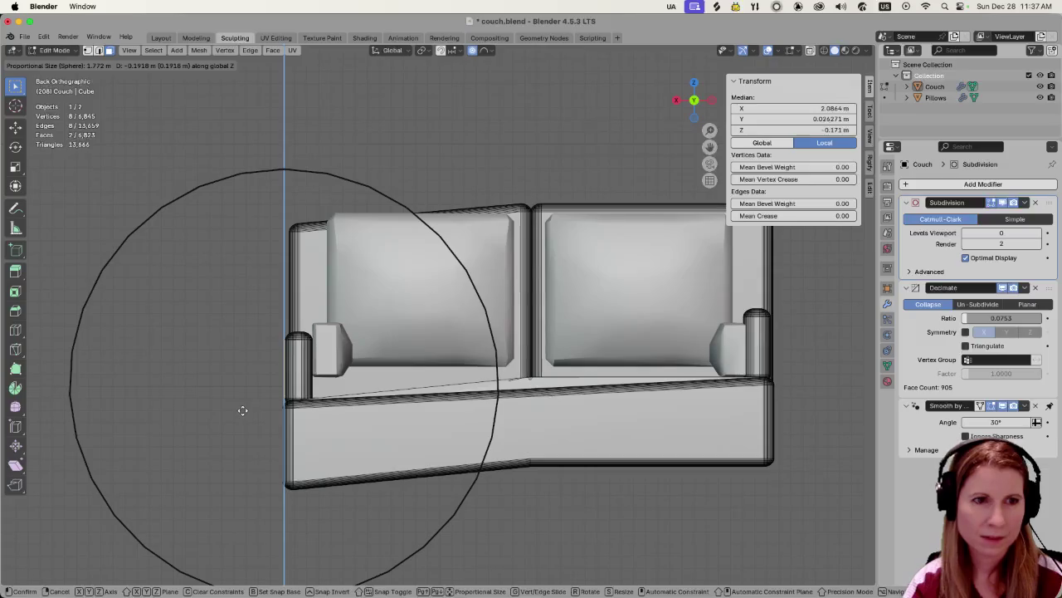
scroll(243, 410, "down", 4)
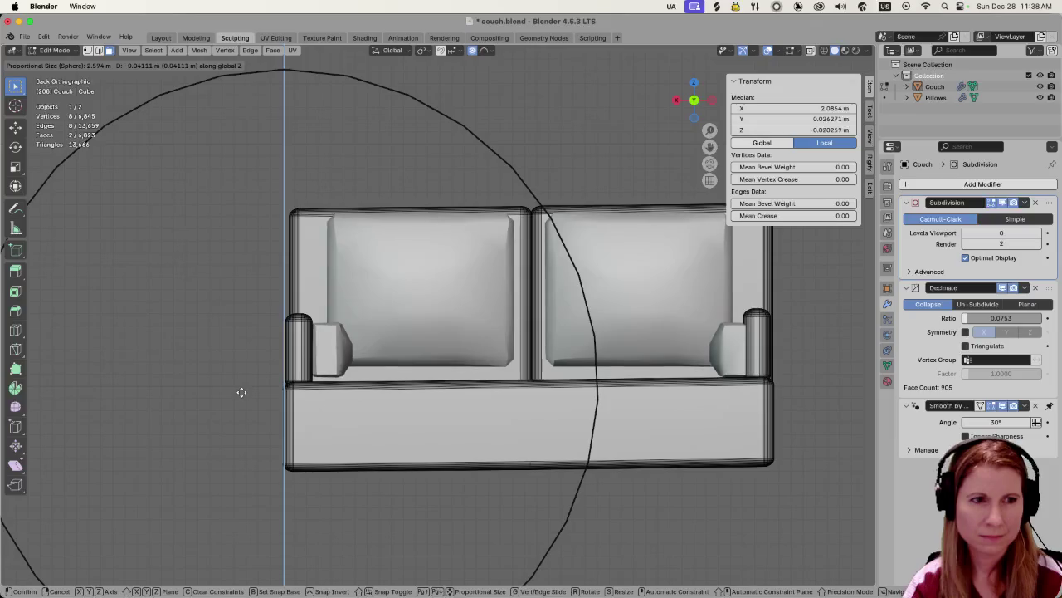
scroll(242, 392, "down", 5)
scroll(241, 395, "up", 7)
scroll(241, 398, "up", 4)
scroll(242, 403, "up", 3)
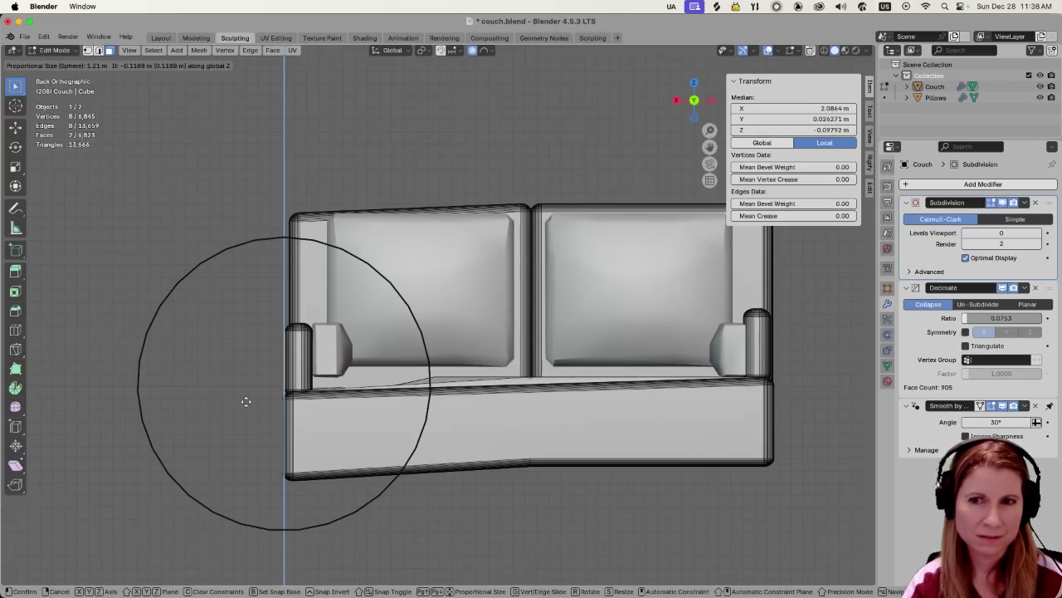
scroll(244, 400, "up", 4)
scroll(244, 400, "up", 3)
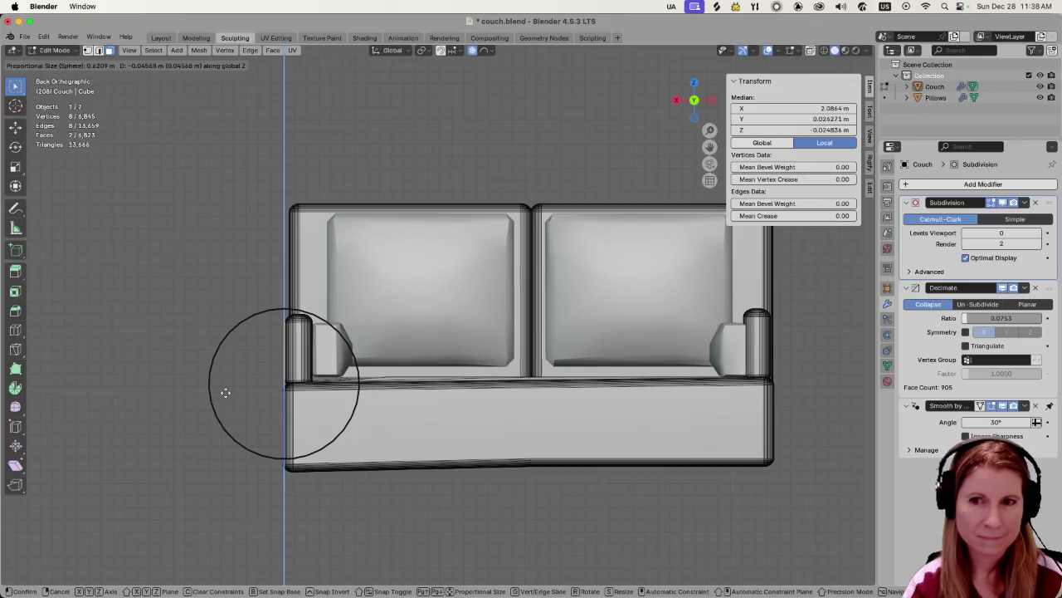
scroll(223, 395, "down", 4)
scroll(222, 394, "down", 4)
scroll(221, 398, "down", 4)
scroll(219, 405, "down", 4)
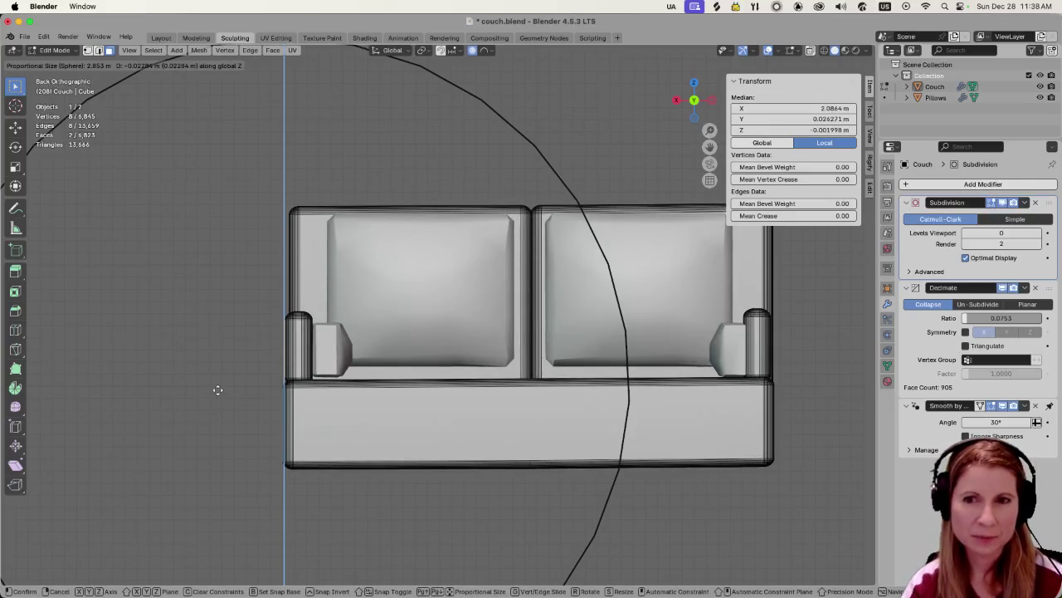
scroll(218, 391, "down", 3)
scroll(220, 391, "down", 3)
scroll(224, 390, "down", 3)
scroll(224, 390, "up", 4)
scroll(224, 390, "up", 6)
scroll(224, 390, "up", 6)
scroll(224, 390, "up", 3)
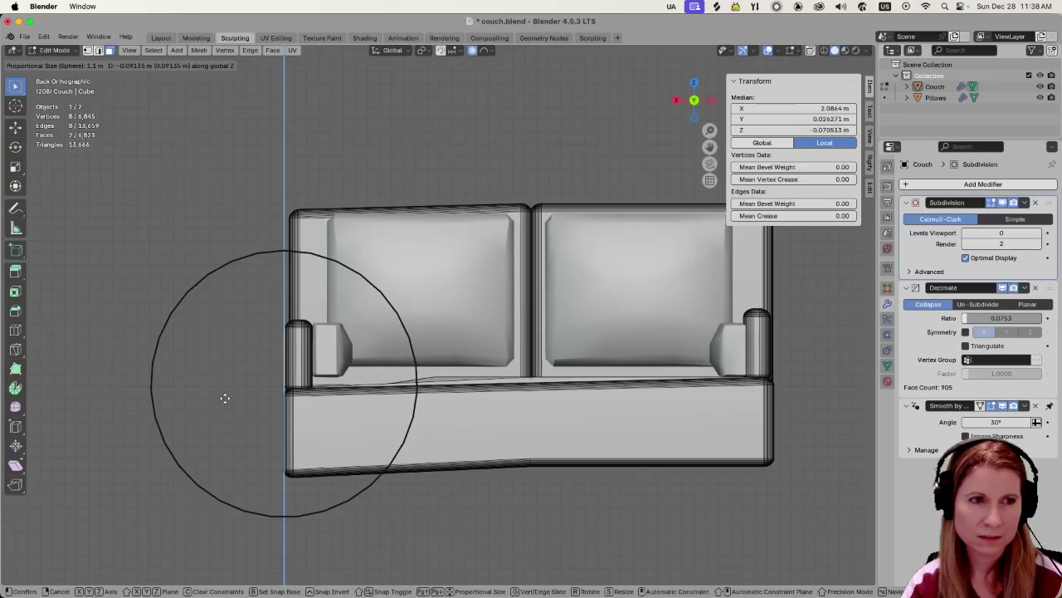
scroll(225, 398, "up", 3)
scroll(224, 397, "up", 4)
scroll(224, 398, "down", 4)
scroll(223, 403, "down", 5)
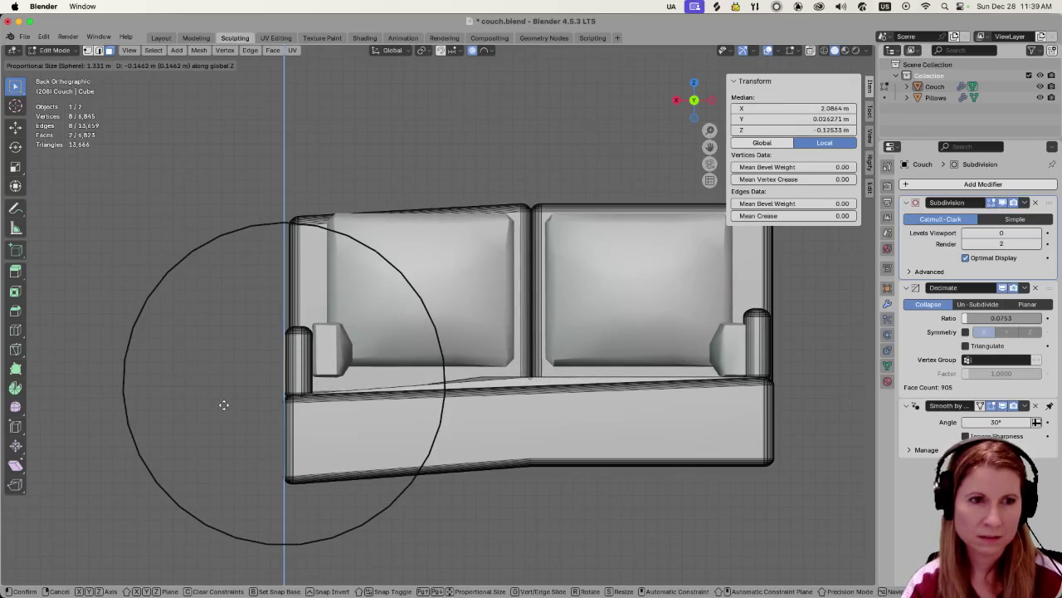
left_click(227, 392)
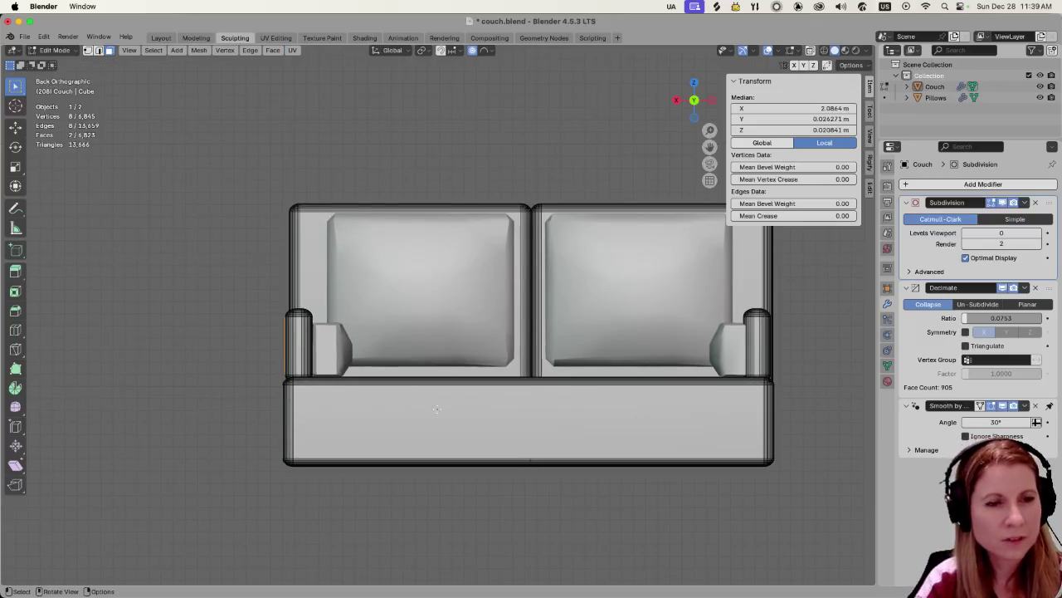
middle_click_drag(431, 412, 443, 420)
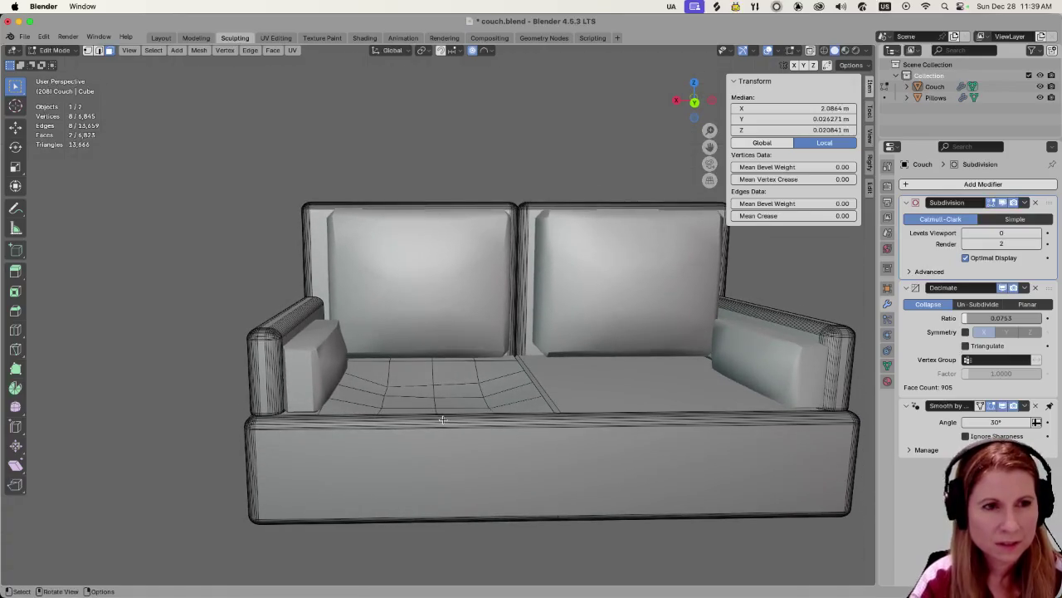
left_click(397, 378)
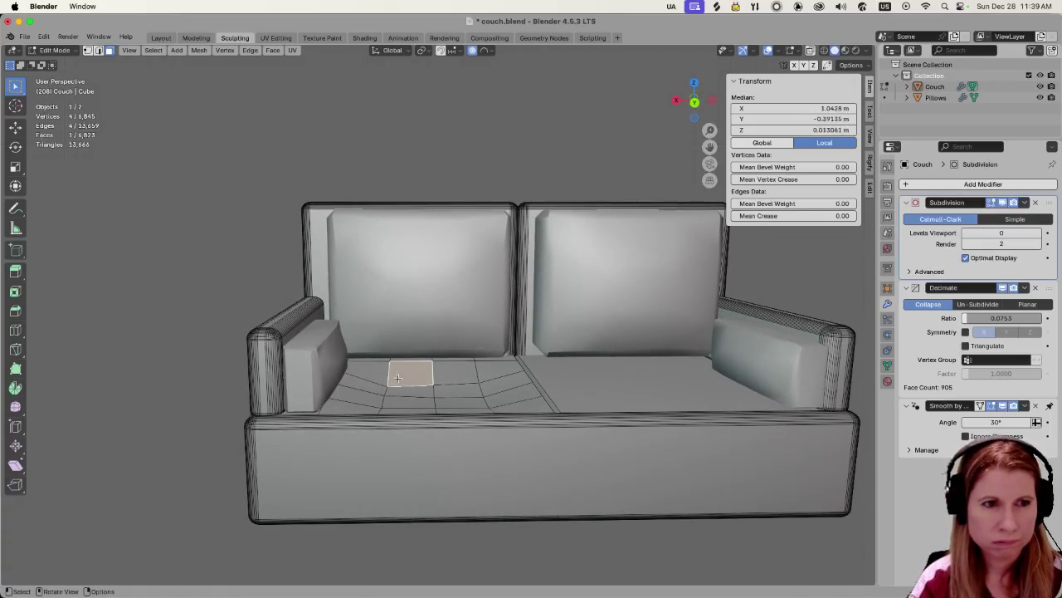
Select the eight faces of the left seat area.
left_click(402, 404)
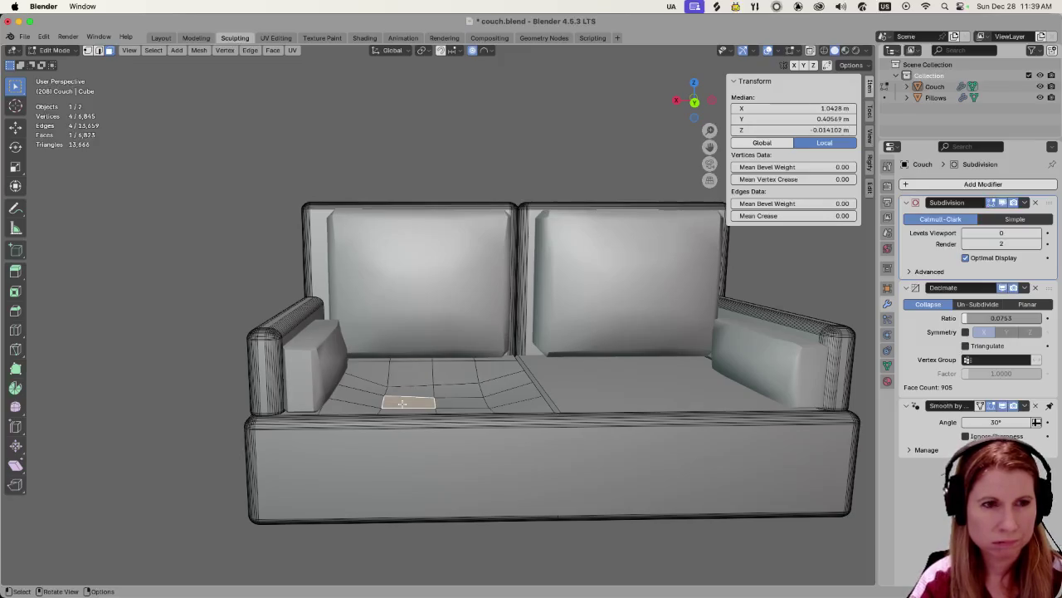
left_click(412, 390, "shift")
left_click(404, 369, "shift")
left_click(455, 369, "shift")
left_click(455, 386, "shift")
left_click(455, 402, "shift")
left_click(450, 411, "shift")
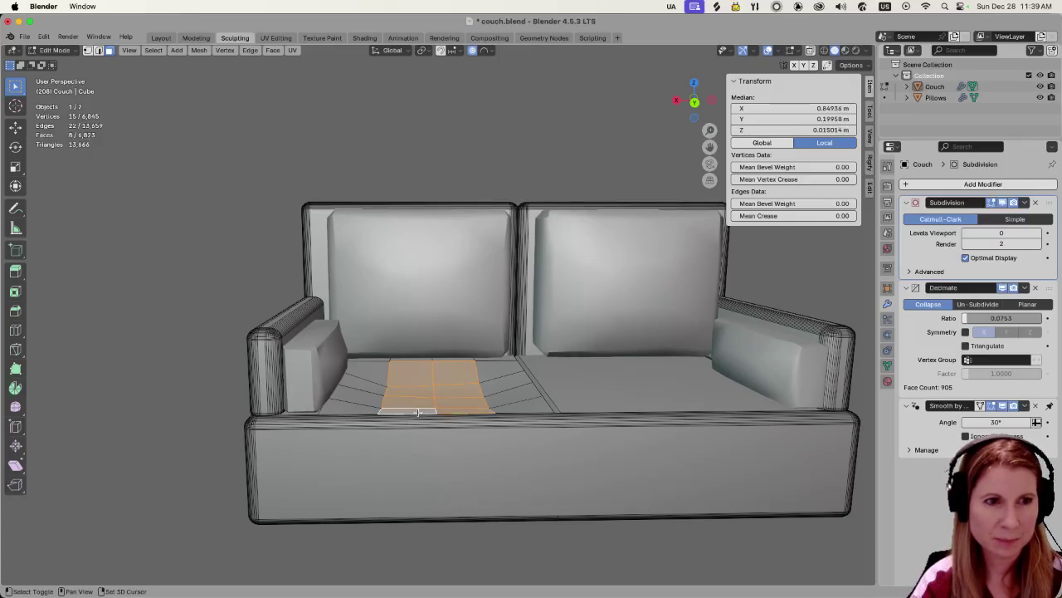
left_click(419, 412, "shift")
scroll(414, 412, "down", 2)
scroll(414, 412, "down", 2)
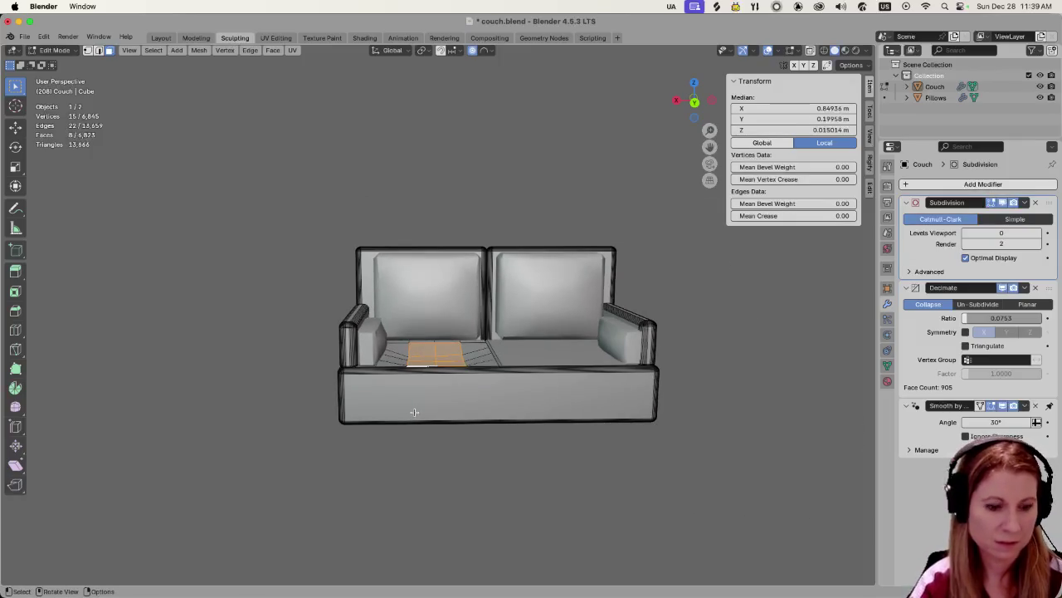
Sink the left seat faces along Z with adjusted proportional falloff, then deselect everything.
key("g")
key("z")
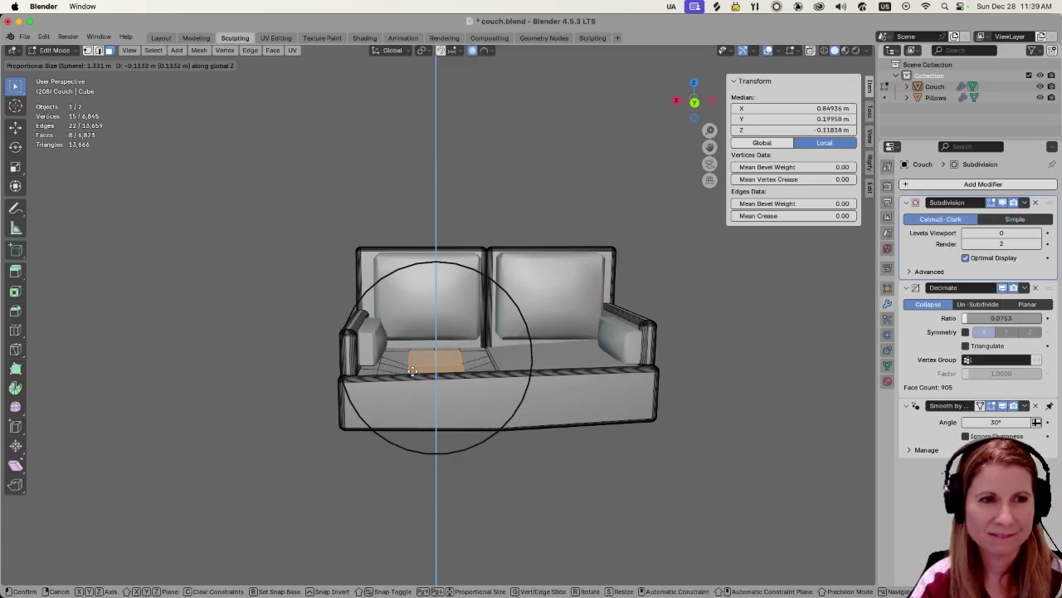
scroll(413, 372, "up", 1)
scroll(414, 378, "up", 2)
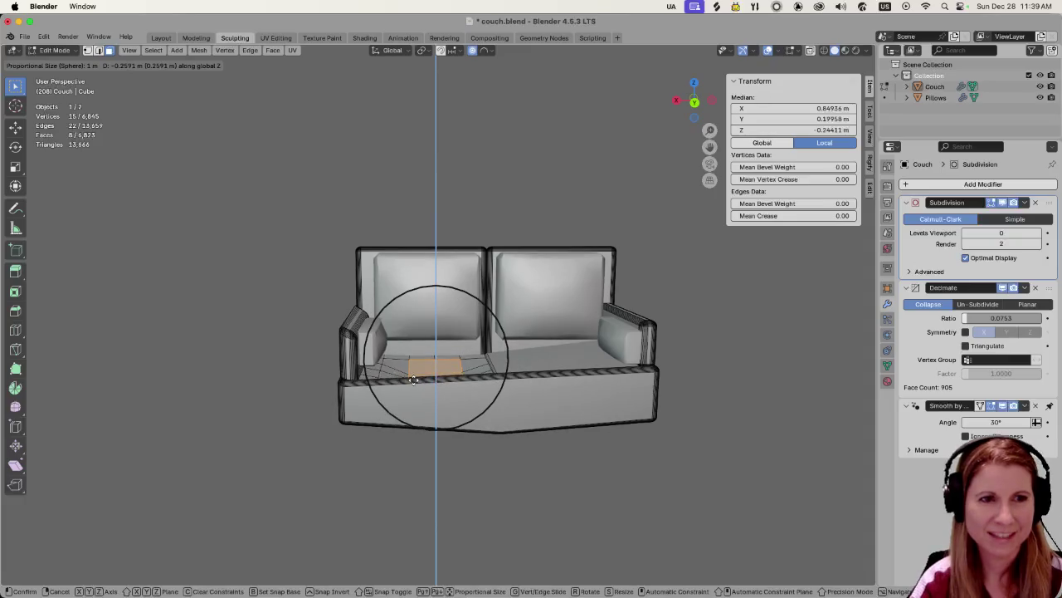
scroll(422, 363, "up", 3)
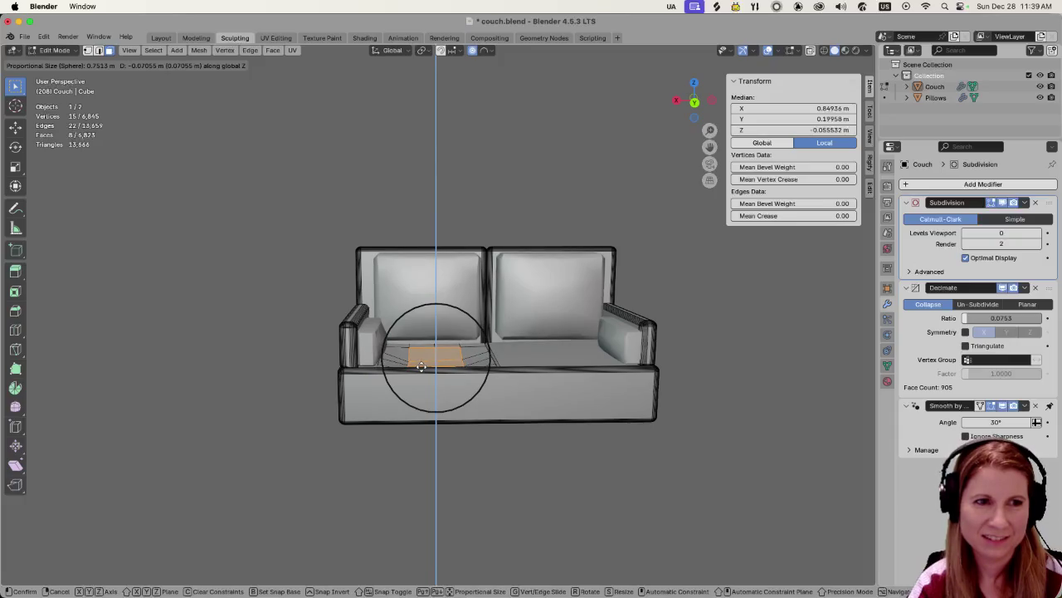
scroll(421, 368, "down", 2)
scroll(421, 370, "down", 1)
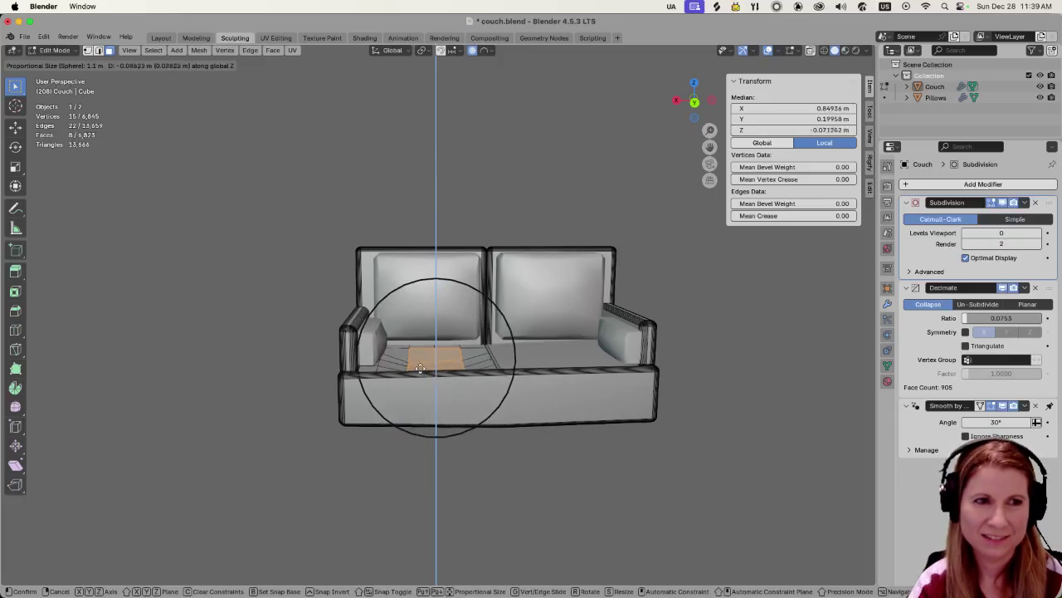
scroll(419, 374, "down", 2)
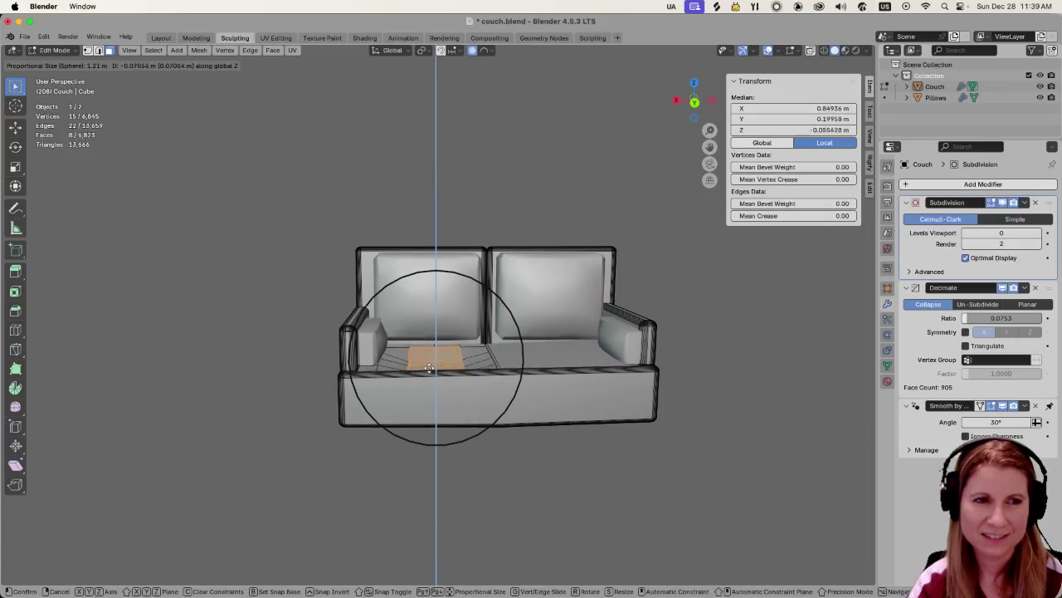
scroll(428, 368, "down", 4)
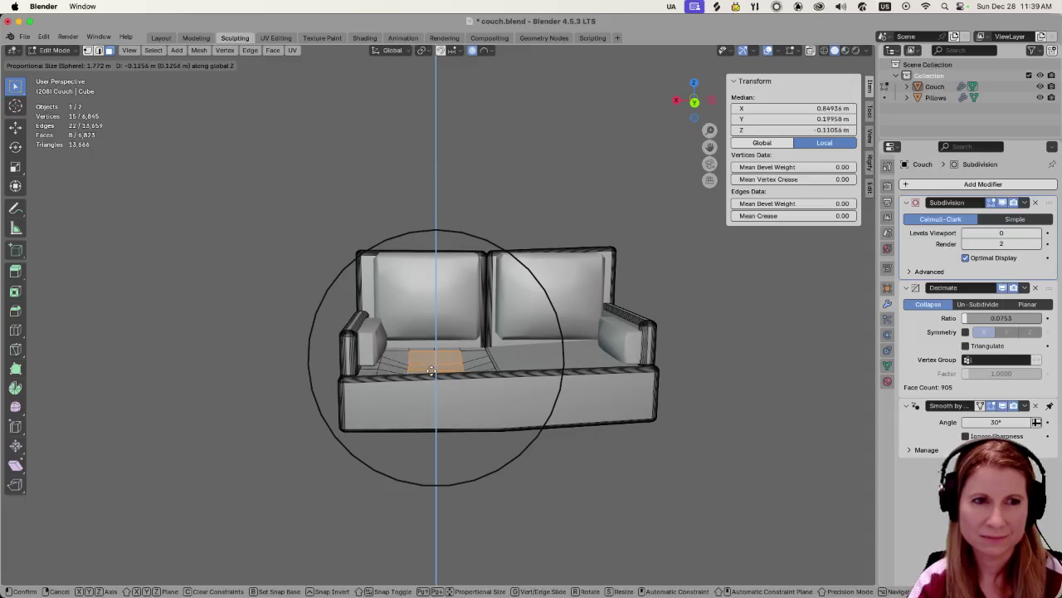
left_click(430, 367)
left_click(310, 280)
mouse_move(353, 365)
middle_mouse_down()
mouse_move(323, 431)
mouse_move(434, 470)
middle_mouse_up()
scroll(319, 437, "down", 2)
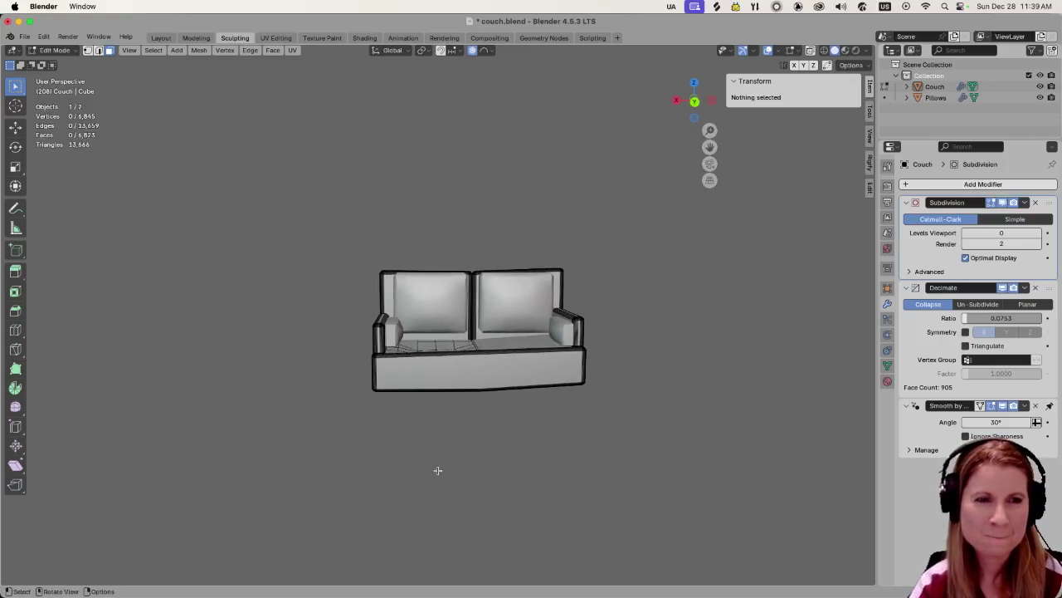
Tilt the view over the seat, briefly selecting and clearing the front base faces.
scroll(441, 467, "up", 2)
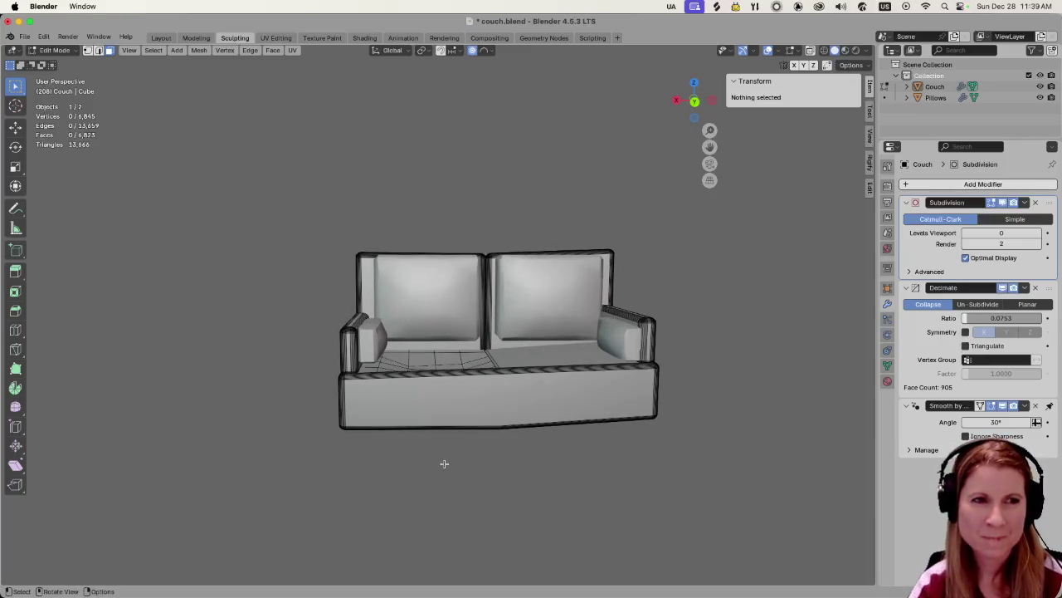
mouse_move(445, 456)
middle_mouse_down()
mouse_move(449, 418)
mouse_move(435, 370)
mouse_move(434, 419)
mouse_move(428, 357)
middle_mouse_up()
left_click(473, 385, "alt")
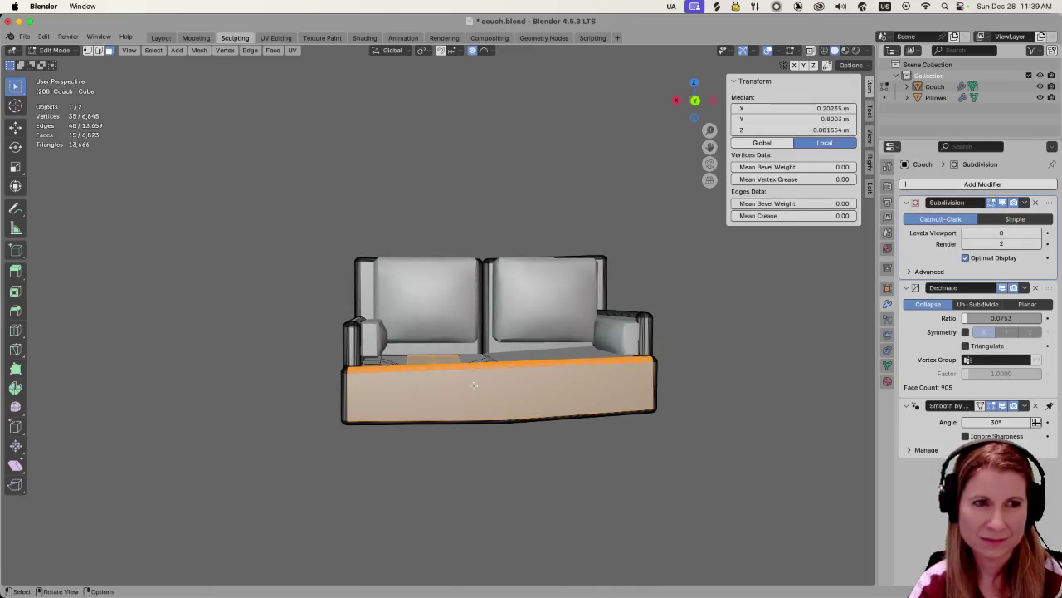
left_click(430, 480)
middle_click_drag(418, 407, 434, 431)
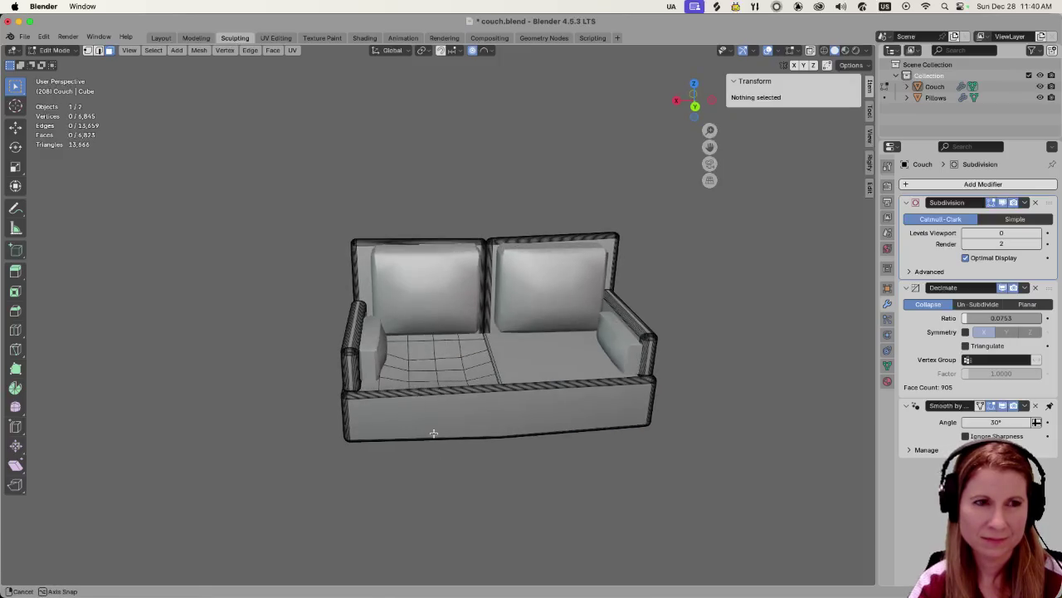
scroll(428, 403, "up", 3)
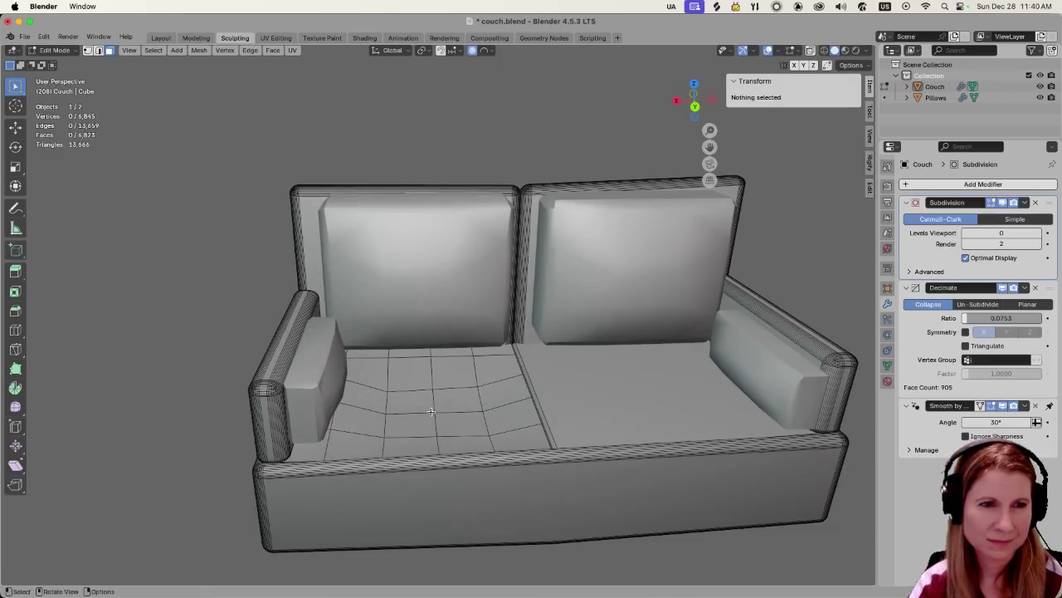
scroll(431, 412, "down", 3)
Orbit around the couch, then return to Object Mode and snap to the front view.
middle_click_drag(462, 473, 468, 439)
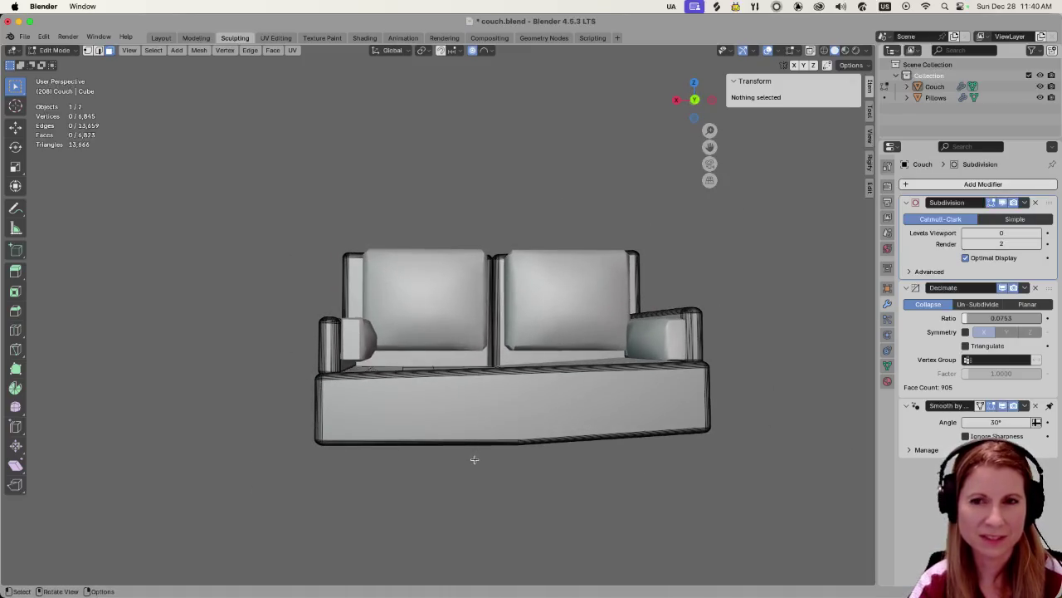
scroll(468, 460, "up", 2)
scroll(470, 459, "up", 2)
scroll(469, 459, "down", 3)
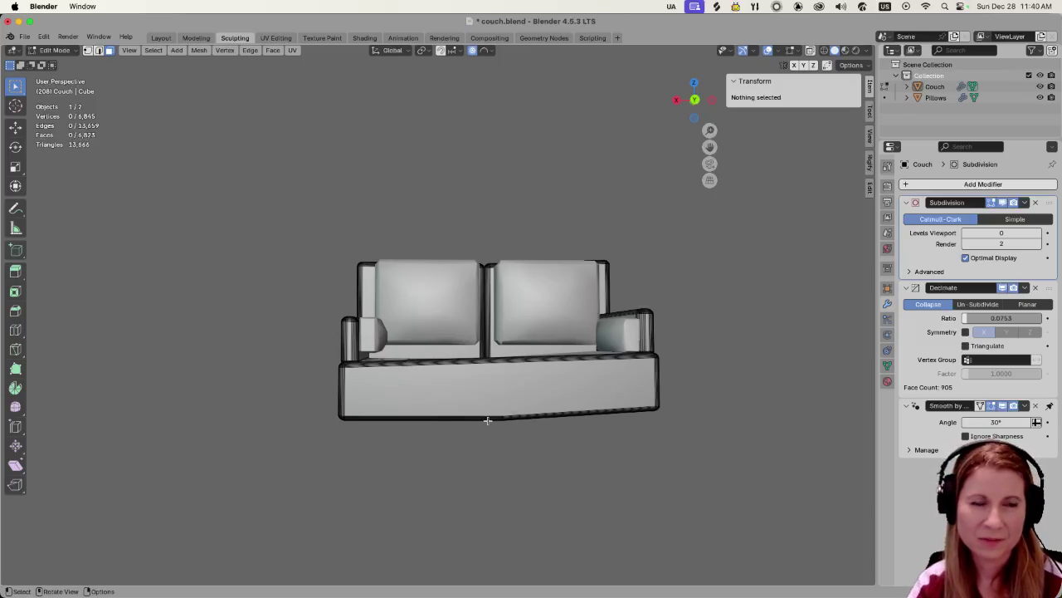
scroll(442, 419, "up", 2)
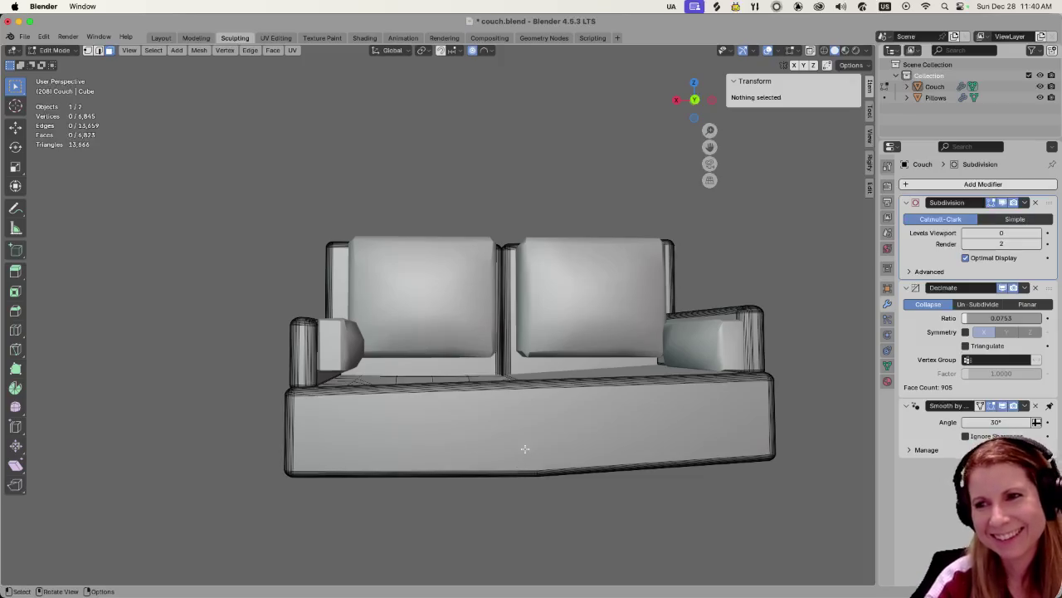
mouse_move(542, 386)
middle_mouse_down()
mouse_move(520, 376)
mouse_move(620, 383)
mouse_move(488, 437)
middle_mouse_up()
scroll(620, 383, "up", 3)
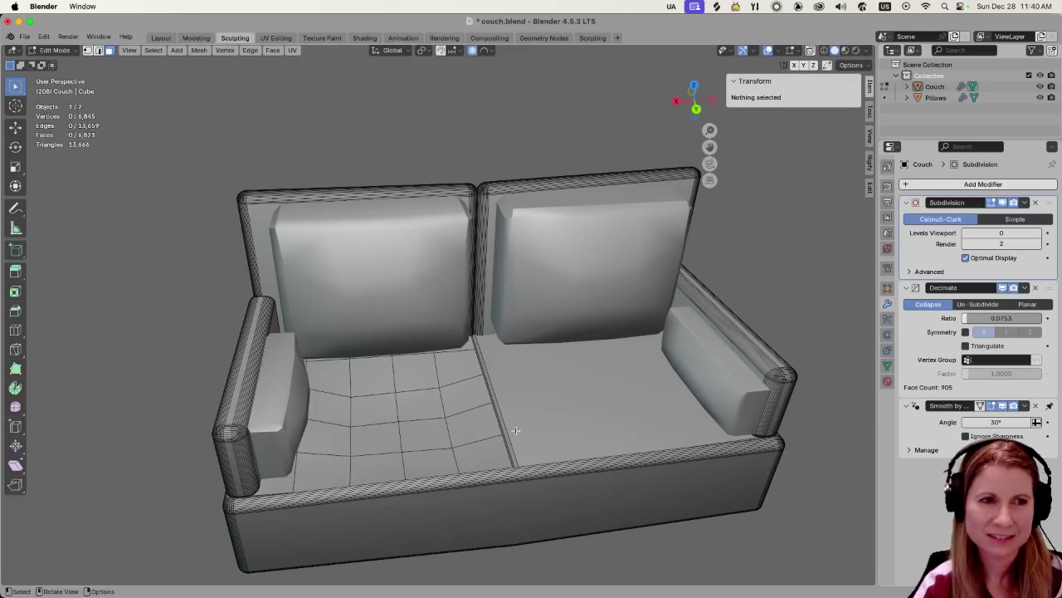
key("Tab")
key("KP_1")
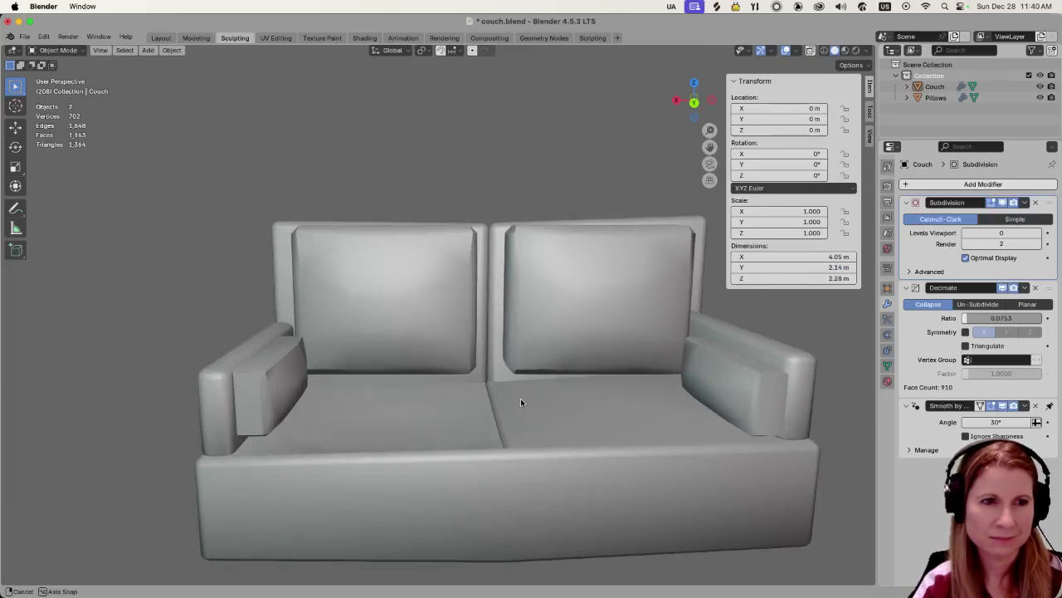
scroll(521, 399, "down", 3)
middle_click_drag(521, 399, 519, 427)
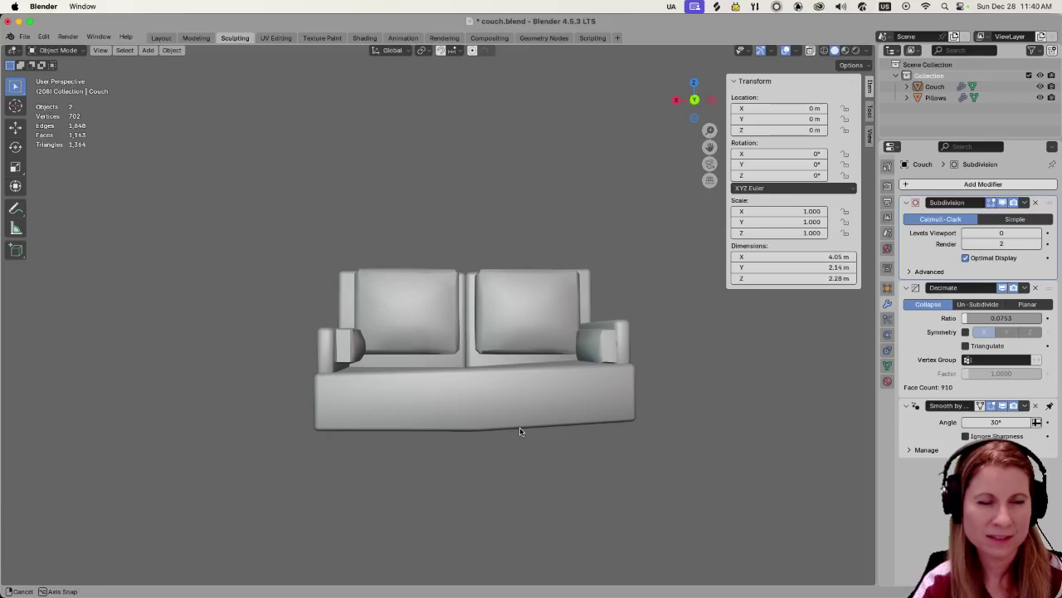
scroll(521, 424, "up", 2)
scroll(520, 424, "down", 3)
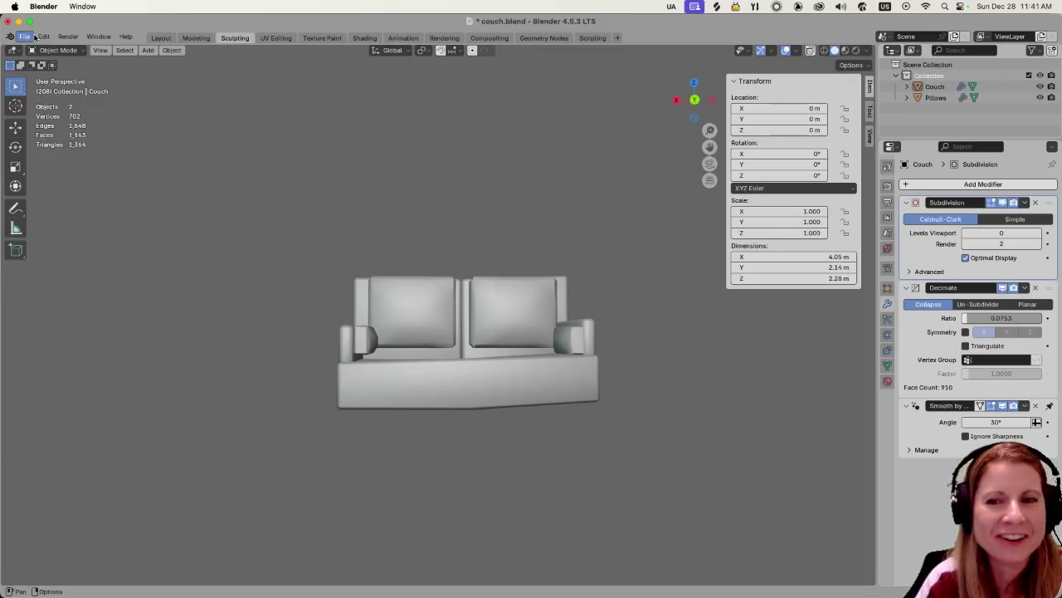
key("shift+a")
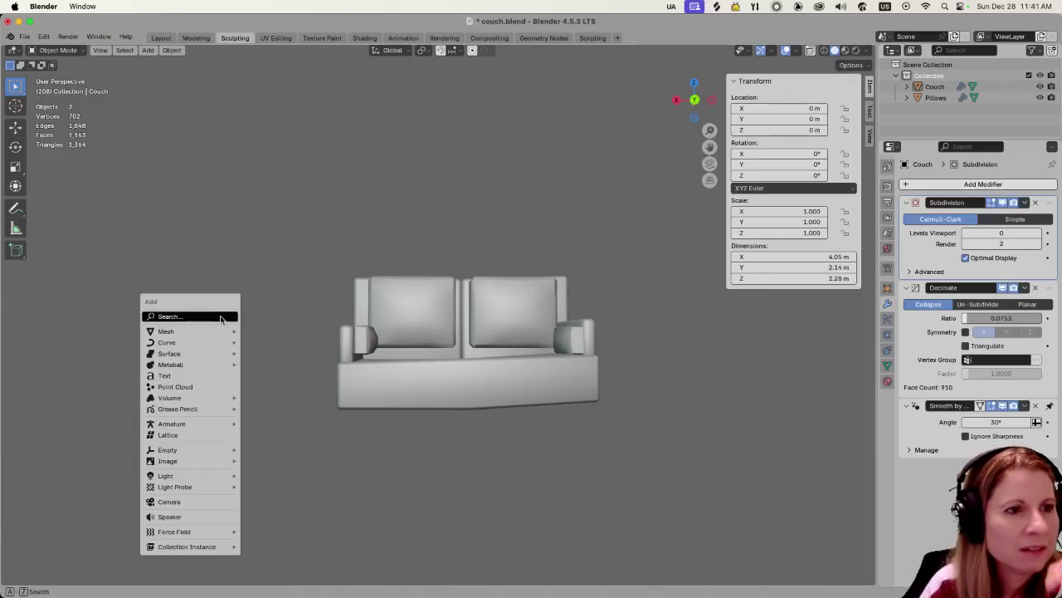
mouse_move(190, 342)
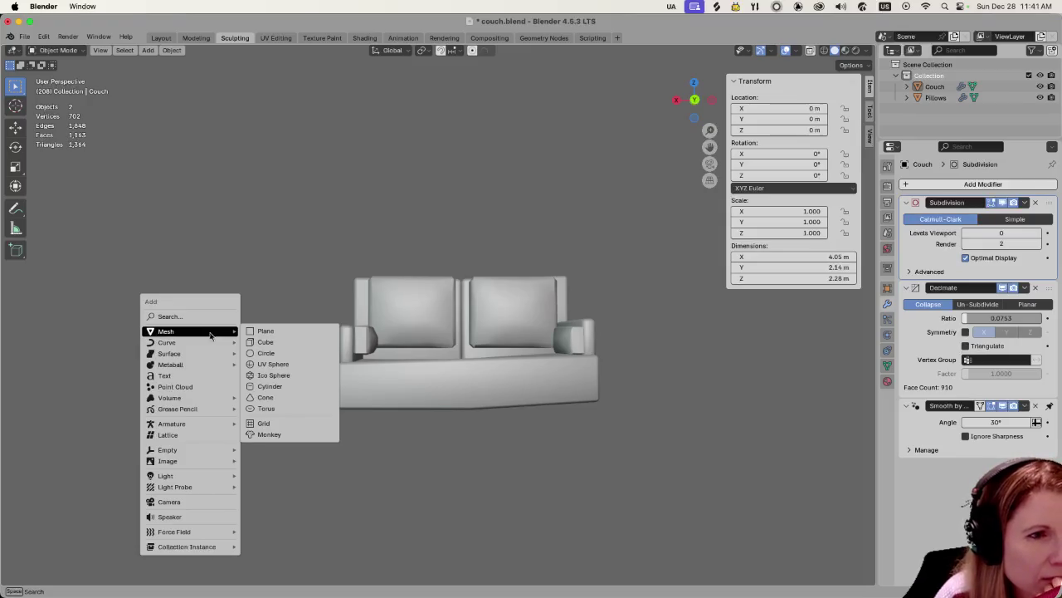
mouse_move(290, 464)
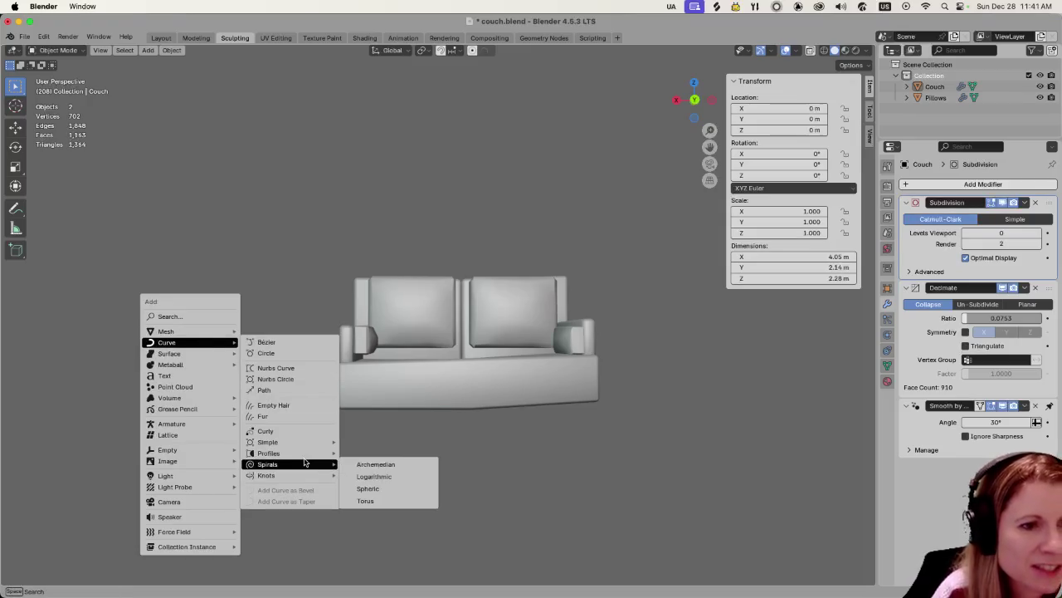
Add an Archimedean spiral on the seat and tune it to 4 turns, radius 0.04, height 0.06.
left_click(411, 468)
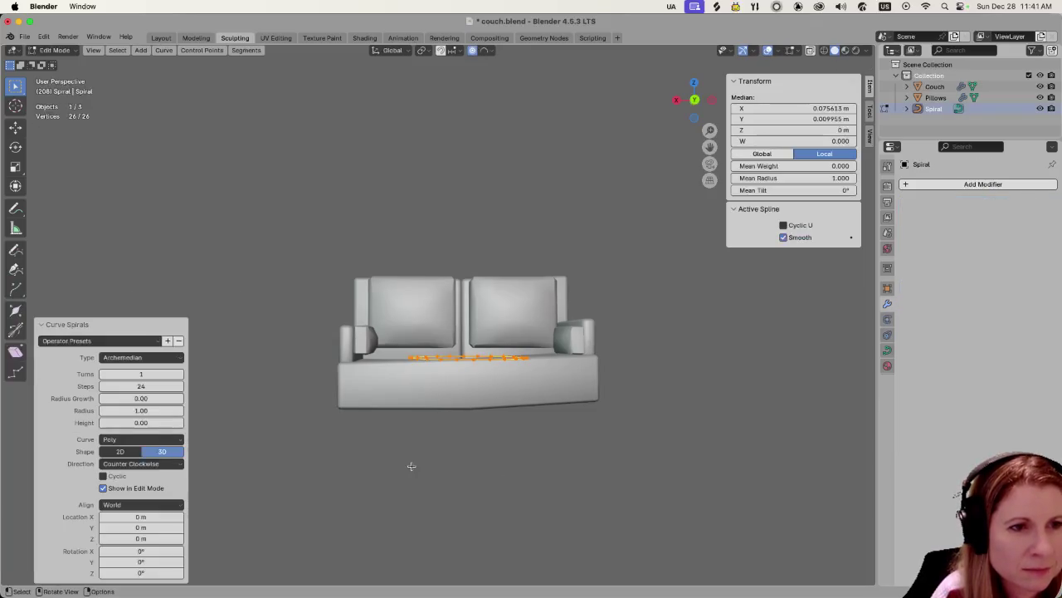
middle_click_drag(486, 403, 474, 429)
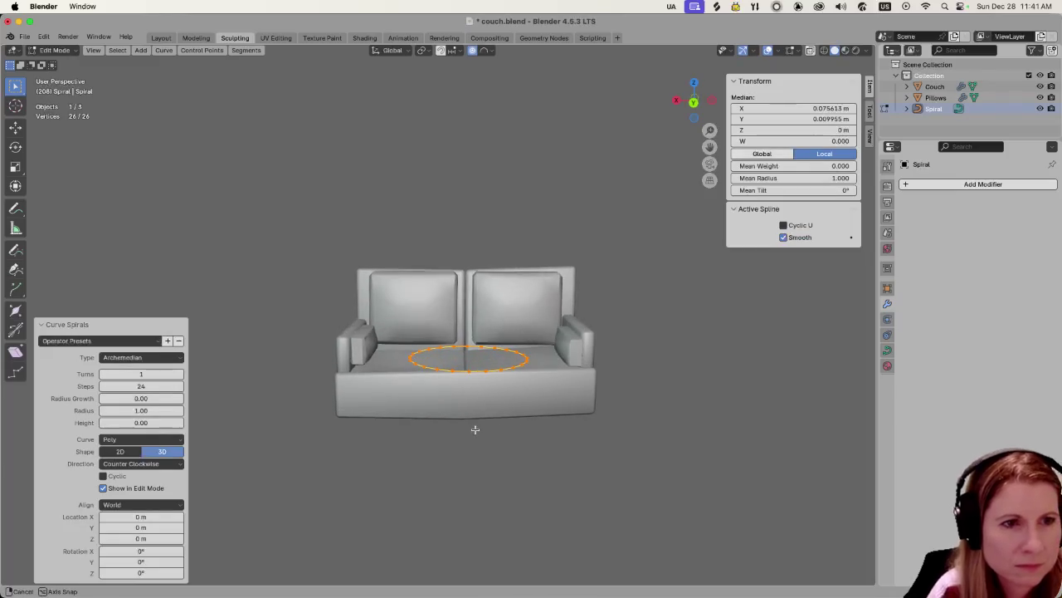
mouse_move(117, 373)
left_mouse_down()
mouse_move(129, 375)
mouse_move(117, 391)
left_mouse_up()
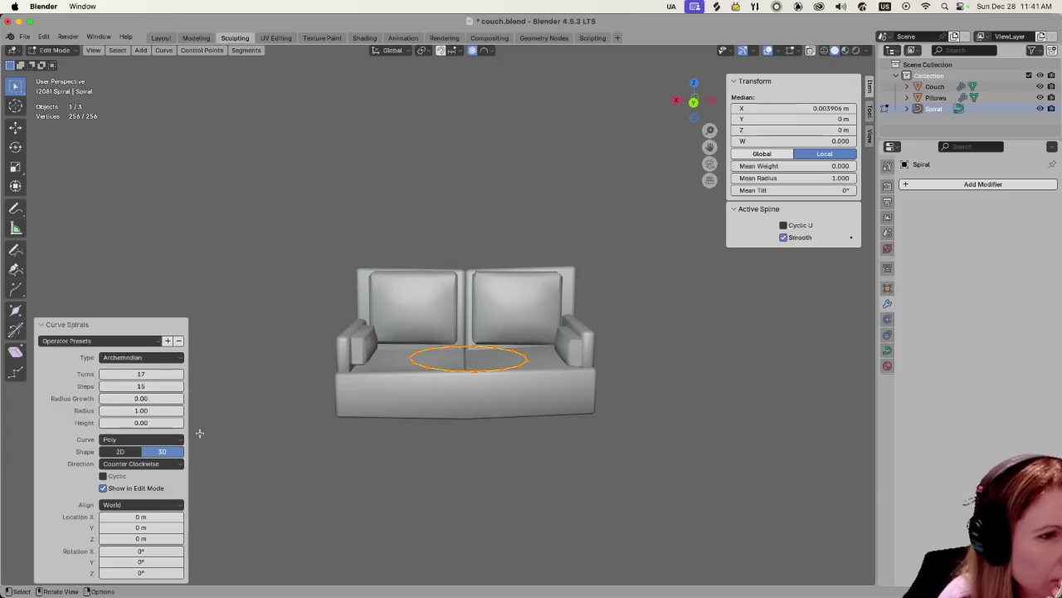
left_click_drag(143, 422, 132, 424)
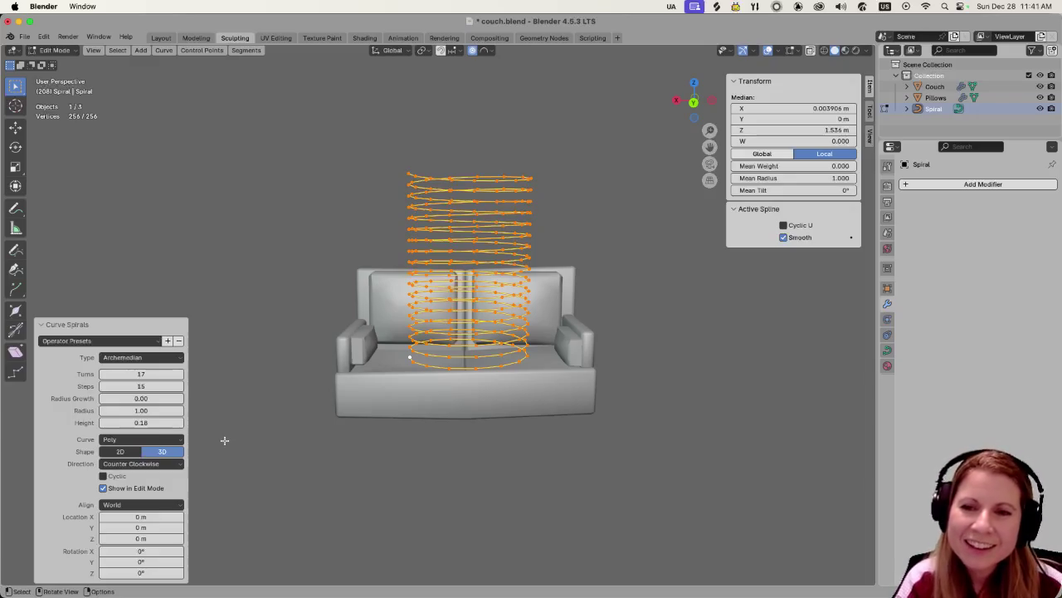
left_click_drag(141, 410, 125, 416)
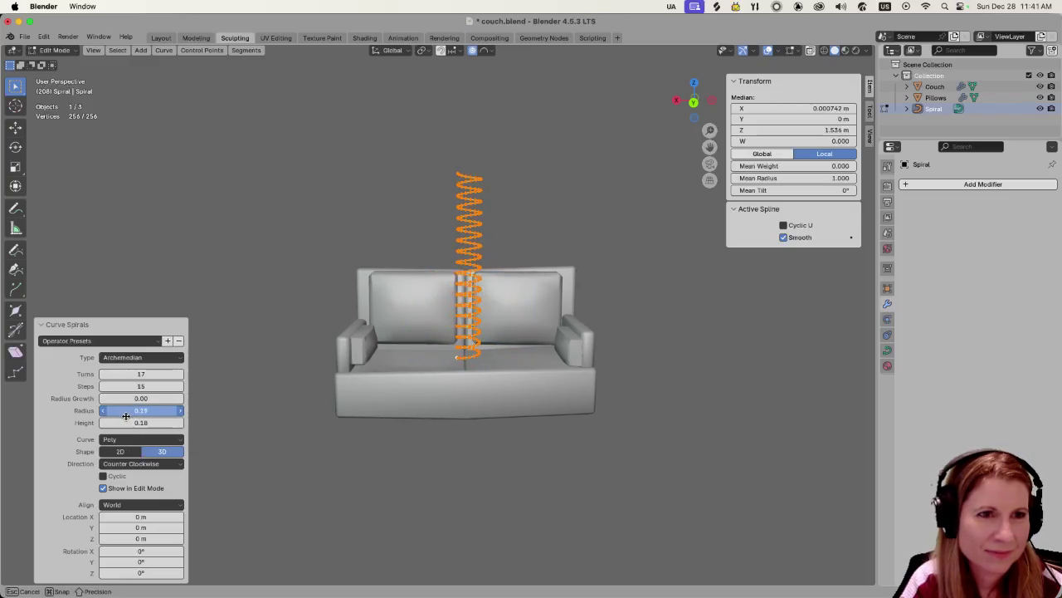
mouse_move(141, 422)
left_mouse_down()
mouse_move(157, 422)
mouse_move(158, 410)
left_mouse_up()
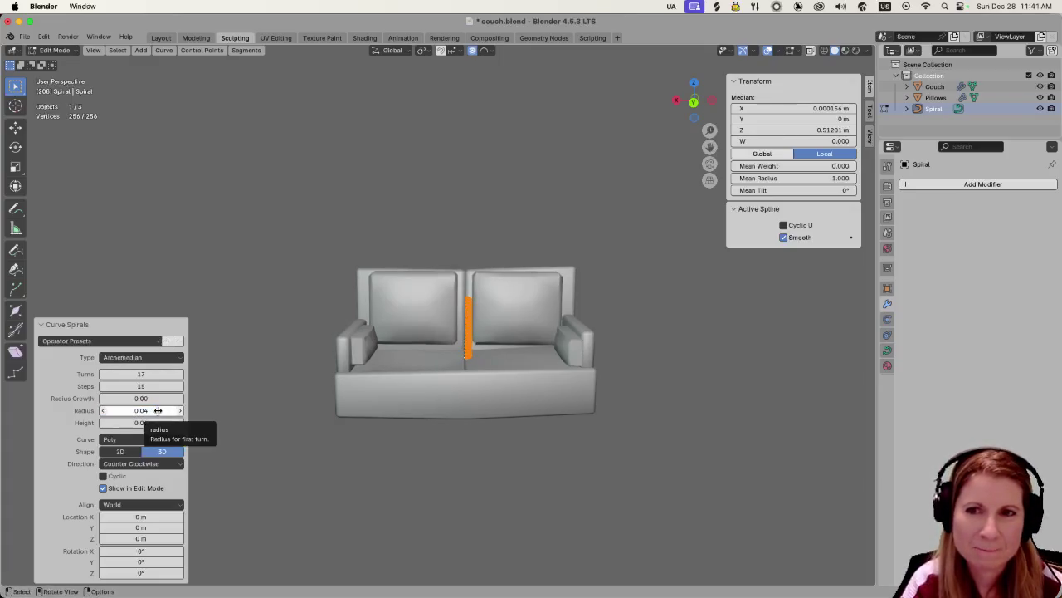
left_click_drag(158, 376, 152, 376)
scroll(449, 412, "up", 3)
scroll(449, 412, "up", 3)
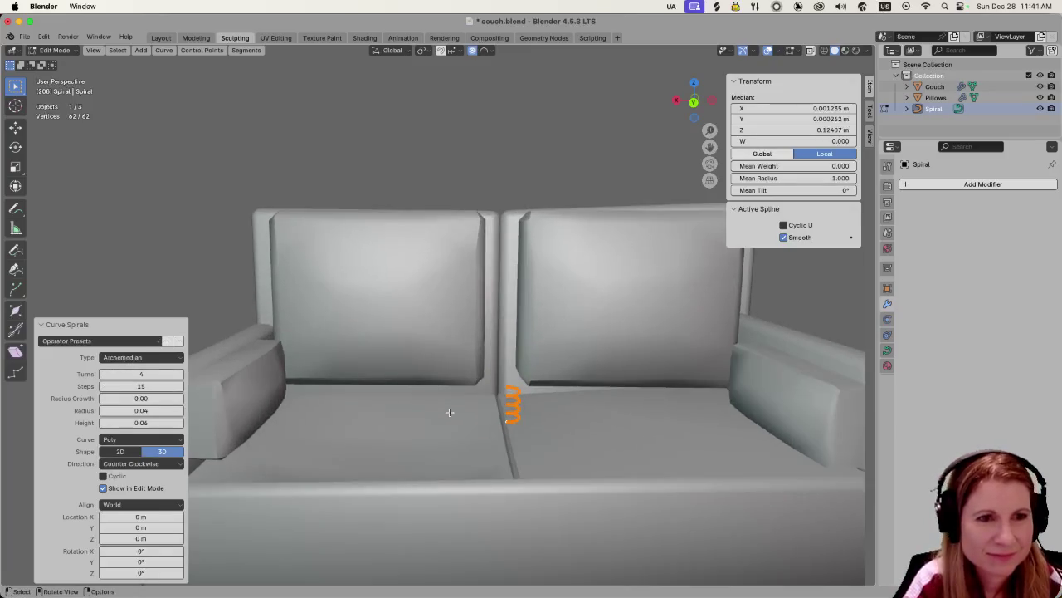
Set the spiral to 7 turns, 11 steps and Radius Growth 0 for a straight coil.
left_click_drag(139, 375, 133, 386)
left_click_drag(139, 383, 124, 398)
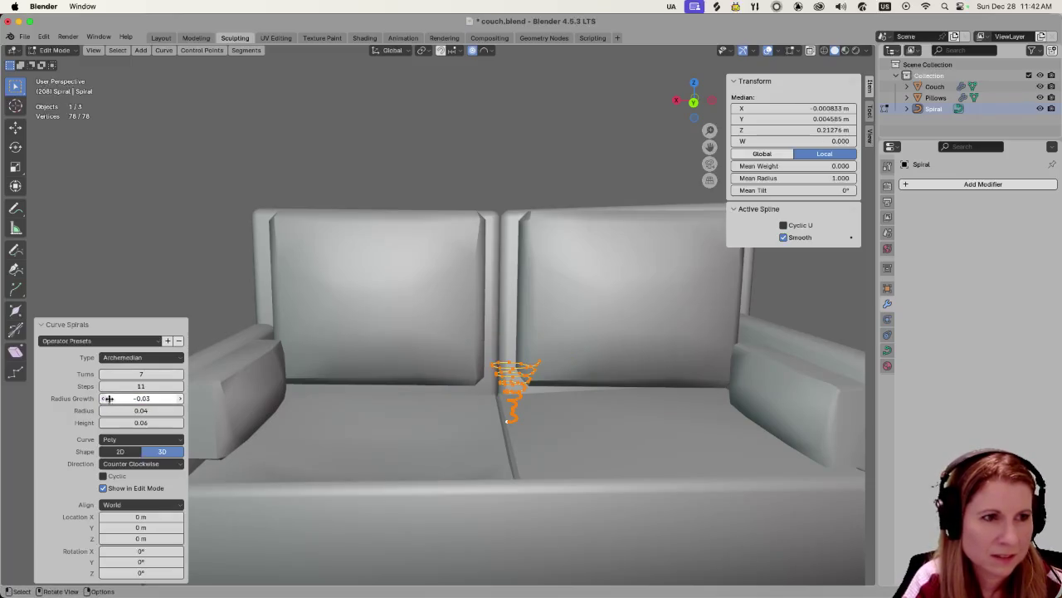
left_click(143, 399)
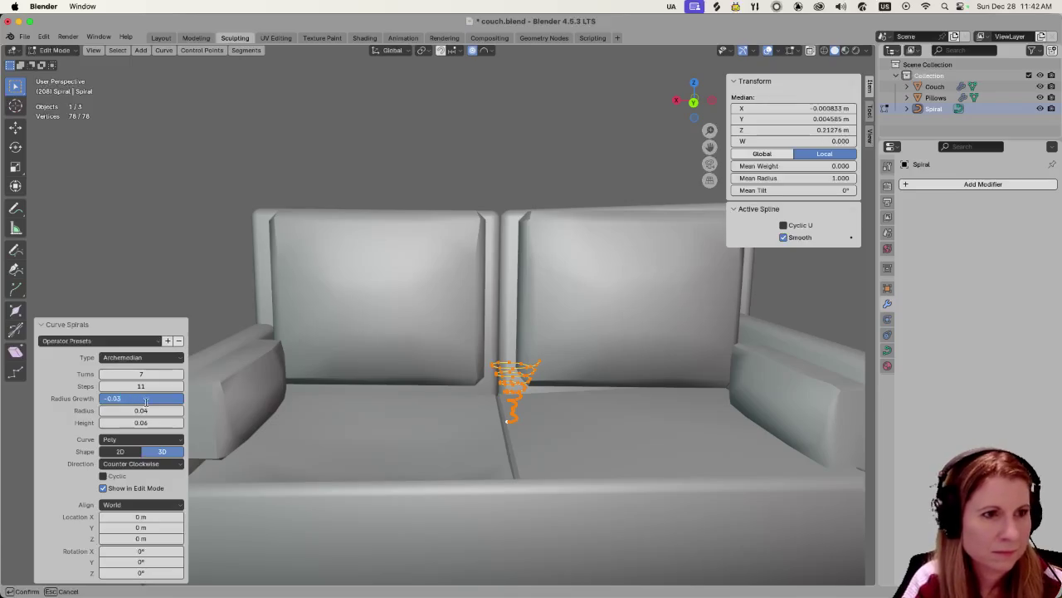
type("0")
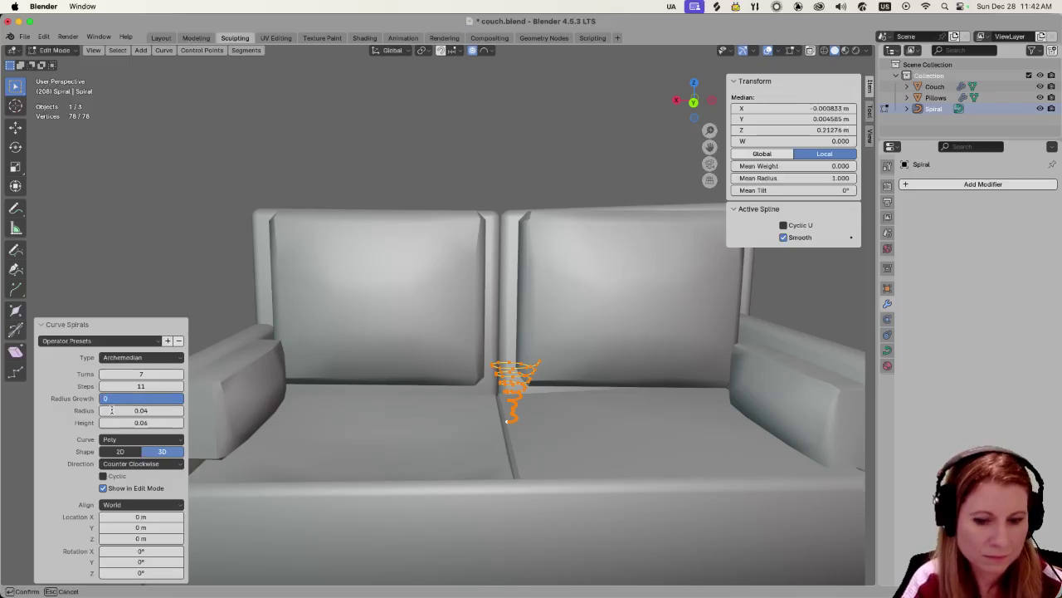
key("Return")
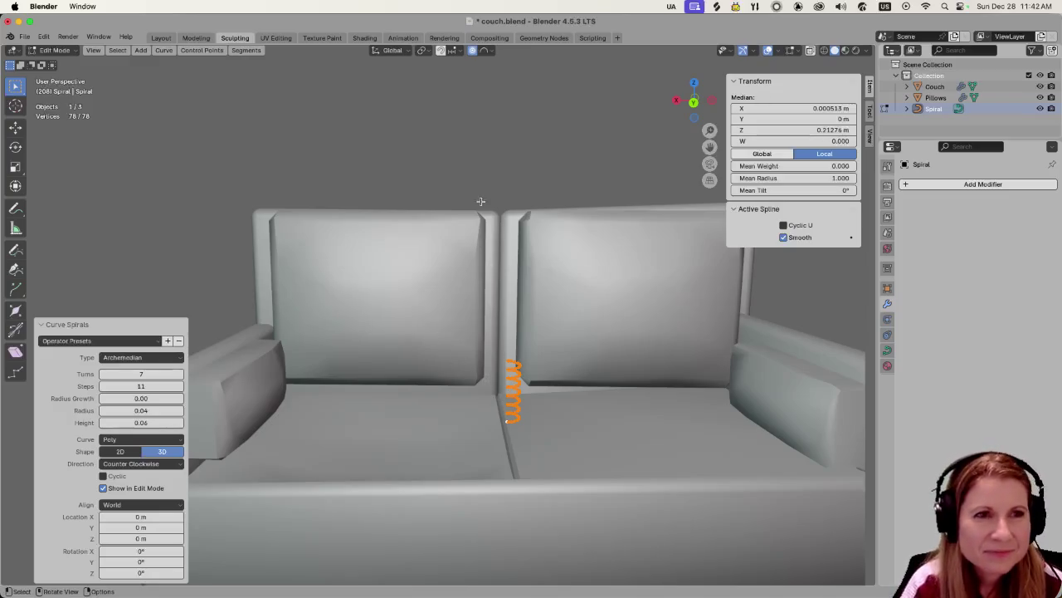
mouse_move(506, 359)
middle_mouse_down()
mouse_move(523, 413)
mouse_move(521, 398)
middle_mouse_up()
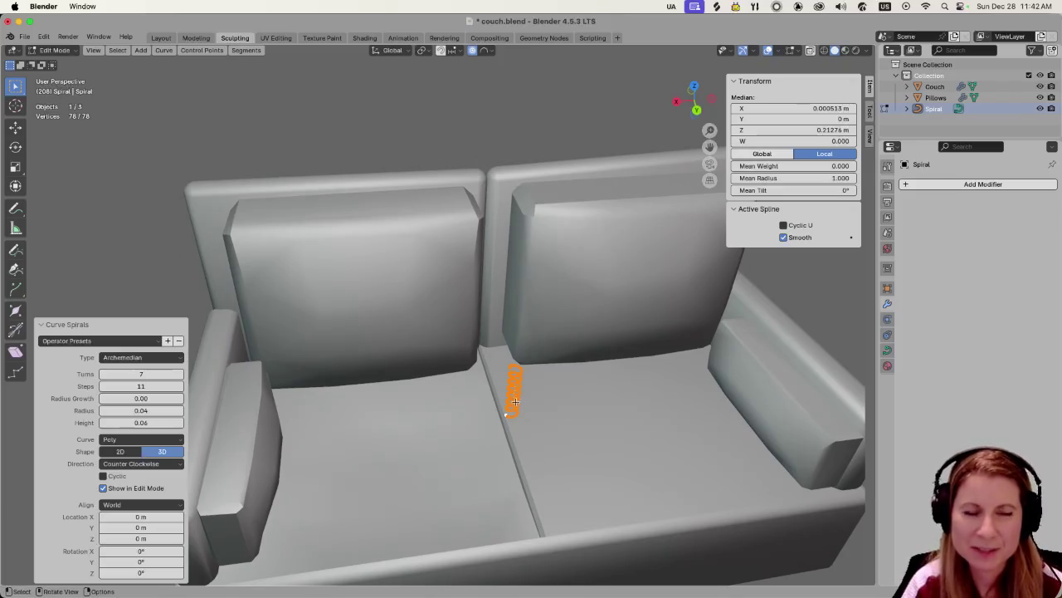
middle_click_drag(543, 424, 547, 395)
scroll(547, 395, "up", 2)
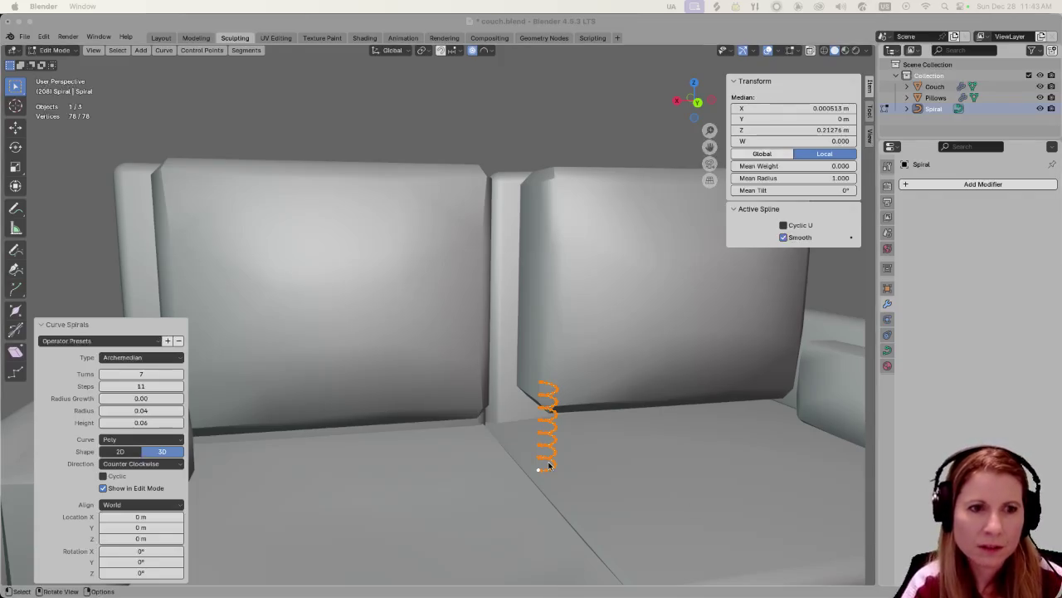
Select the whole spiral and shift it about 0.26 m along X beside the left back cushion.
left_click(453, 457)
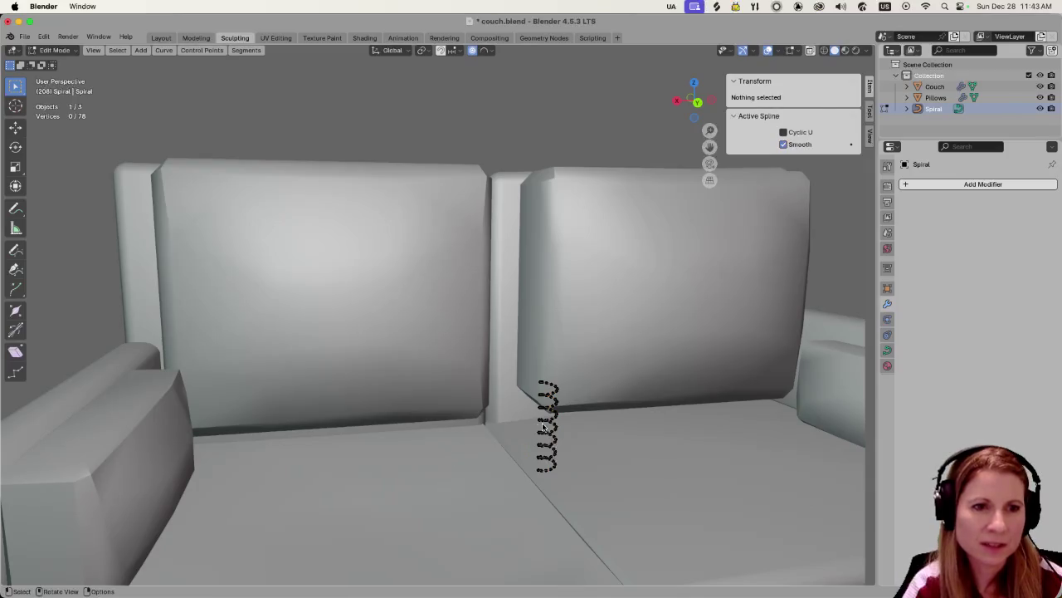
key("a")
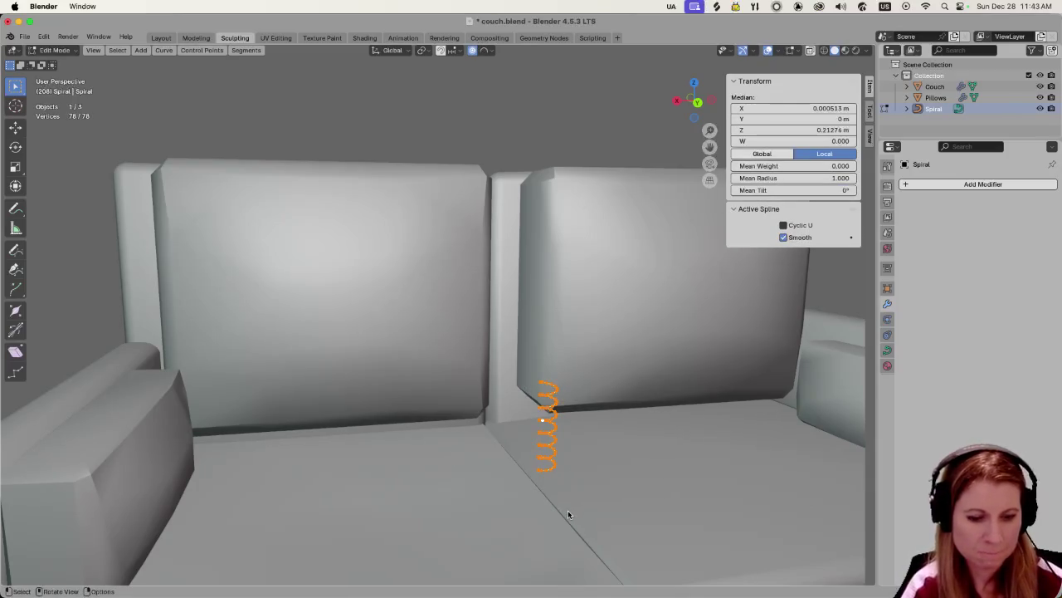
key("g")
key("x")
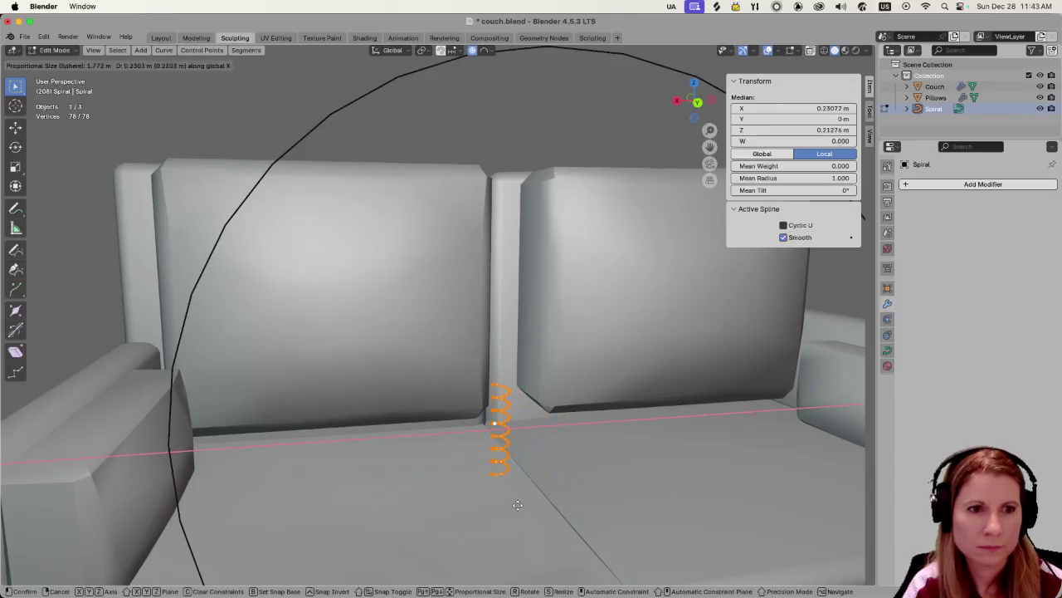
left_click(516, 502)
scroll(516, 500, "down", 3)
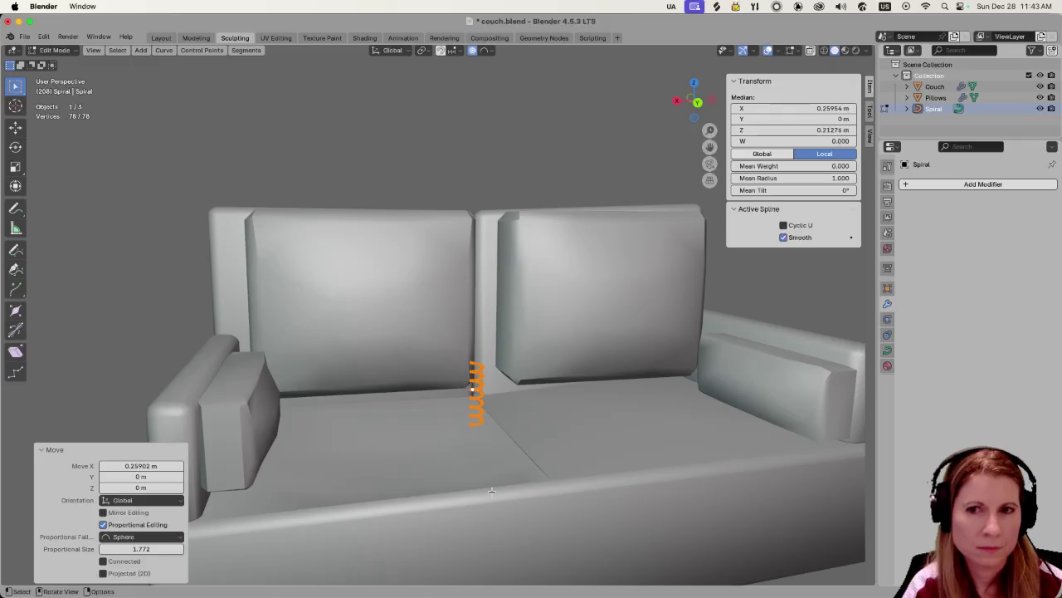
scroll(492, 491, "up", 2)
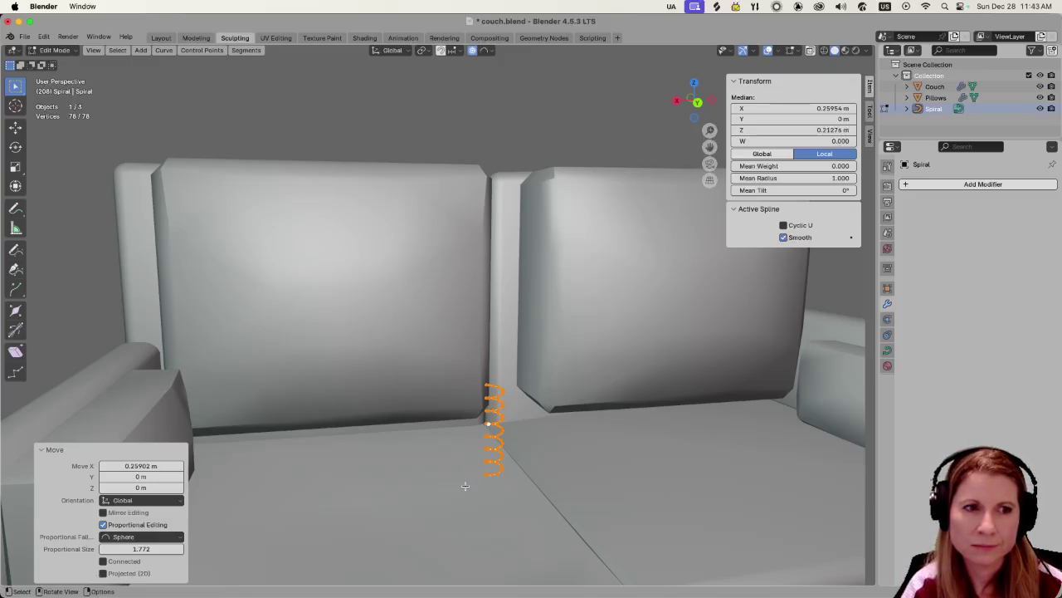
left_click(465, 486)
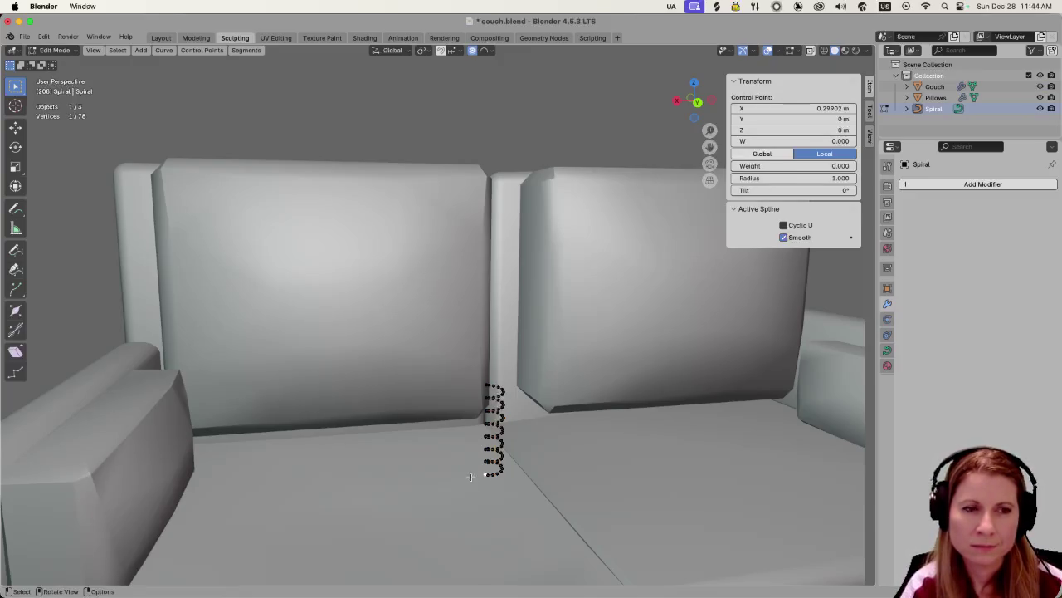
key("a")
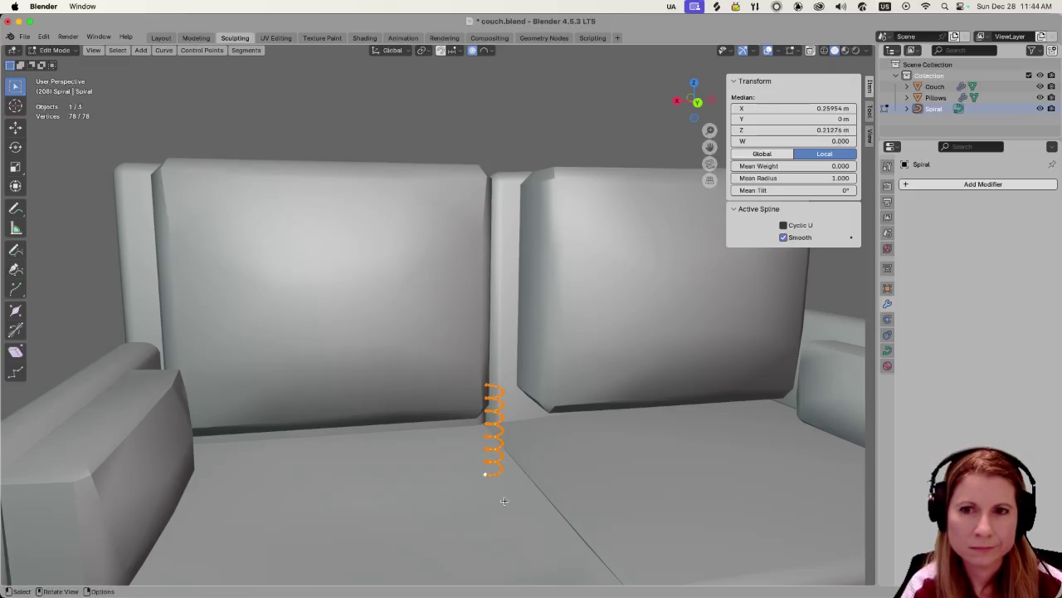
left_click(887, 365)
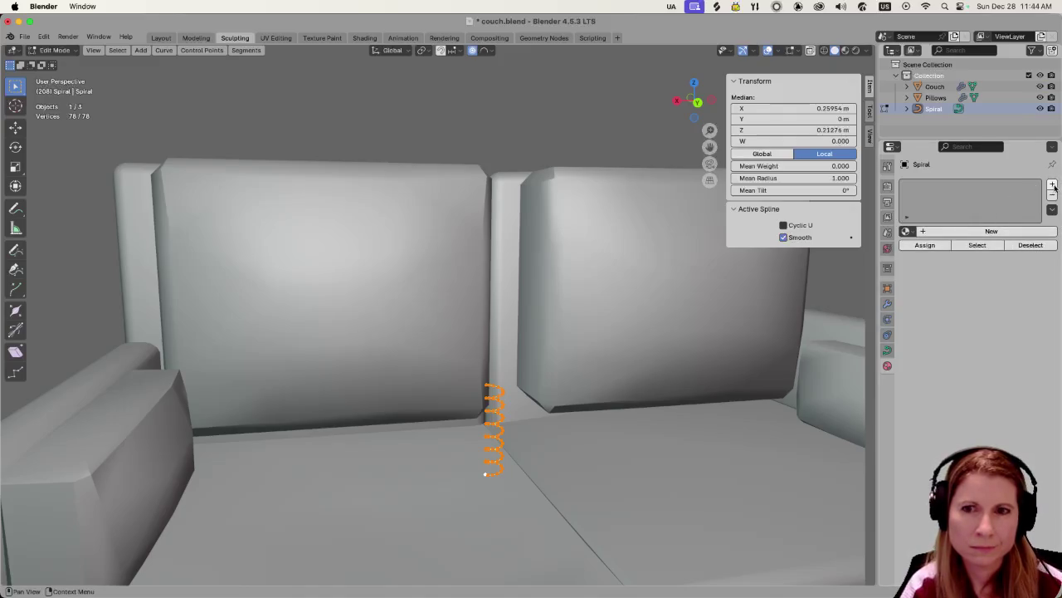
Give the spiral a new material with a darker grey base colour and Metallic 1.000.
left_click(1052, 185)
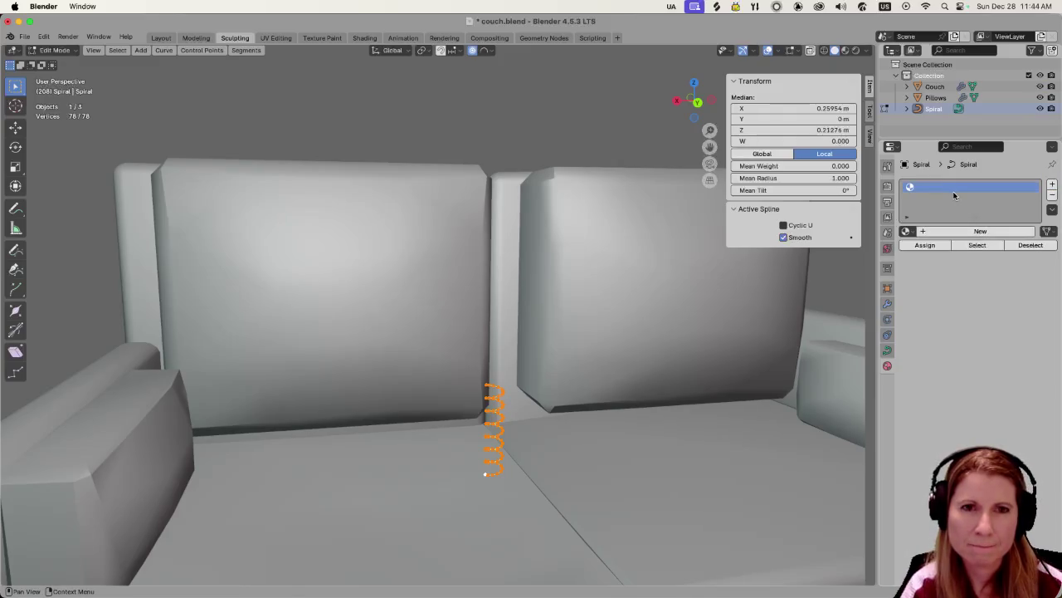
left_click(924, 232)
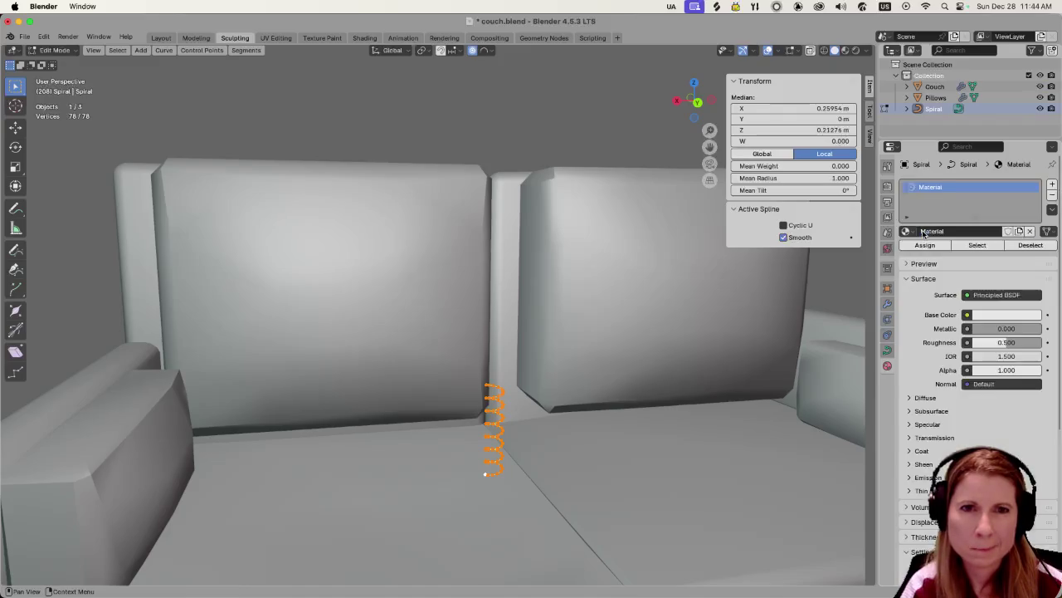
left_click(996, 314)
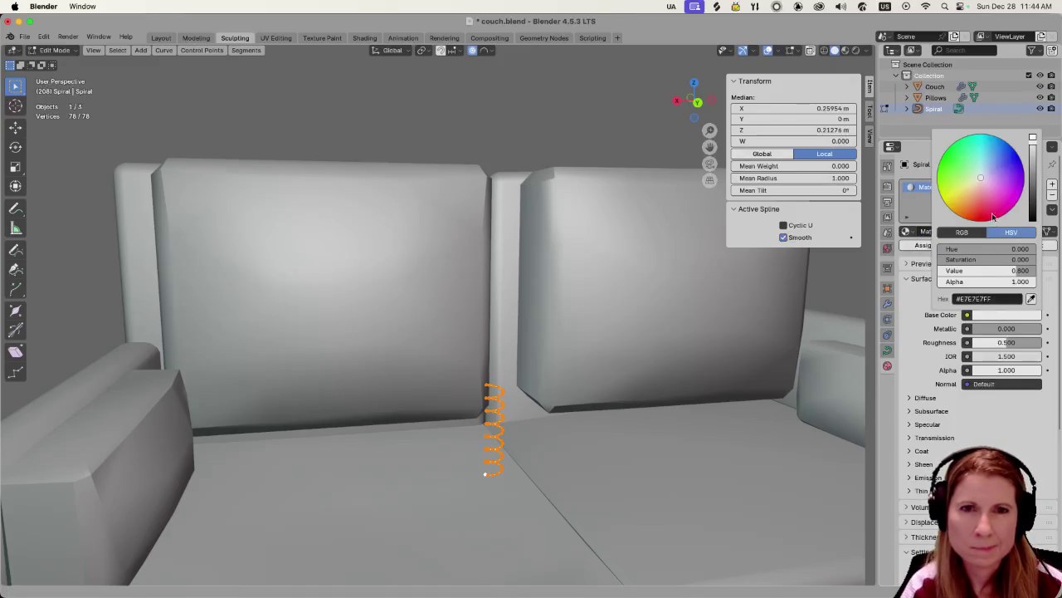
mouse_move(992, 270)
left_mouse_down()
mouse_move(971, 271)
mouse_move(983, 271)
left_mouse_up()
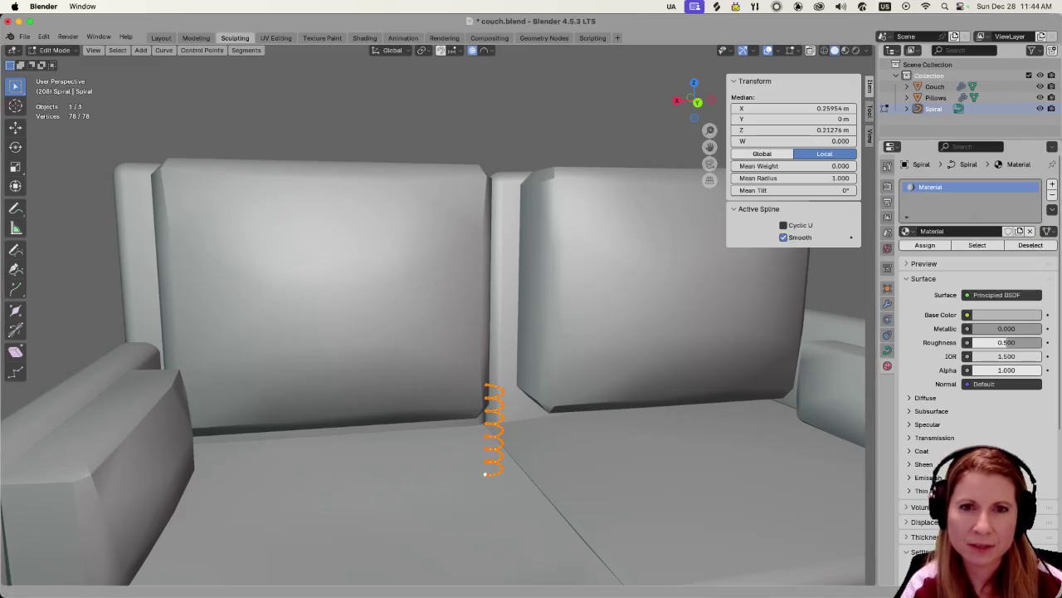
left_click(990, 329)
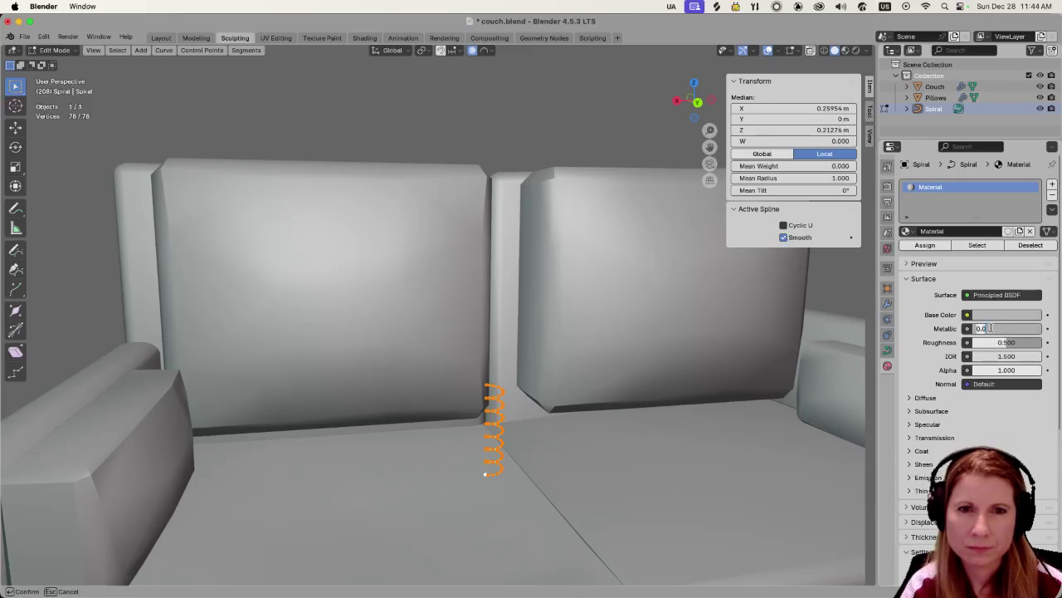
mouse_move(1013, 330)
left_mouse_down()
mouse_move(966, 322)
mouse_move(1037, 329)
left_mouse_up()
key("Escape")
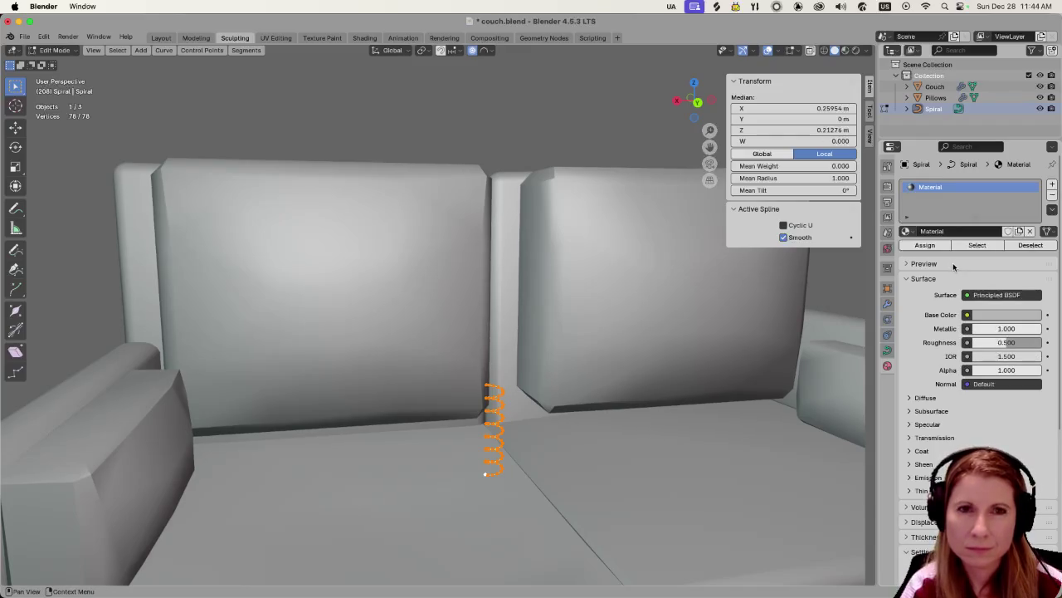
Rename the material to 'spring' and expand its Subsurface settings.
double_click(938, 187)
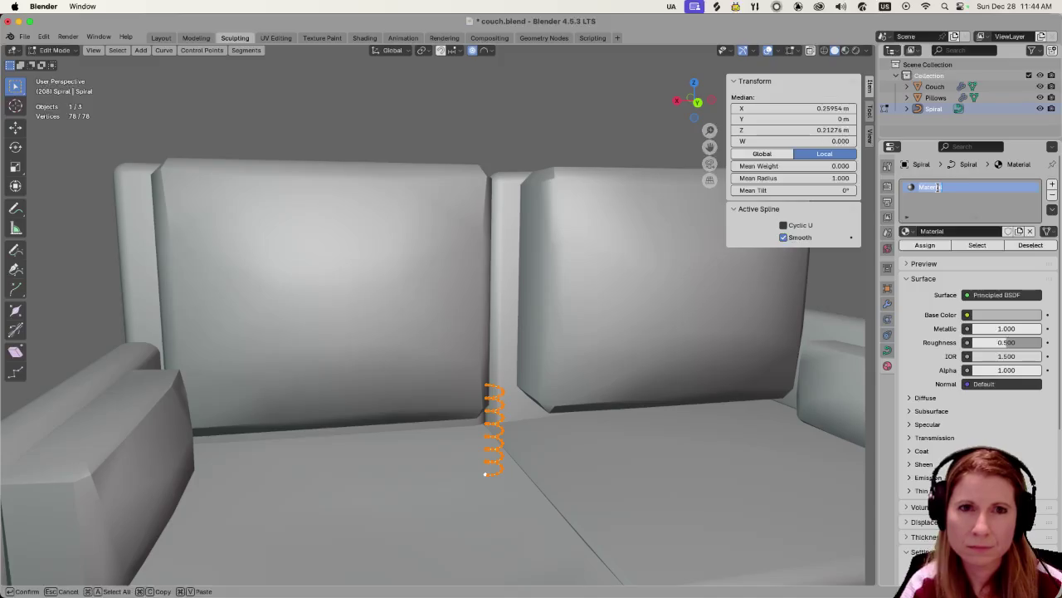
type("spring")
key("Return")
left_click(913, 411)
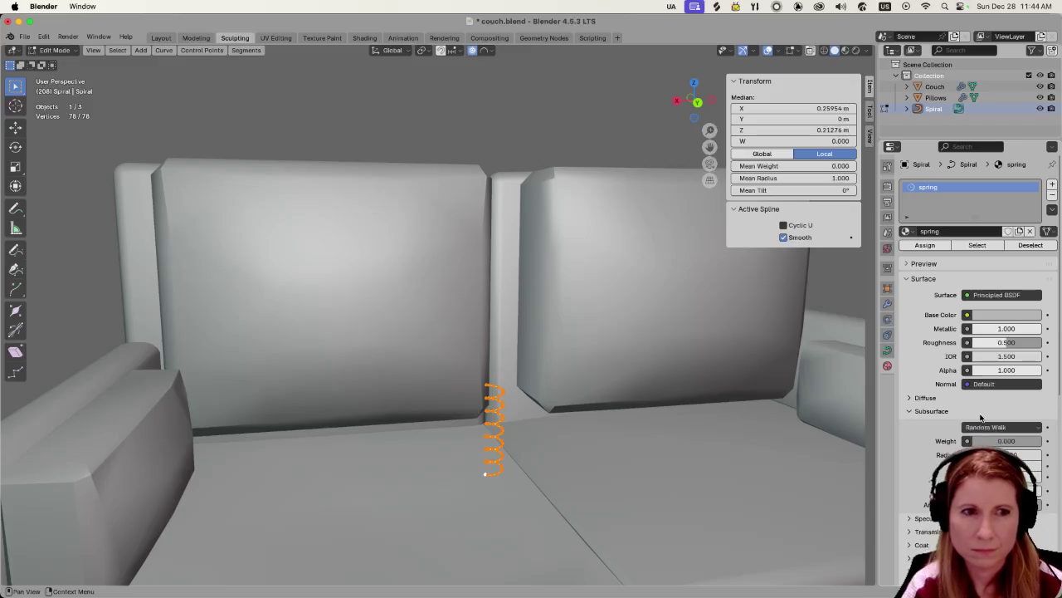
left_click(524, 404)
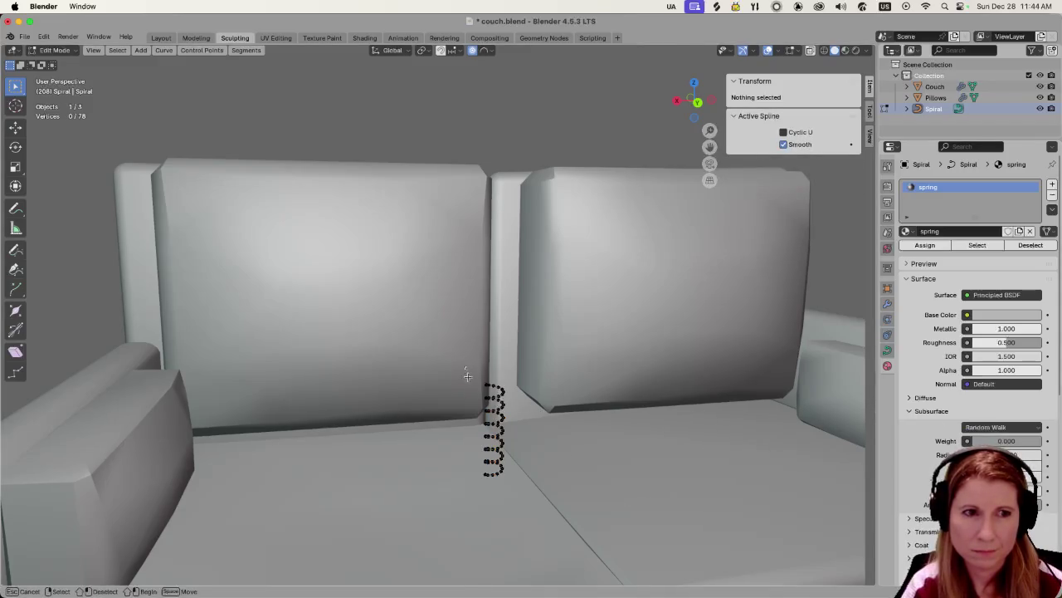
left_click_drag(467, 368, 550, 528)
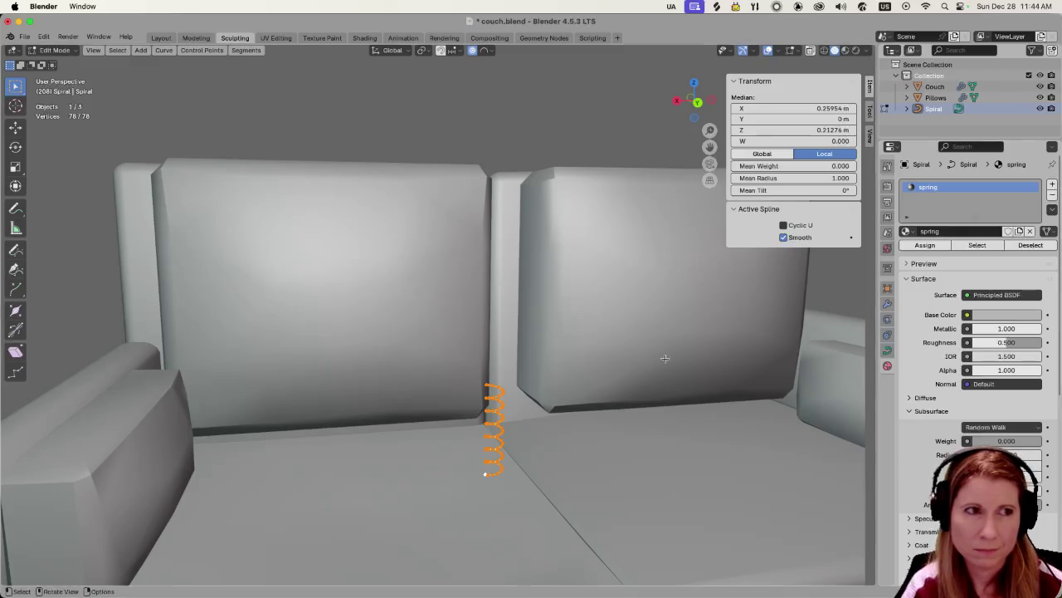
Rename the Spiral object to 'spring' in the Outliner.
double_click(933, 110)
type("pring")
key("Return")
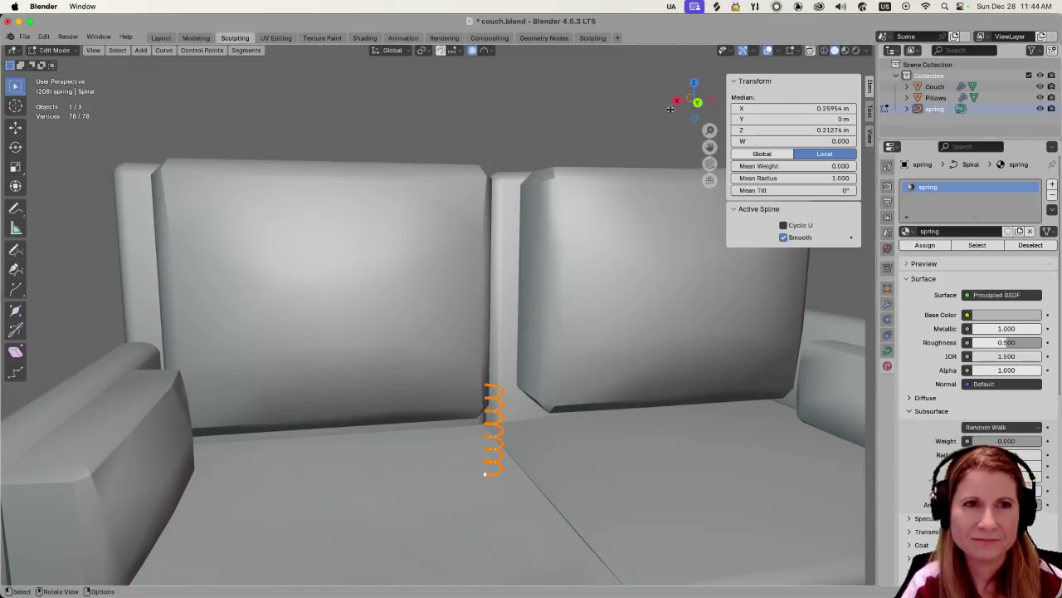
left_click(576, 429)
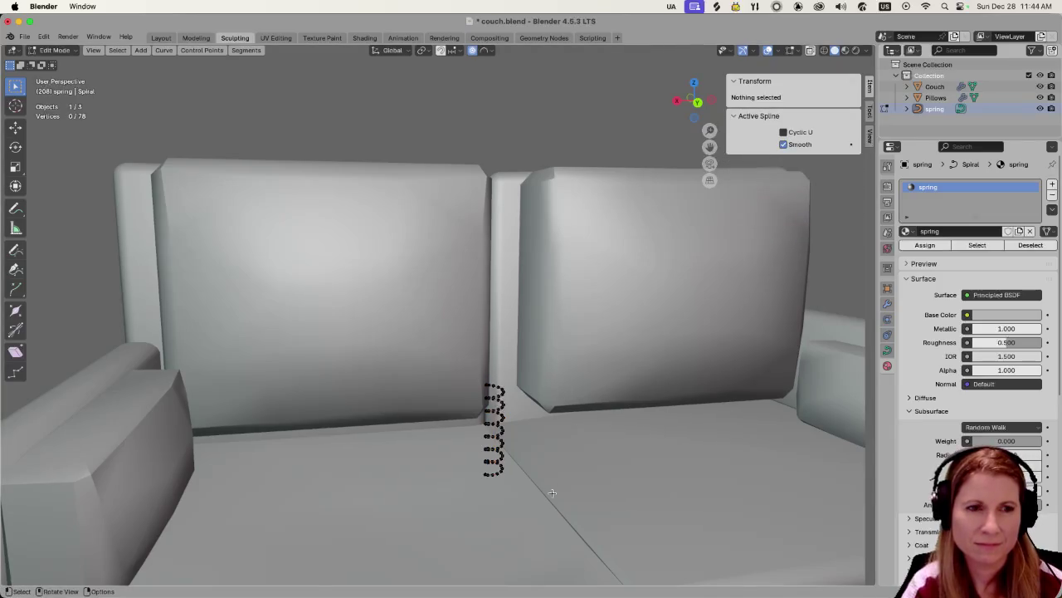
middle_click_drag(551, 492, 531, 465)
Switch to Material Preview shading, look around the spring, and return to Object Mode.
left_click(845, 51)
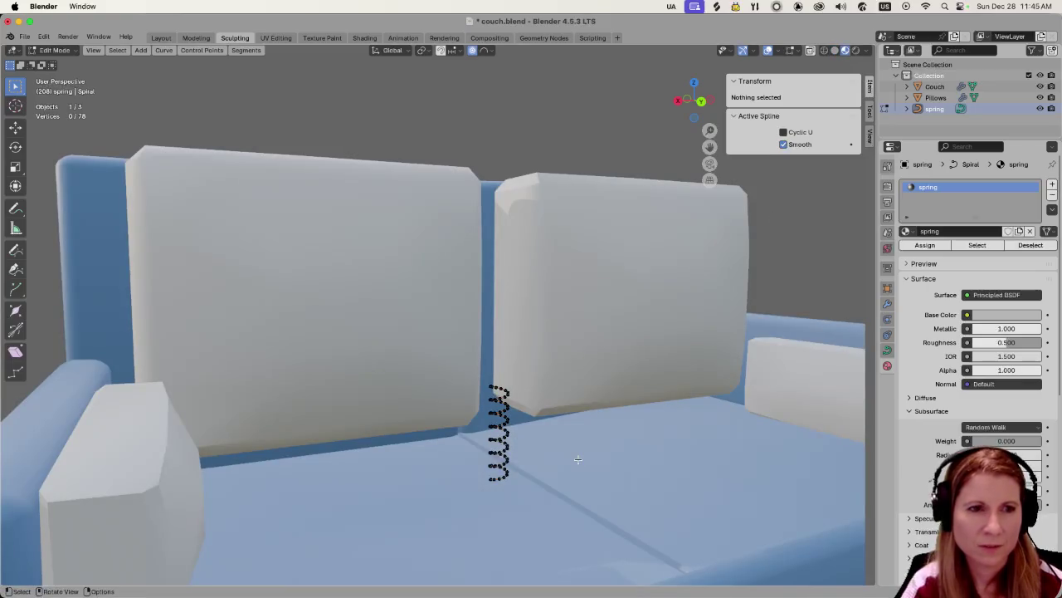
mouse_move(556, 422)
middle_mouse_down()
mouse_move(548, 413)
mouse_move(531, 444)
middle_mouse_up()
left_click(528, 449)
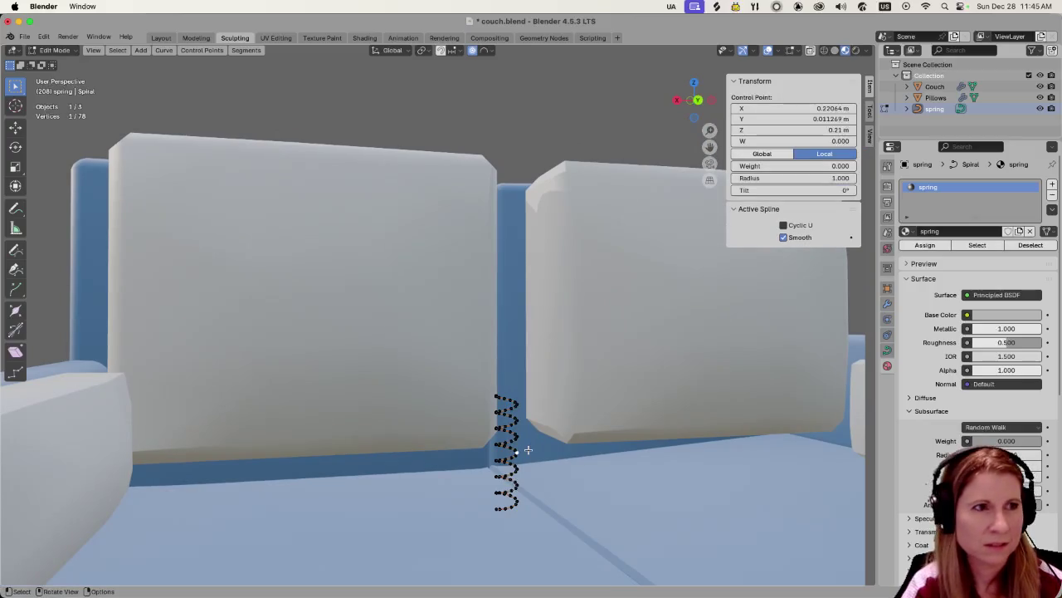
key("a")
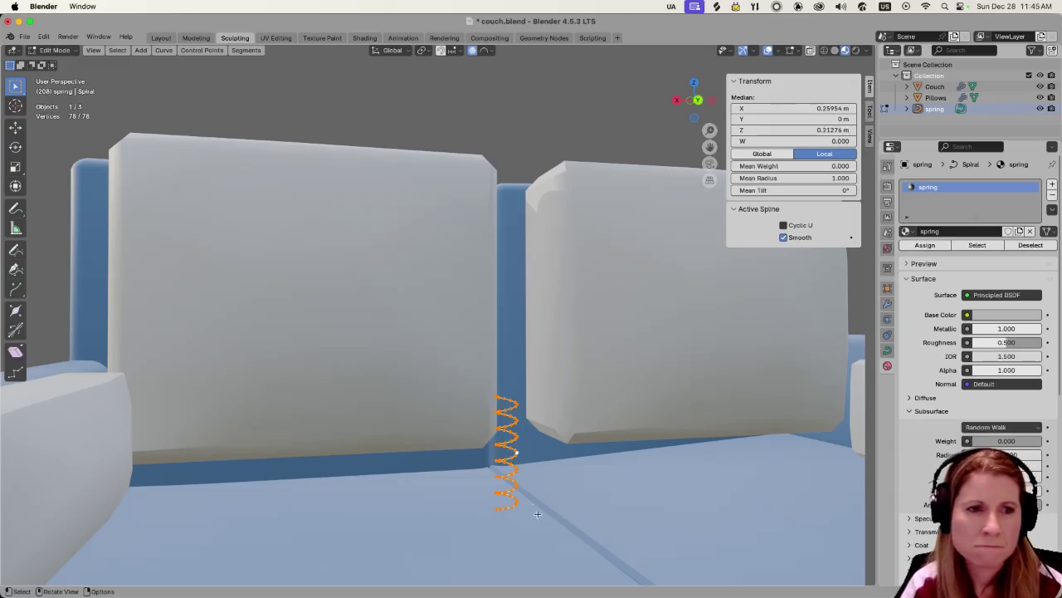
right_click(512, 476)
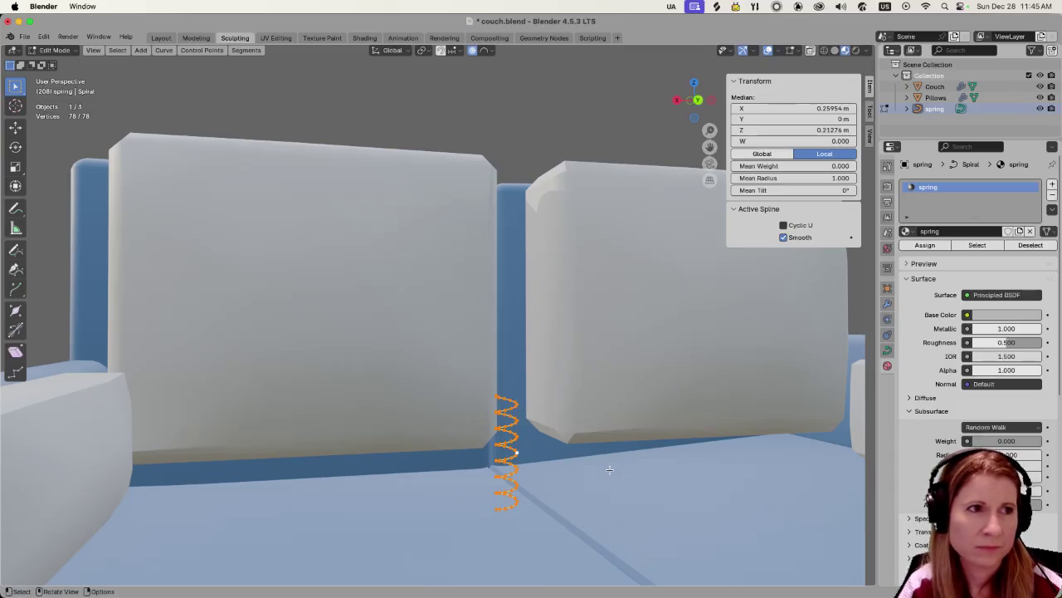
key("Tab")
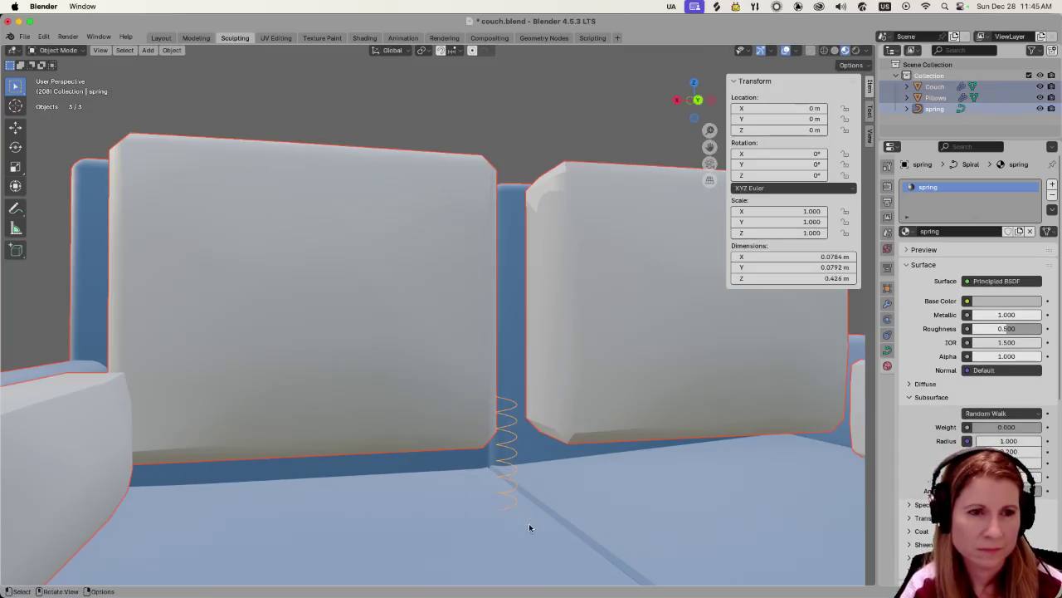
Convert the spring curve to a mesh and assign it the spring material.
right_click(510, 477)
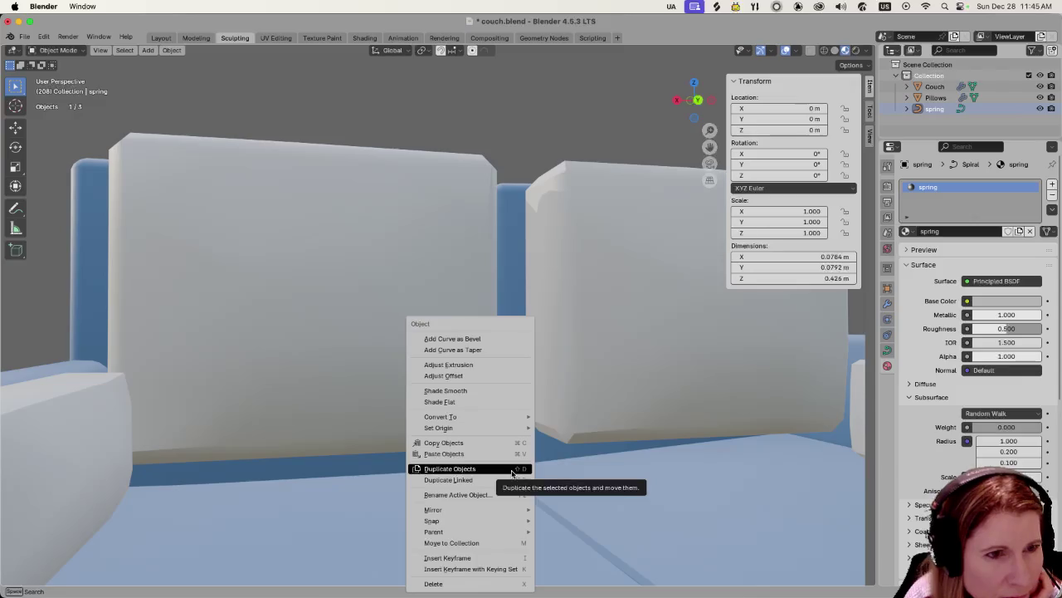
mouse_move(468, 416)
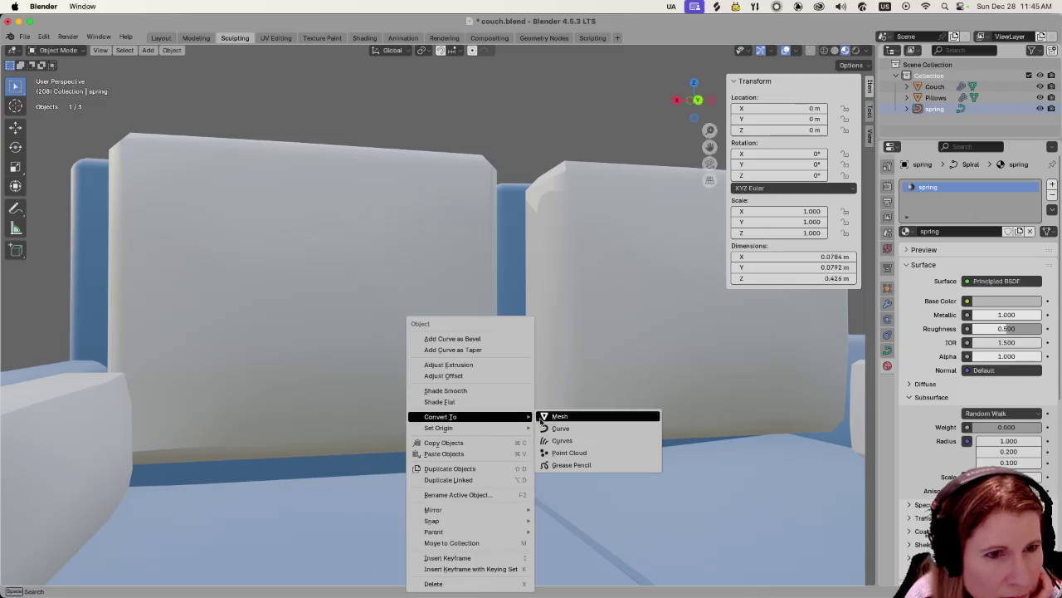
left_click(557, 416)
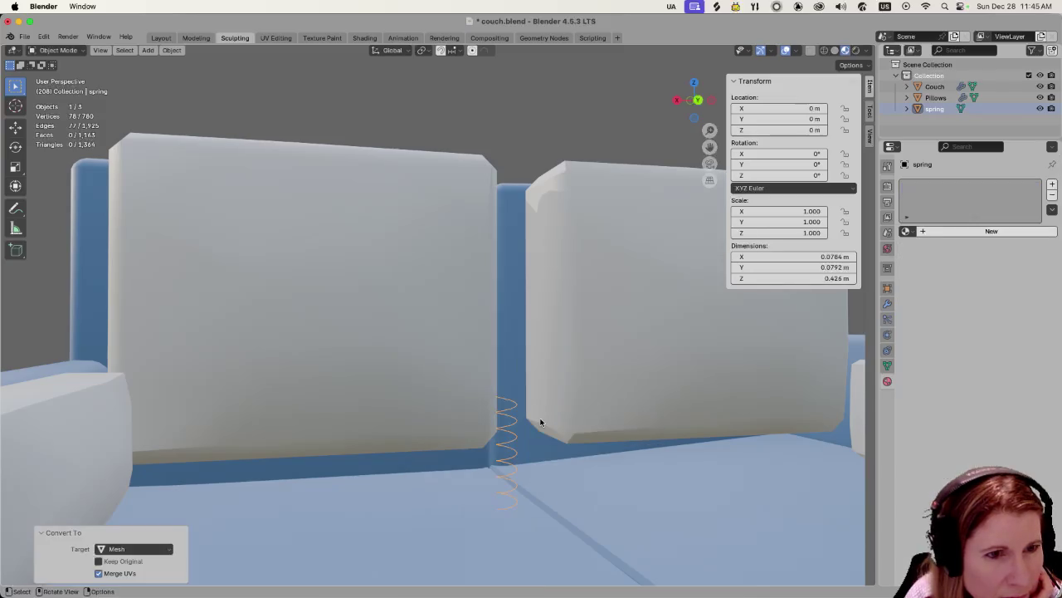
left_click(498, 422)
left_click(503, 429)
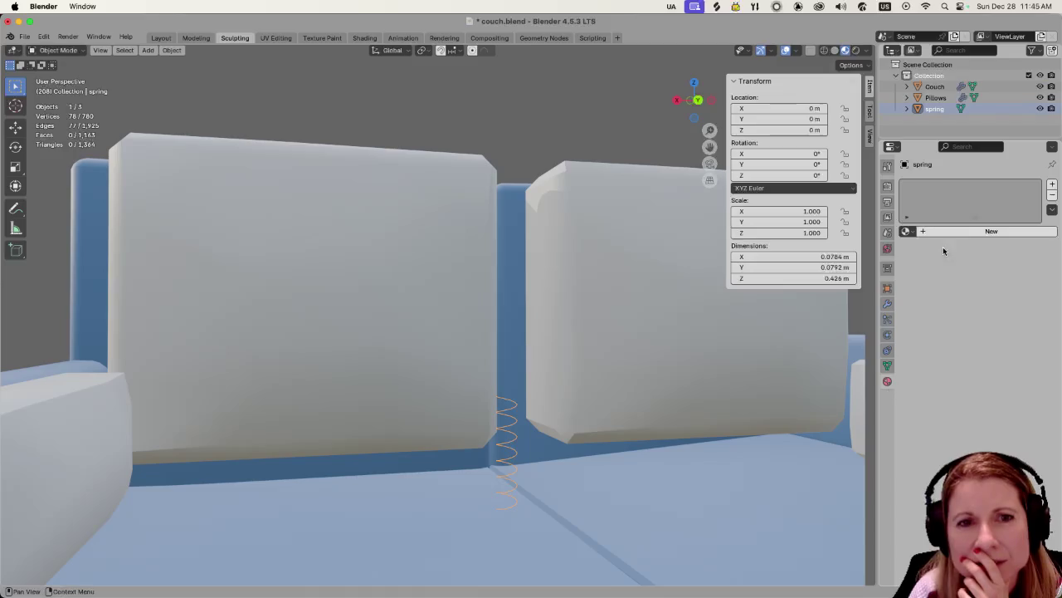
left_click(910, 231)
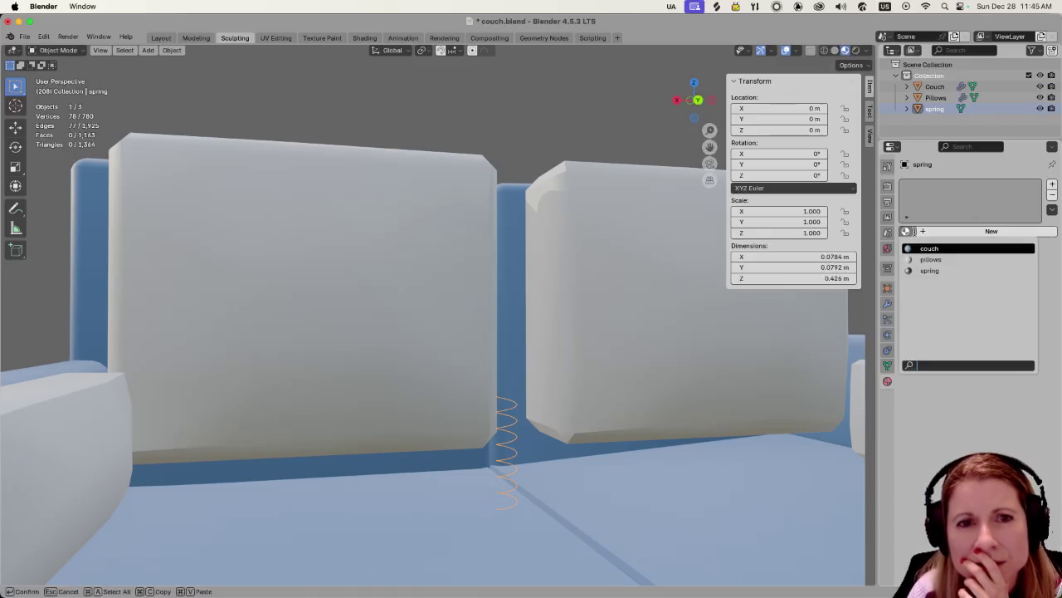
left_click(933, 271)
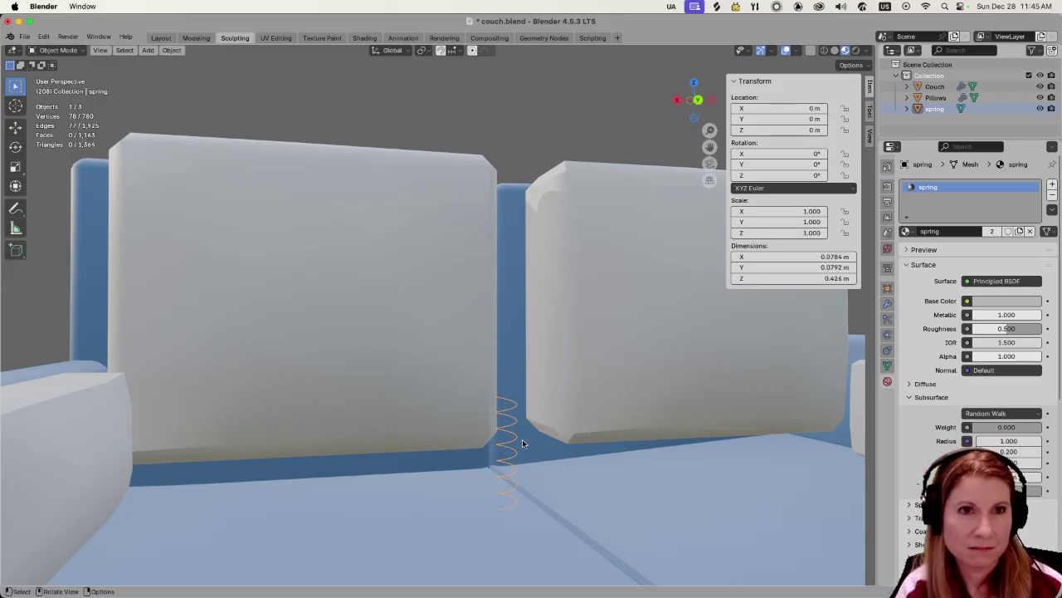
Narrow the spring object along X to a scale of 0.910.
key("s")
key("x")
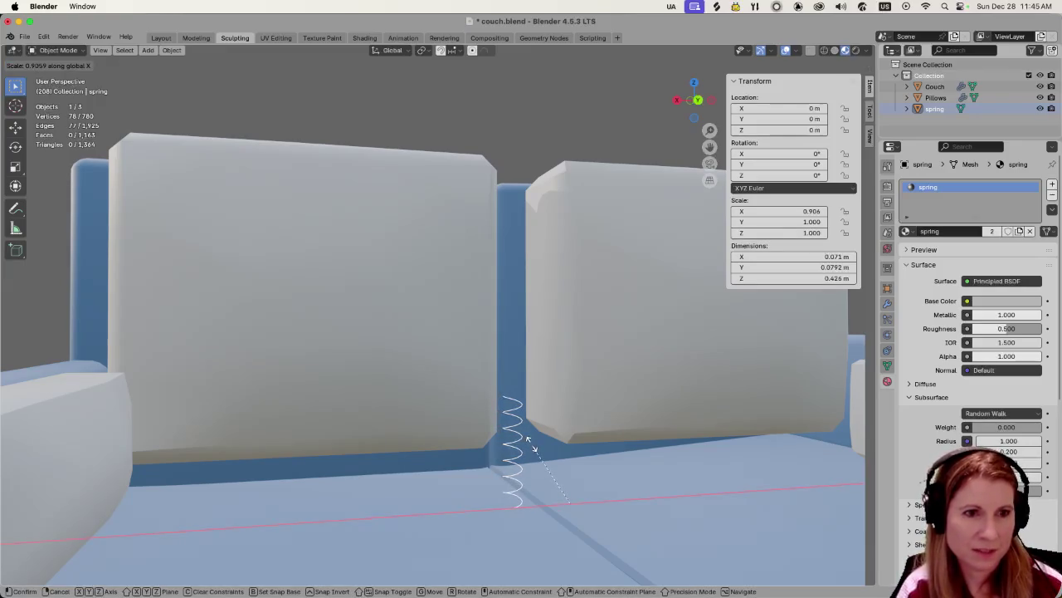
left_click(532, 448)
In Edit Mode, rescale all spring vertices along X twice to adjust coil widths, then return to Object Mode.
key("Tab")
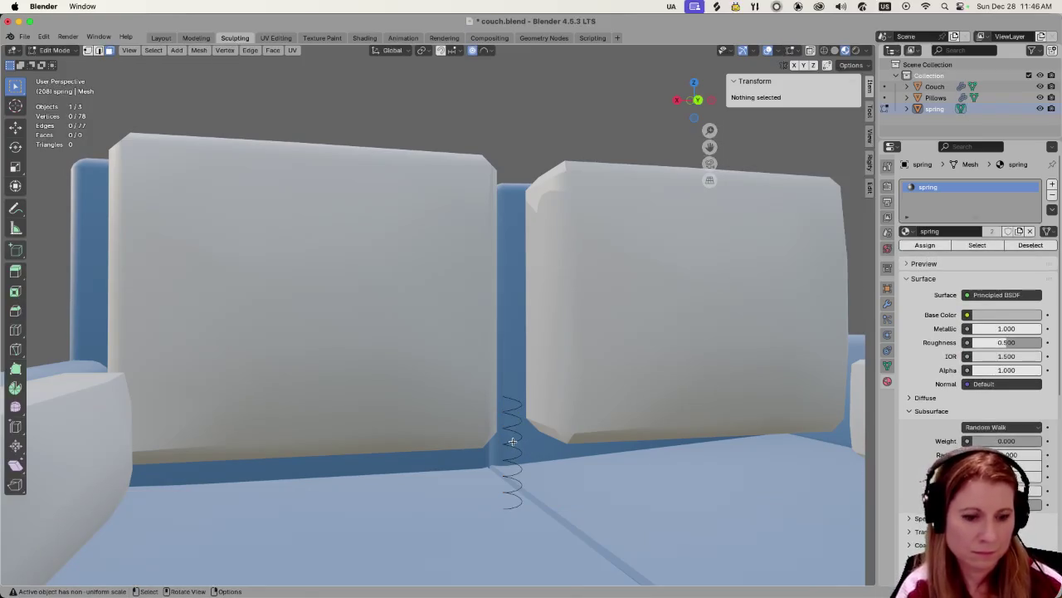
key("a")
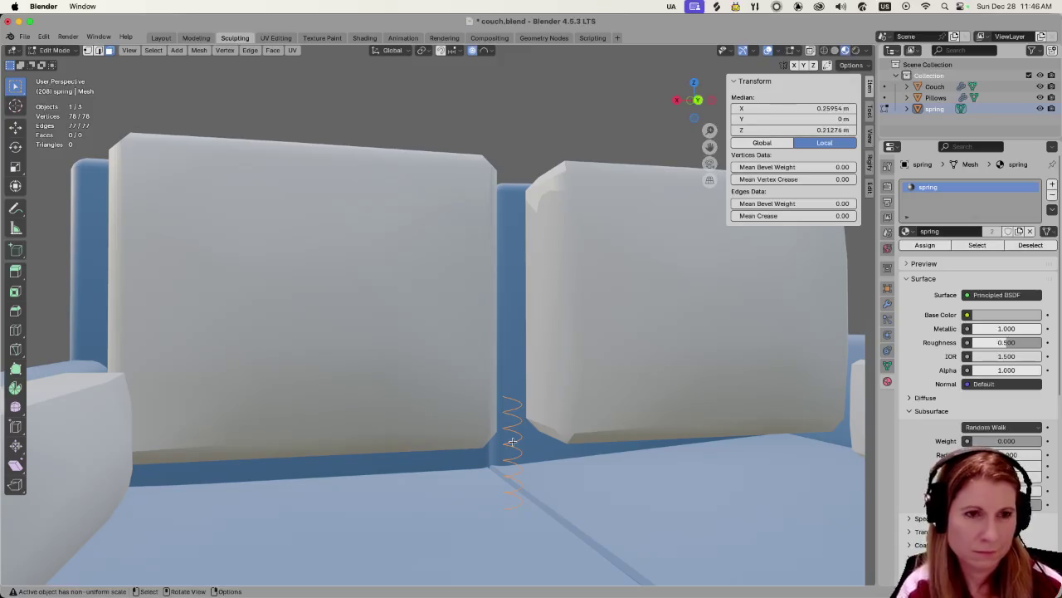
key("s")
key("x")
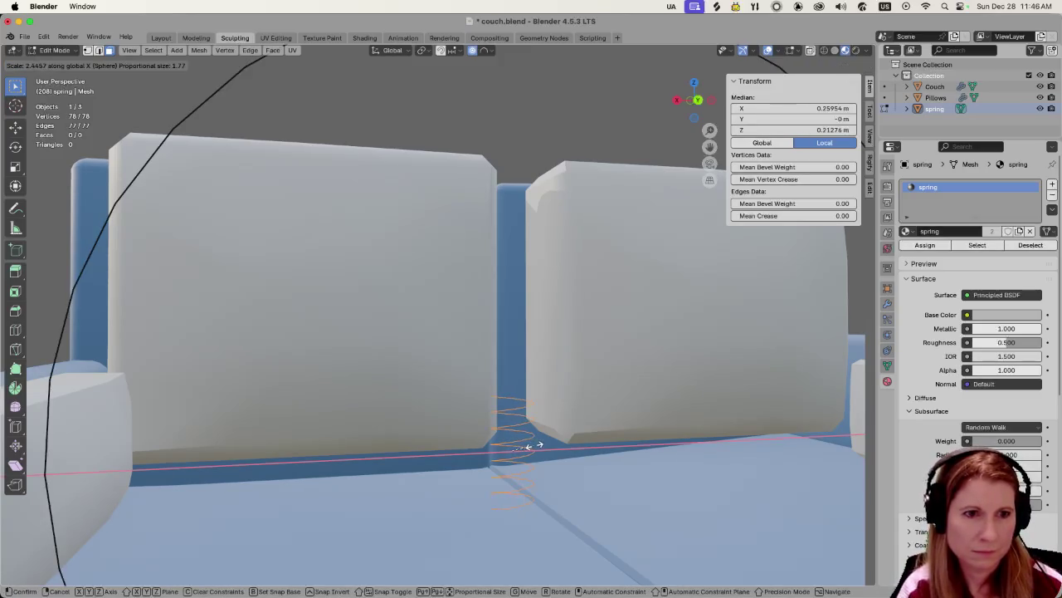
left_click(521, 445)
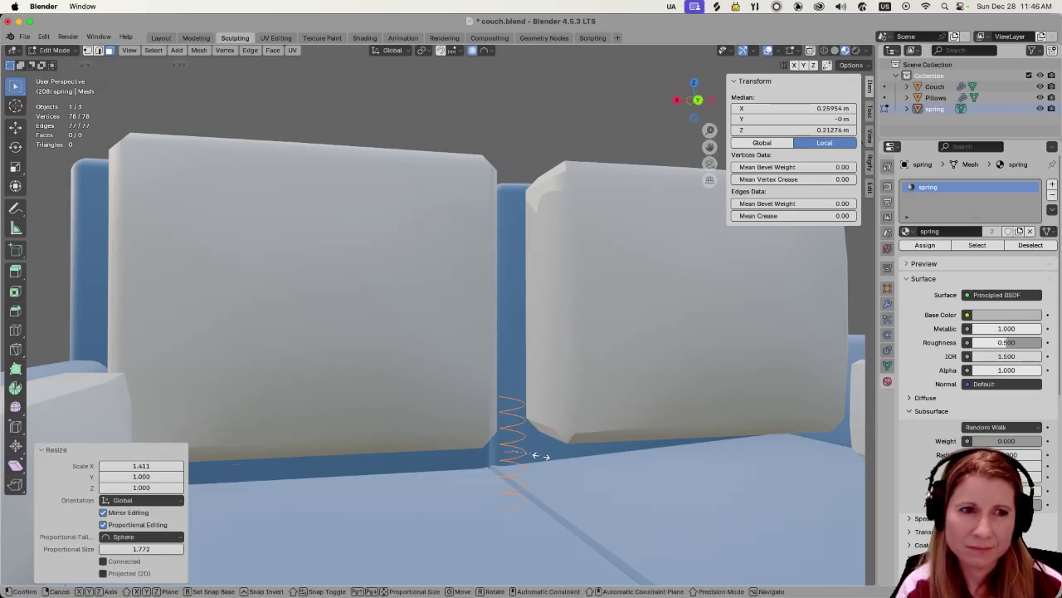
key("s")
key("x")
left_click(532, 454)
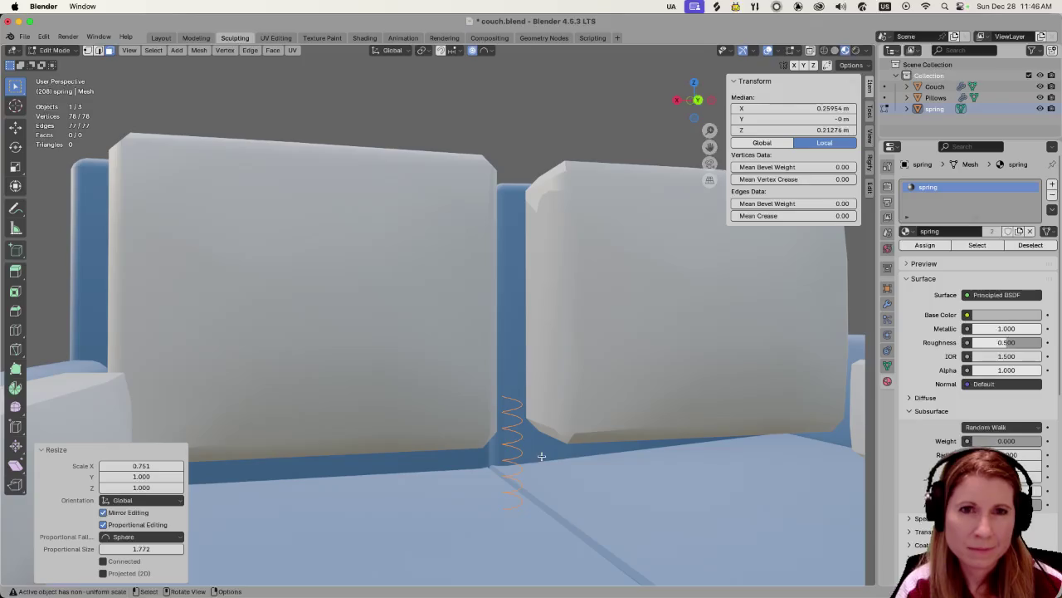
key("alt+a")
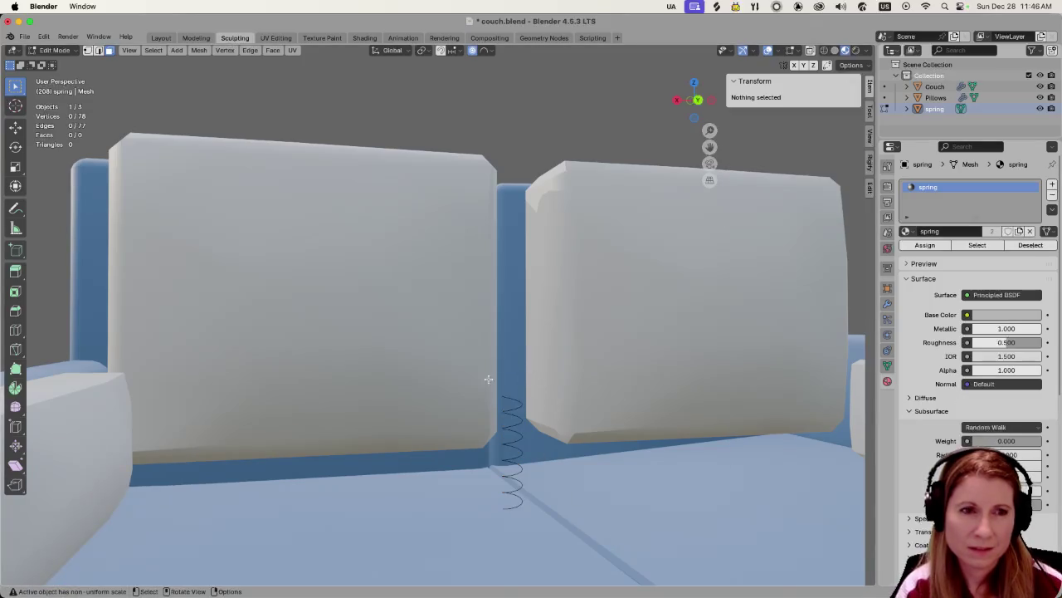
mouse_move(576, 448)
middle_mouse_down()
mouse_move(572, 469)
mouse_move(516, 409)
middle_mouse_up()
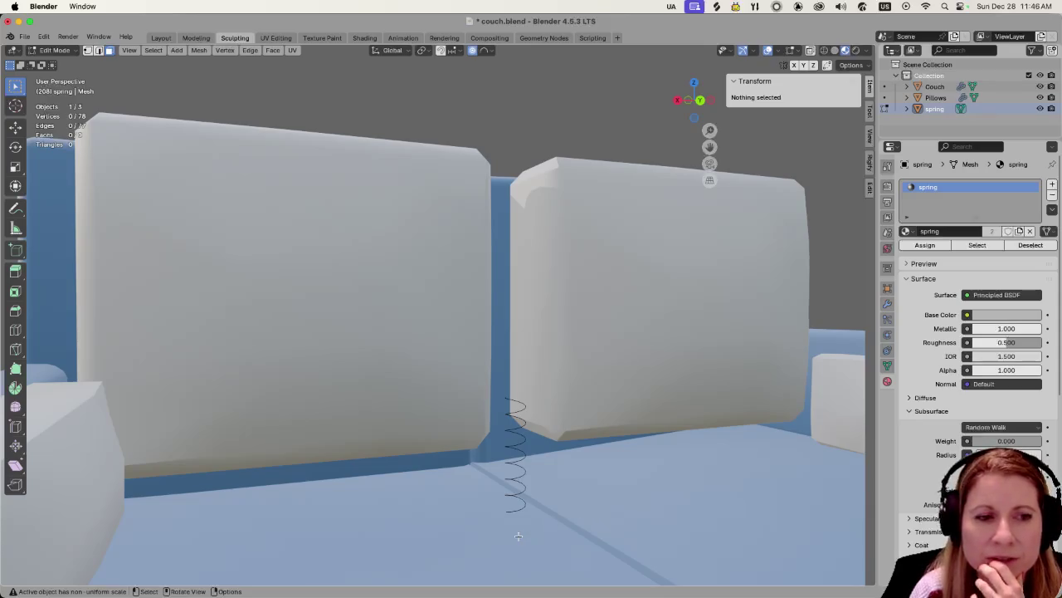
key("Tab")
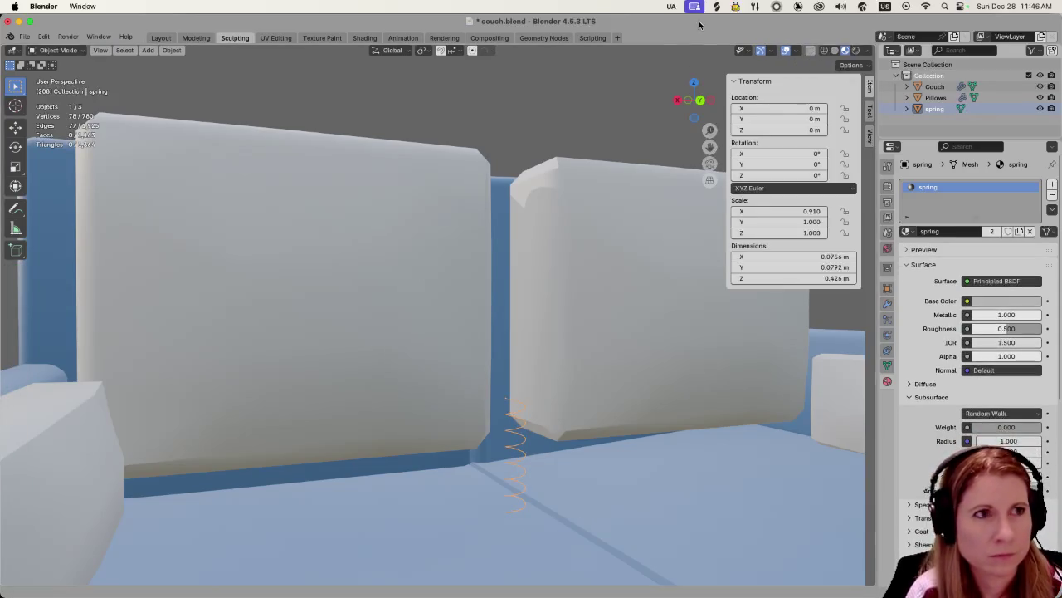
In the couch's Edit Mode, check the right-side view and reselect the seat face under the spring.
left_click(552, 529)
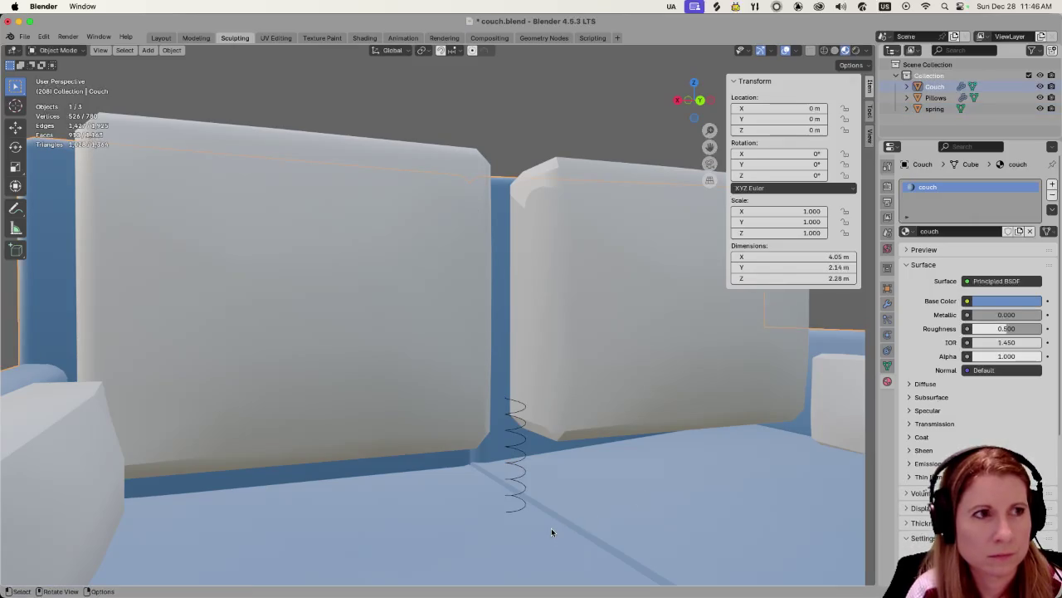
key("Tab")
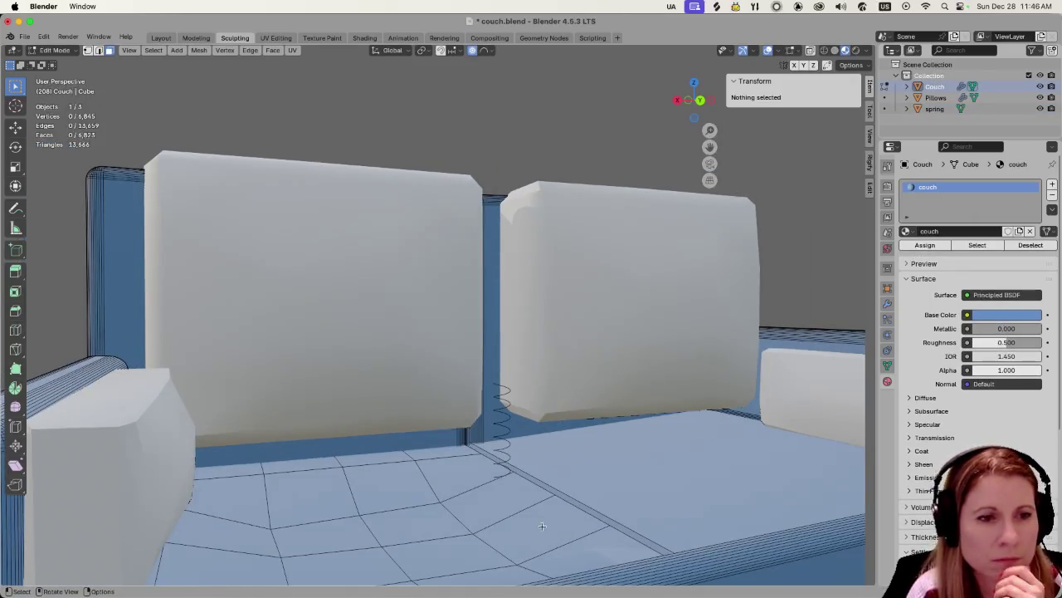
left_click(528, 530)
scroll(528, 530, "down", 2)
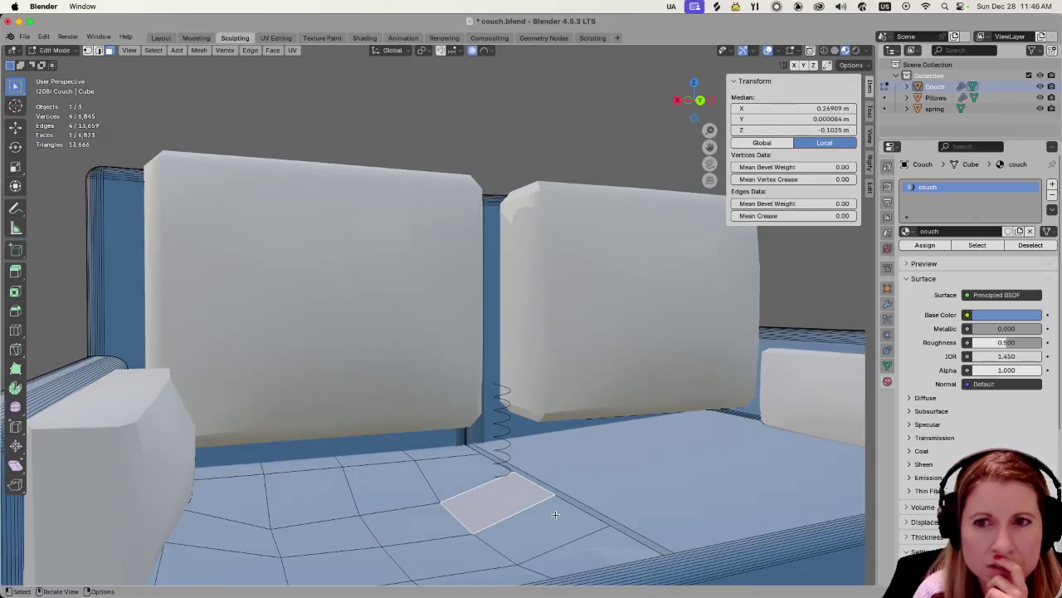
left_click(511, 420)
key("grave")
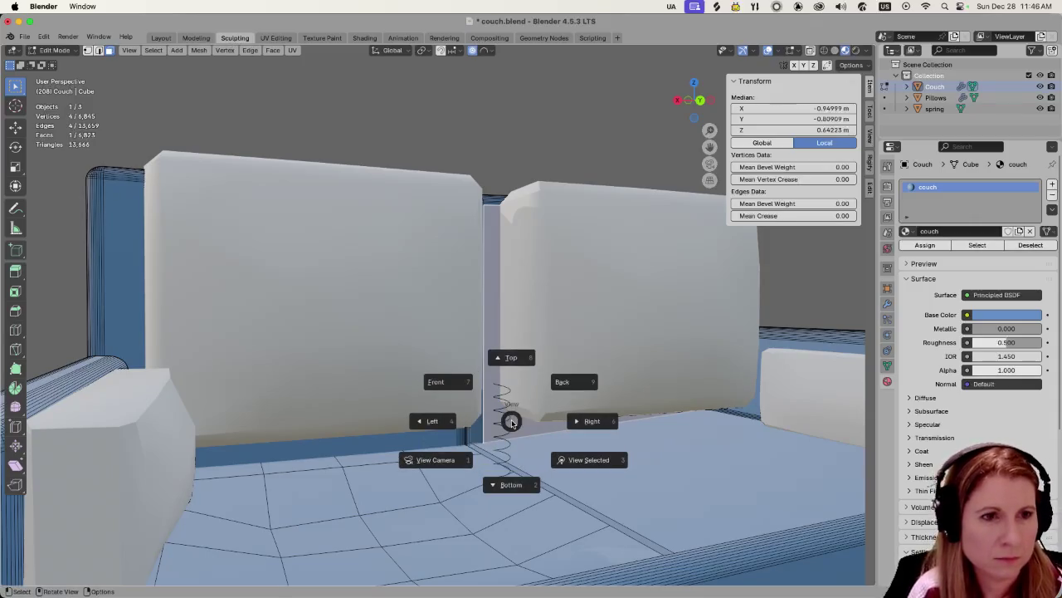
left_click(540, 415)
mouse_move(573, 400)
middle_mouse_down()
mouse_move(728, 380)
mouse_move(581, 398)
mouse_move(843, 122)
middle_mouse_up()
left_click(661, 421)
scroll(581, 399, "up", 4)
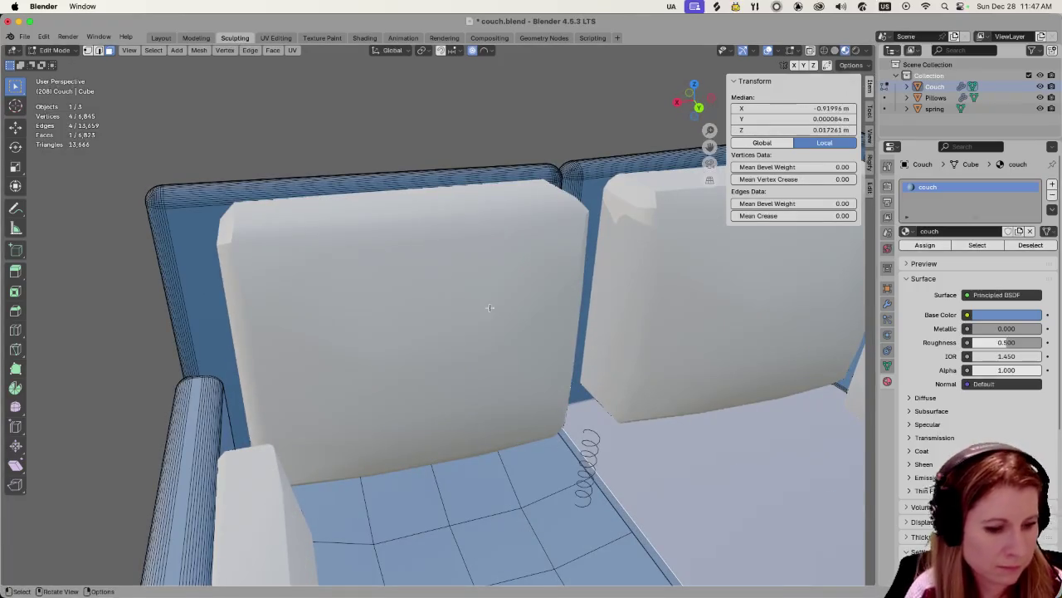
Return to Object Mode and select the coil spring, viewing the seat from low in front.
key("Tab")
left_click(585, 485)
scroll(633, 486, "up", 2)
mouse_move(633, 482)
middle_mouse_down()
mouse_move(757, 491)
mouse_move(744, 464)
mouse_move(712, 497)
middle_mouse_up()
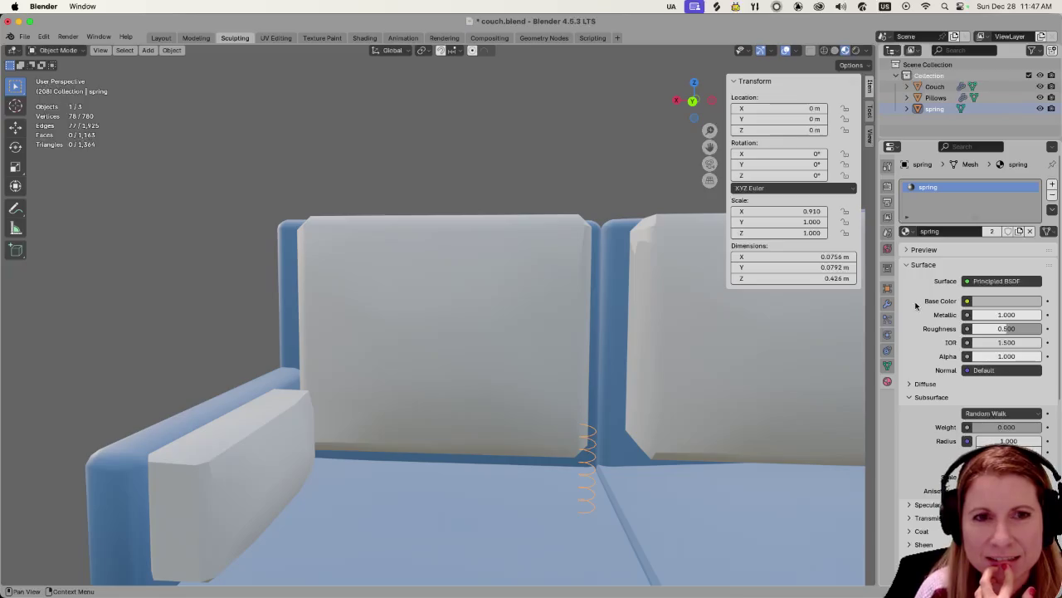
Add a Solidify modifier to the spring from the Modifier tab.
left_click(888, 303)
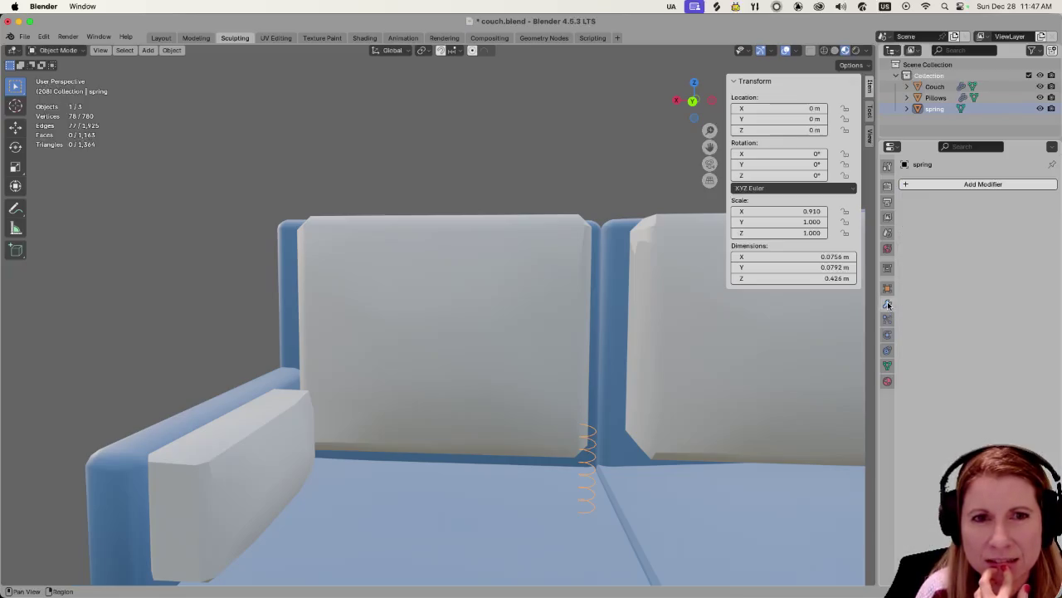
left_click(907, 185)
mouse_move(863, 225)
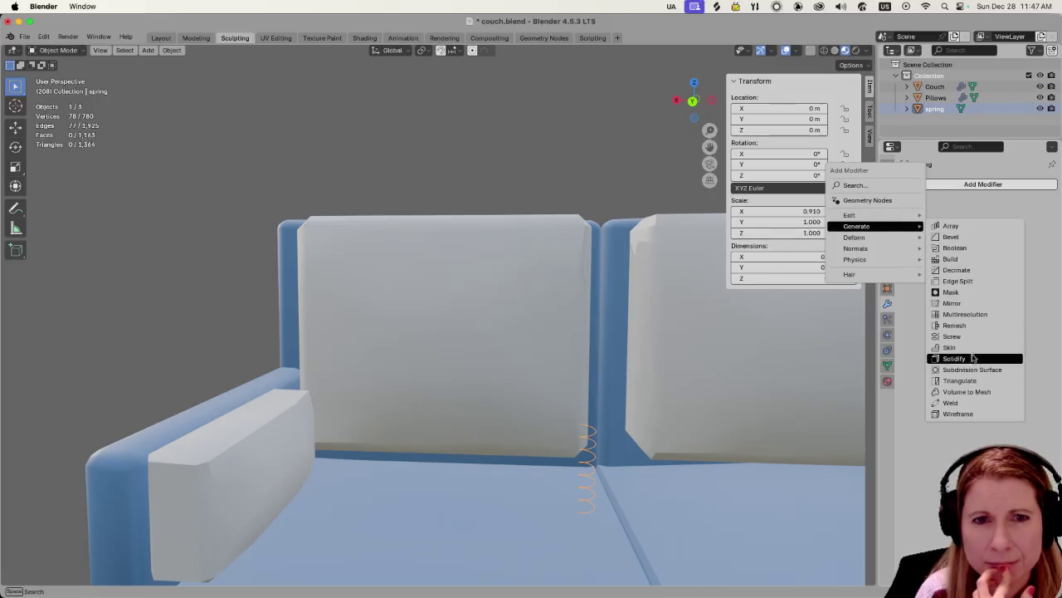
left_click(971, 357)
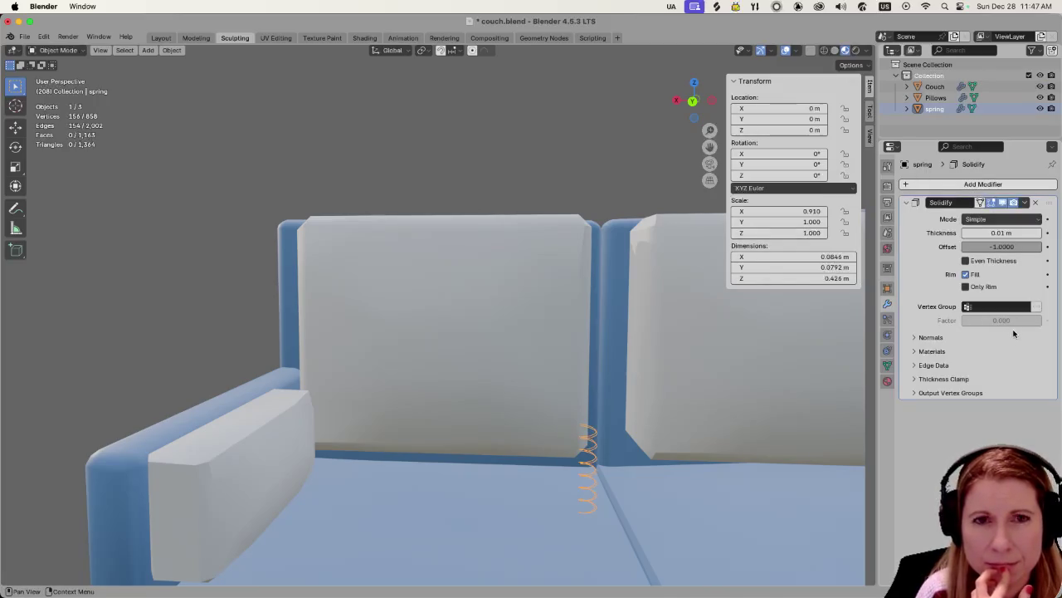
scroll(622, 497, "up", 2)
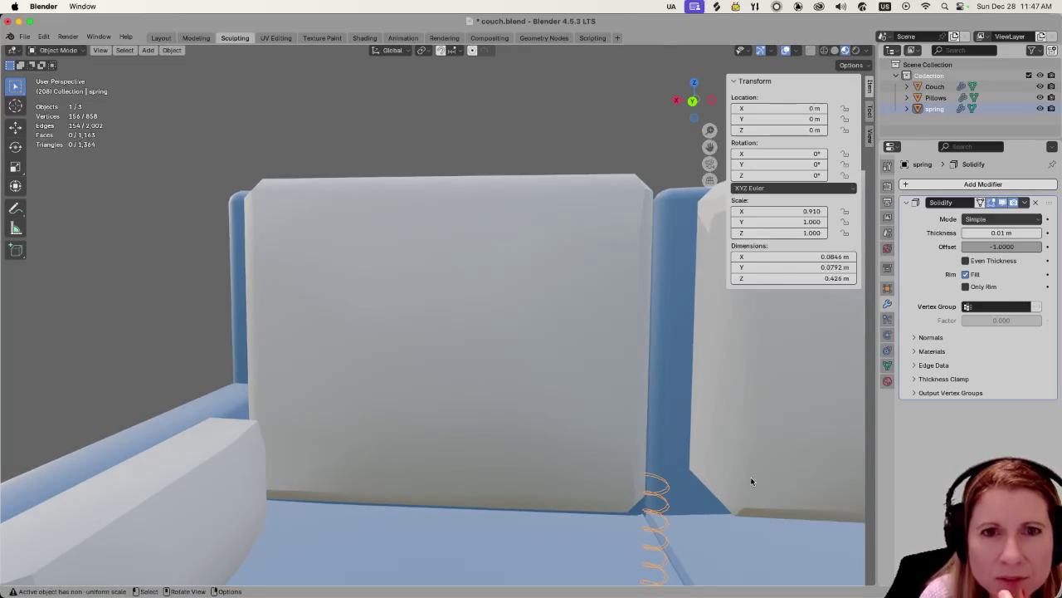
middle_click_drag(738, 475, 744, 499)
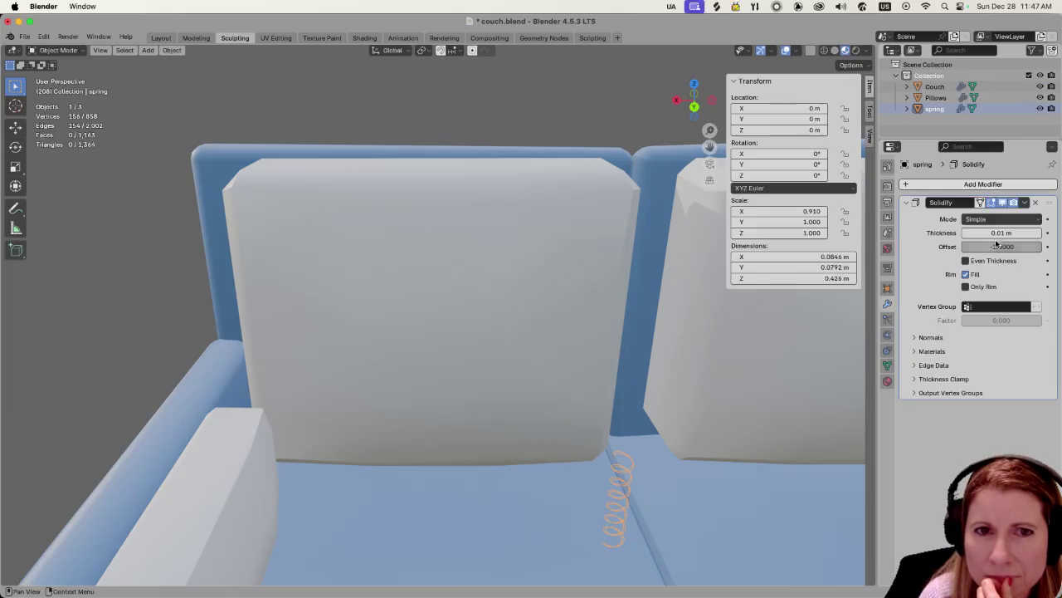
Try a Solidify thickness of -0.06 m, then delete the modifier.
mouse_move(1002, 232)
left_mouse_down()
mouse_move(1029, 233)
mouse_move(980, 233)
left_mouse_up()
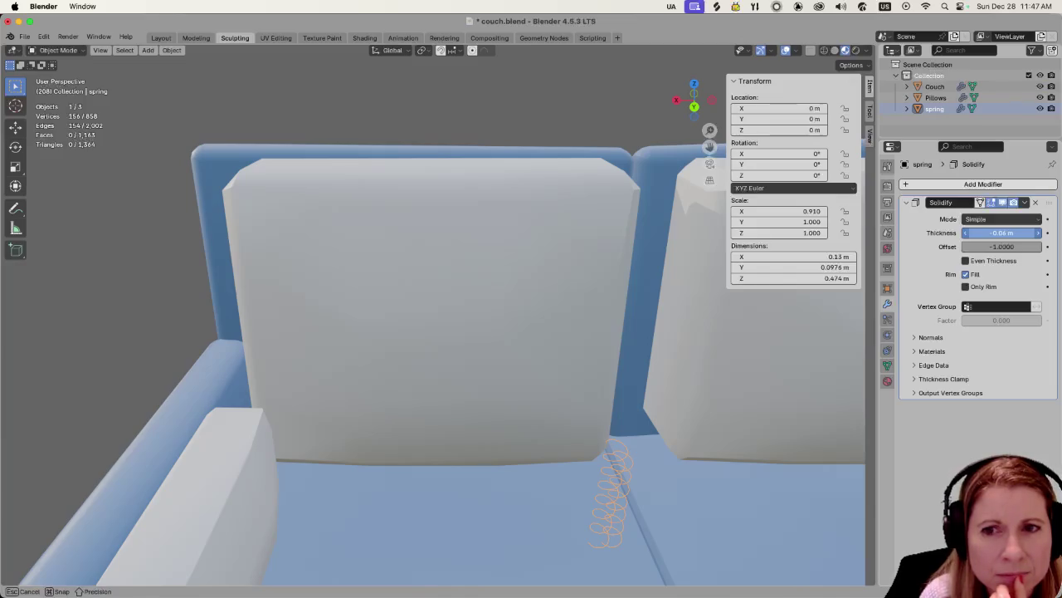
left_click_drag(990, 232, 990, 232)
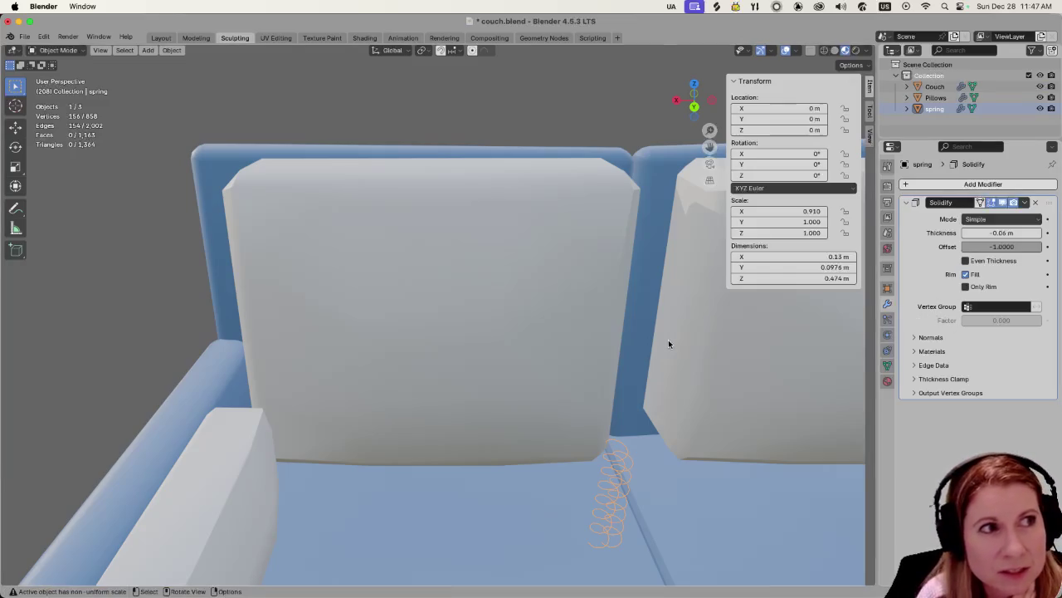
left_click(1035, 203)
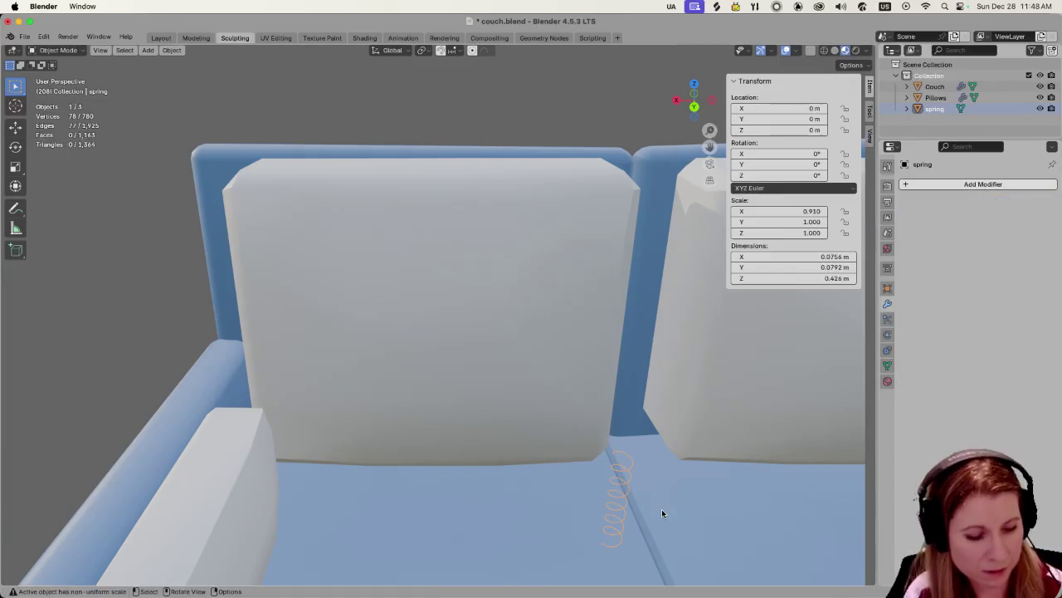
Make the spring active and check its vertices in Edit Mode before returning to Object Mode.
left_click(598, 422)
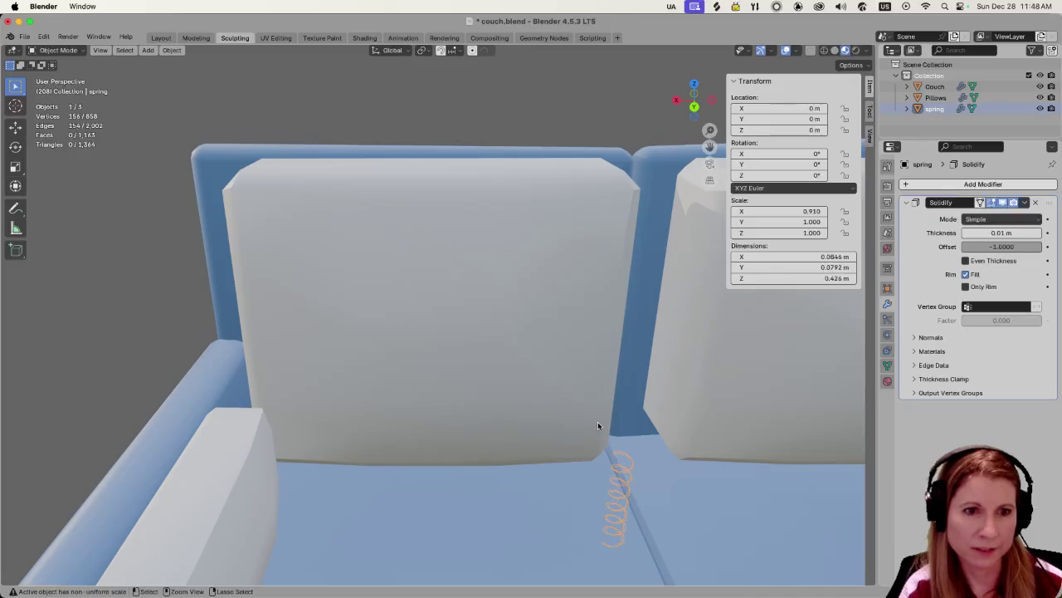
key("Tab")
key("alt+a")
key("Tab")
left_click(597, 421)
key("Tab")
key("a")
key("alt+a")
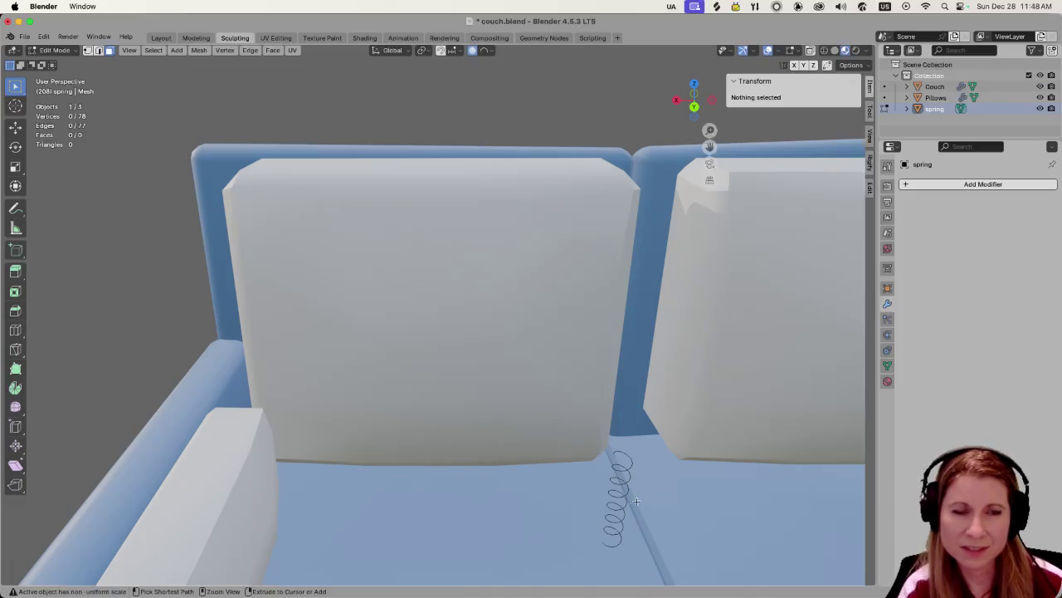
key("Tab")
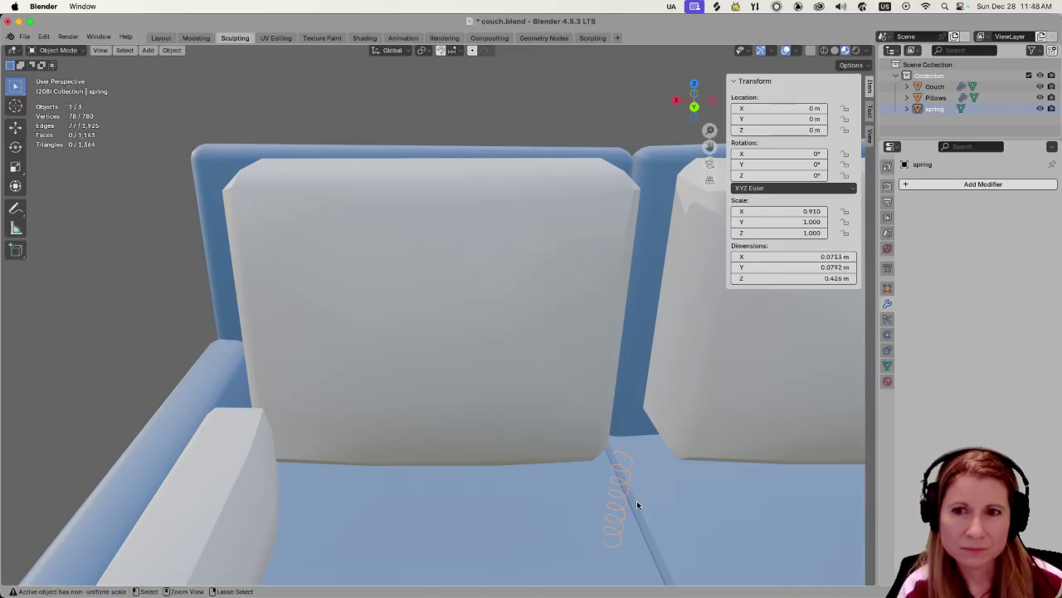
Clear the spring's scale to 1.000 and show its Spiral curve data settings.
key("alt+s")
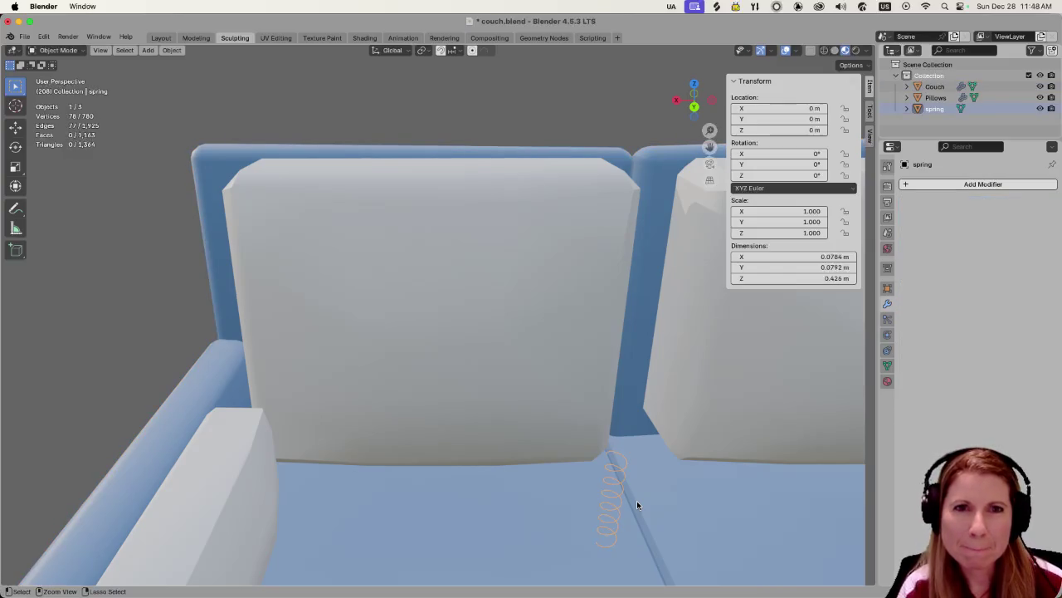
left_click(637, 500)
left_click(637, 501)
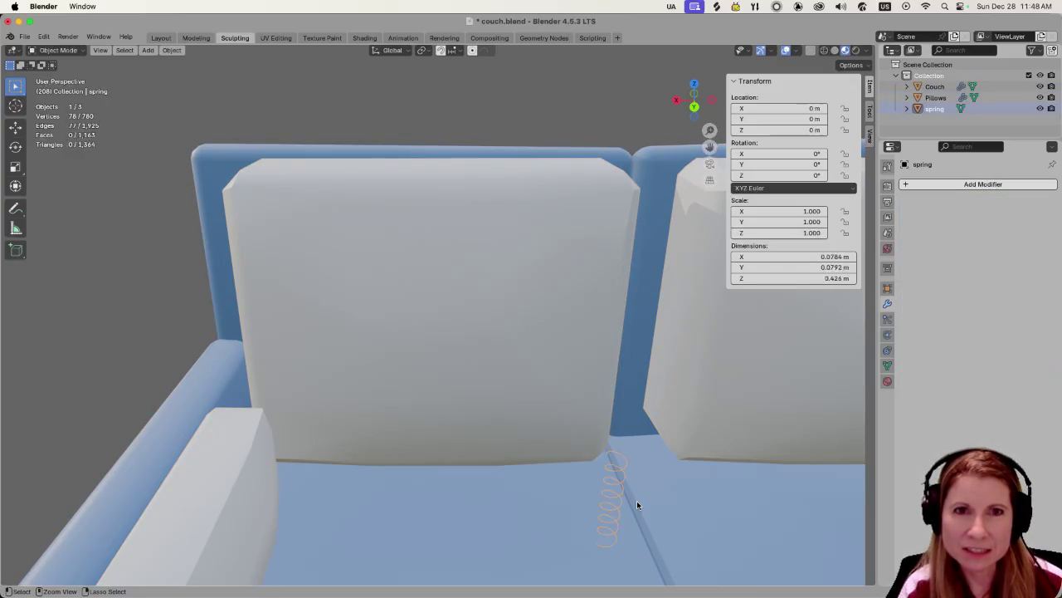
left_click(636, 501)
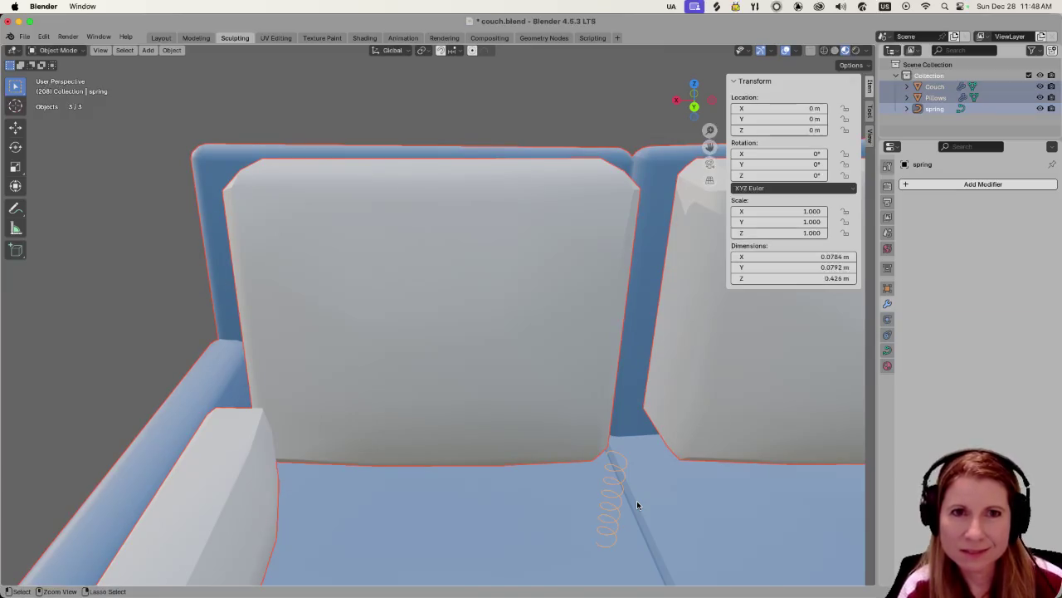
left_click(637, 500)
mouse_move(636, 500)
middle_mouse_down()
mouse_move(683, 493)
mouse_move(700, 462)
middle_mouse_up()
scroll(657, 465, "down", 3)
scroll(650, 479, "up", 2)
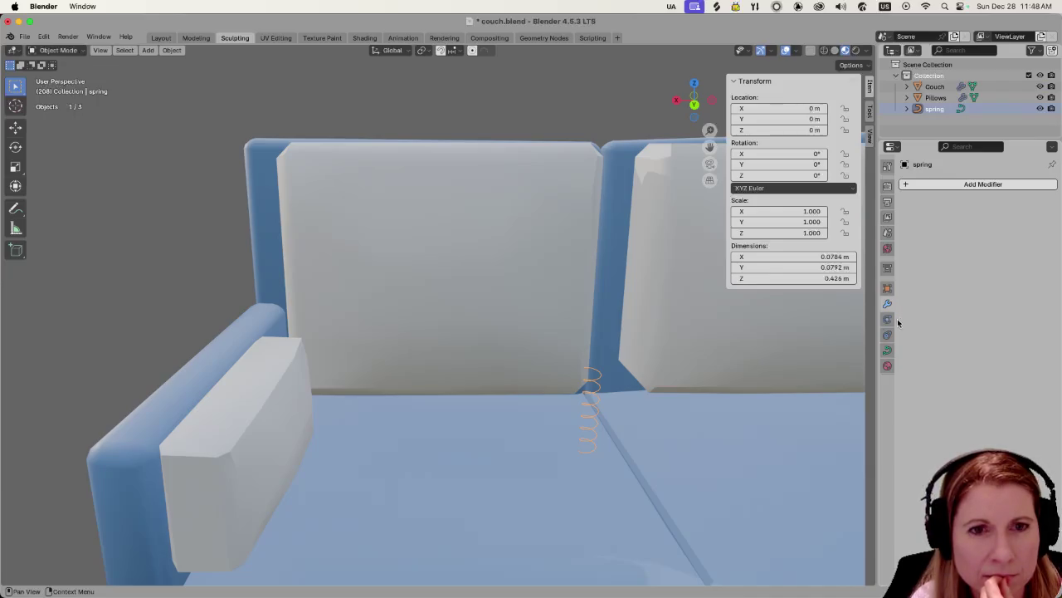
left_click(887, 351)
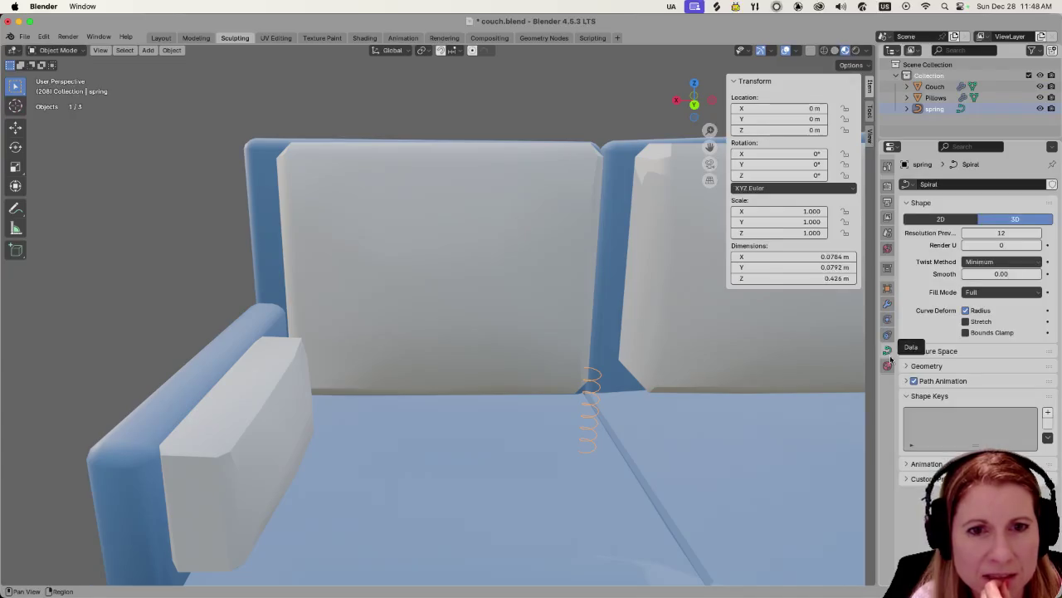
Expand the curve's Geometry settings and try the Object bevel mode.
left_click(913, 366)
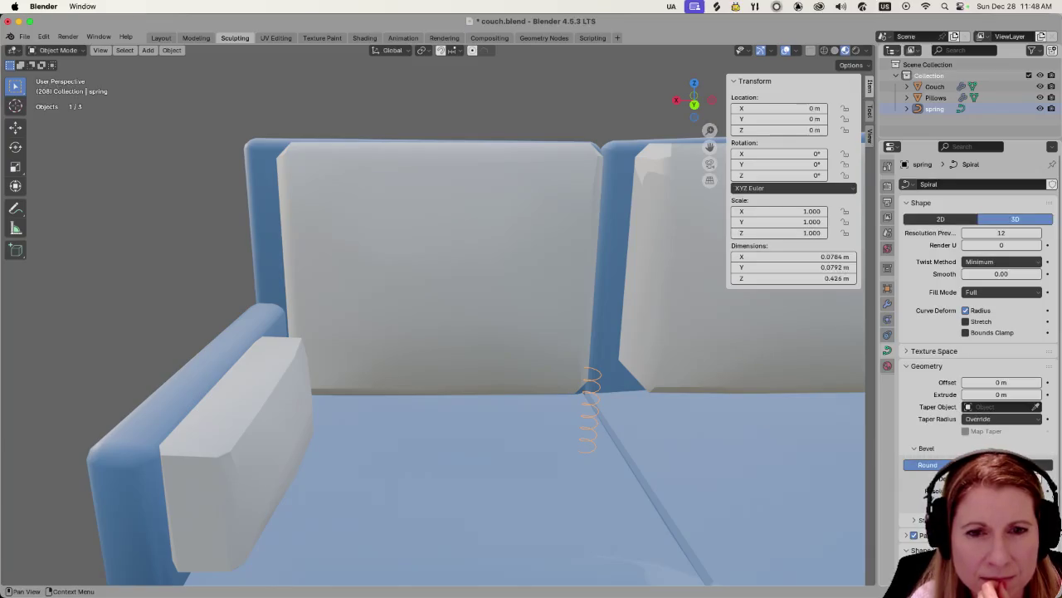
left_click(978, 465)
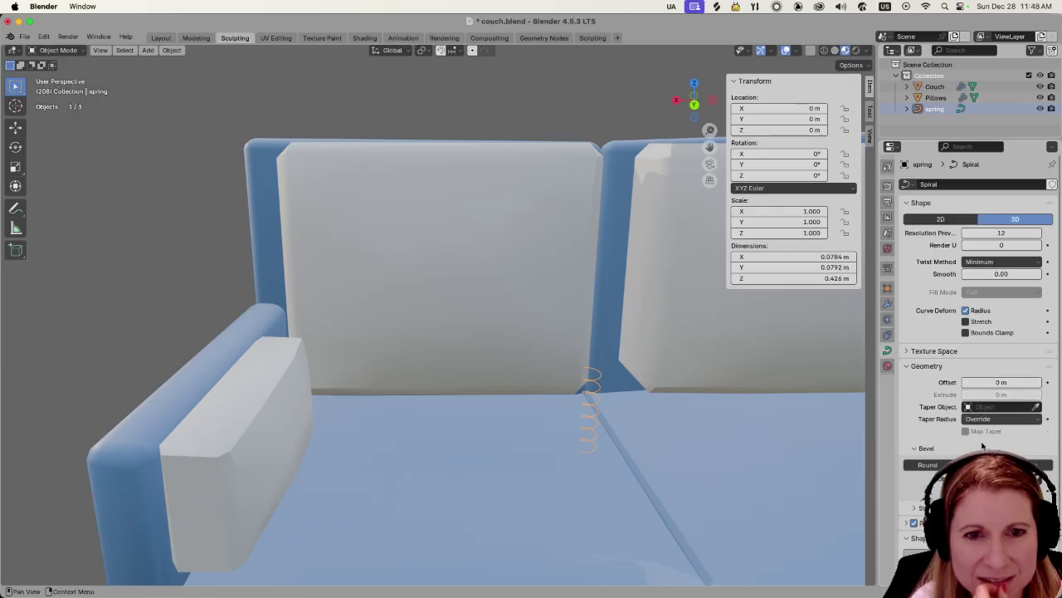
scroll(981, 446, "down", 1)
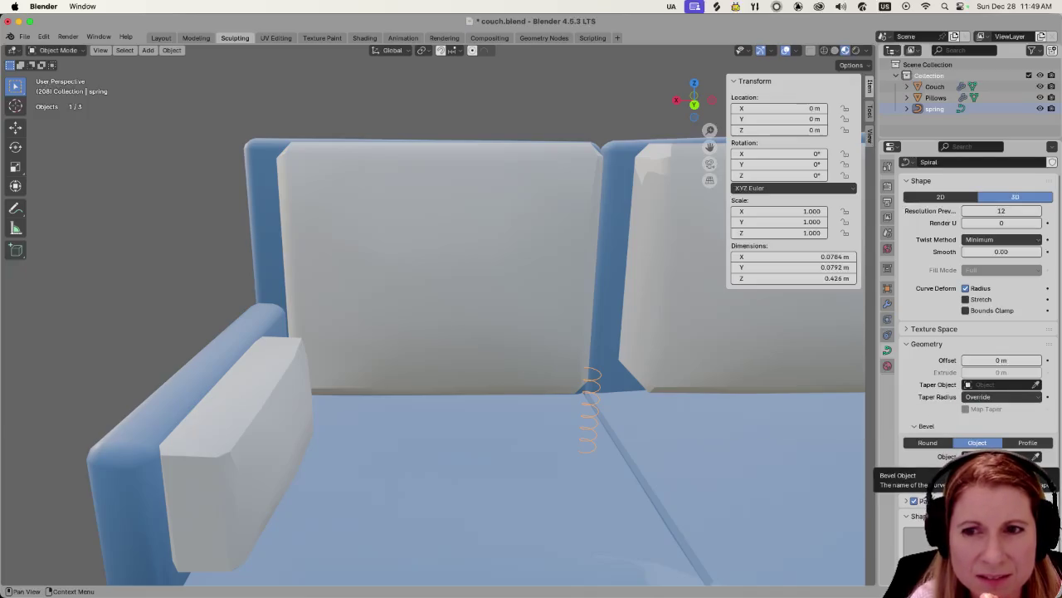
Set geometry Offset to -1 m and Extrude to 0.1 m, with a Round bevel.
mouse_move(1001, 359)
left_mouse_down()
mouse_move(1019, 360)
mouse_move(988, 360)
left_mouse_up()
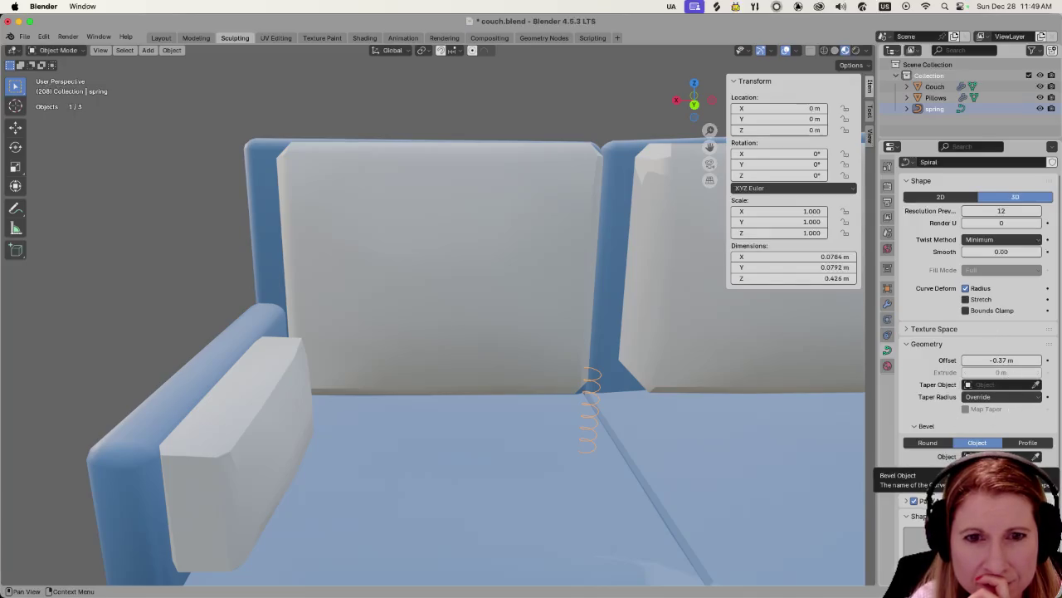
scroll(996, 456, "down", 1)
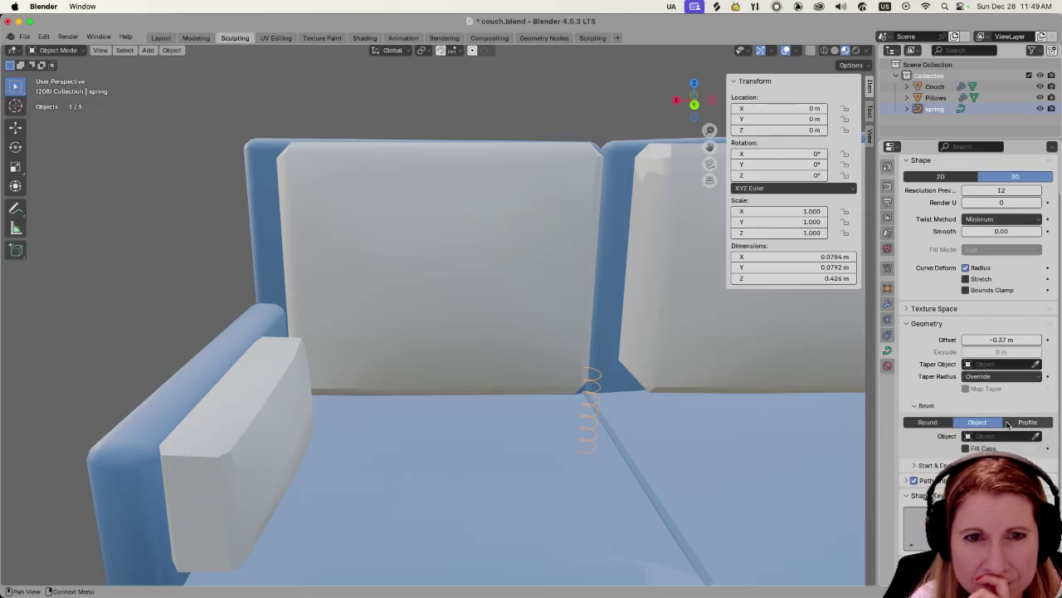
left_click_drag(1002, 352, 1016, 339)
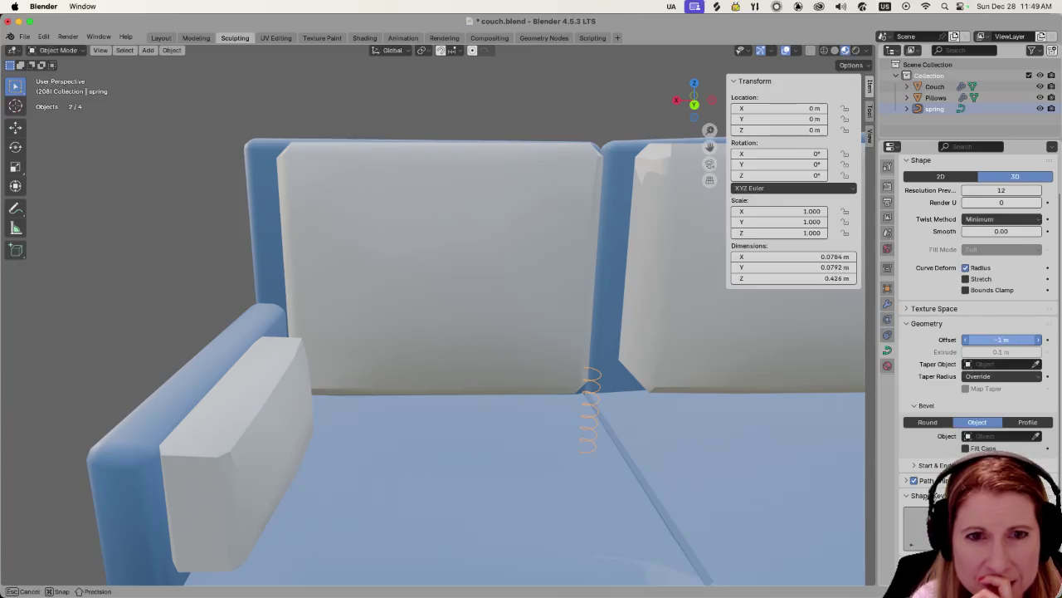
left_click_drag(1002, 340, 1017, 340)
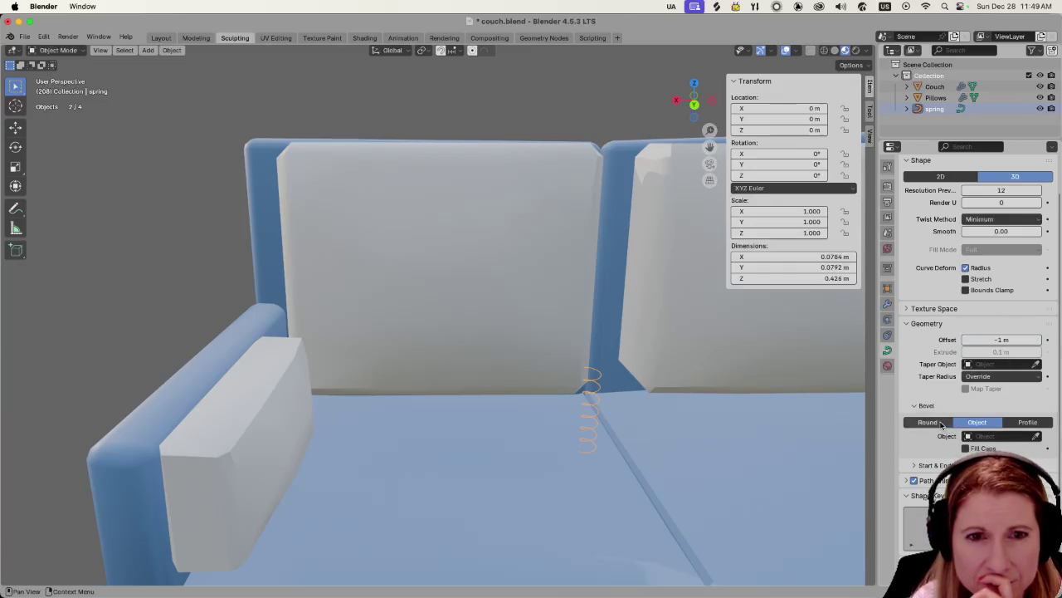
left_click(942, 424)
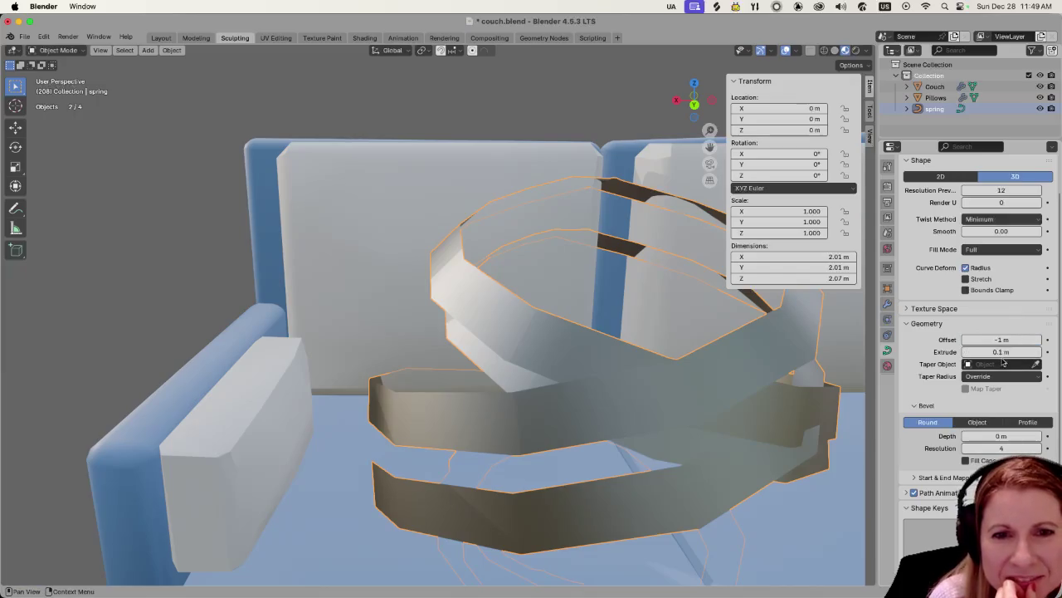
Experiment with bevel depth, a smaller geometry offset, and the Object bevel mode.
left_click_drag(1002, 436, 1011, 438)
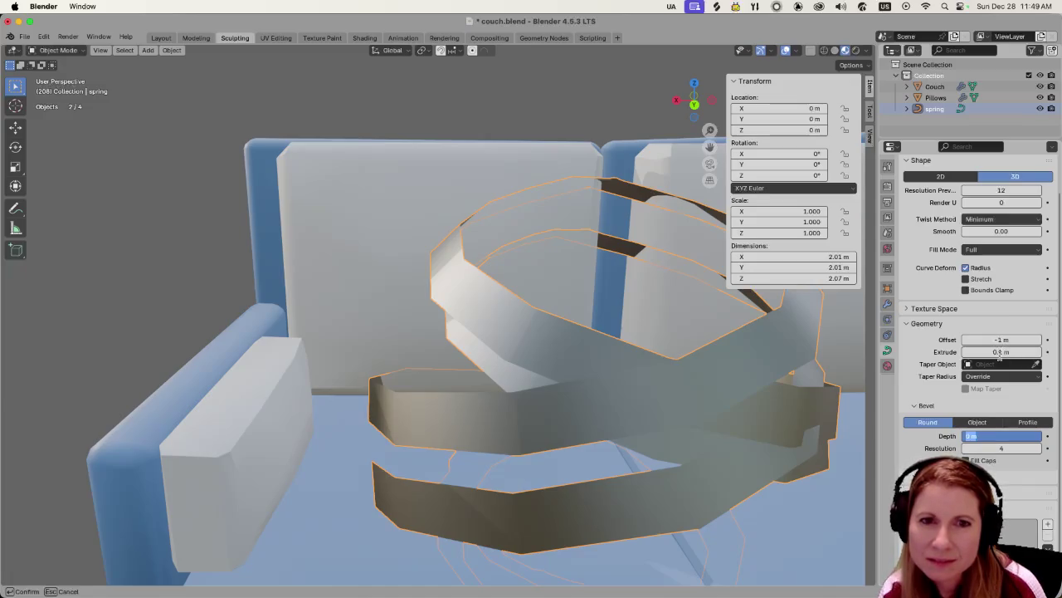
mouse_move(1014, 336)
left_mouse_down()
mouse_move(1042, 340)
mouse_move(1005, 340)
left_mouse_up()
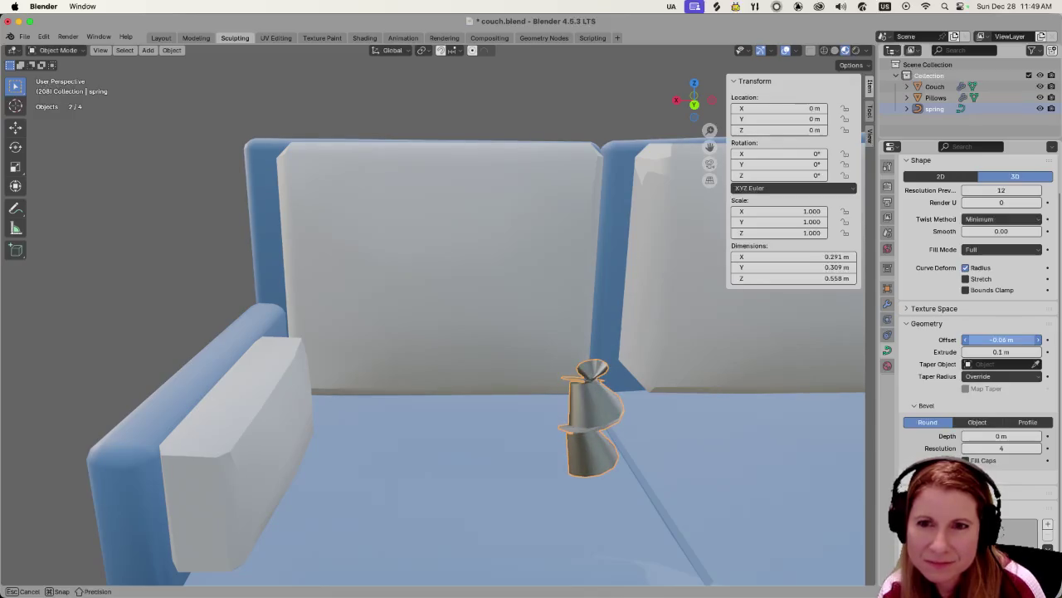
left_click(977, 423)
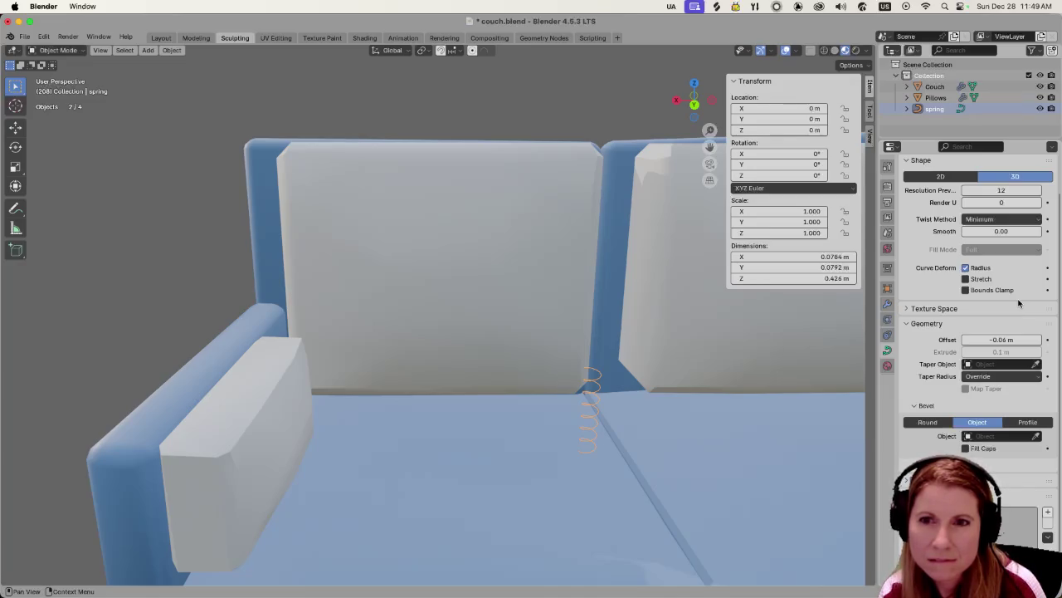
Set Offset and Extrude to 0 m and give the curve a 0.01 m Round bevel.
left_click(981, 340)
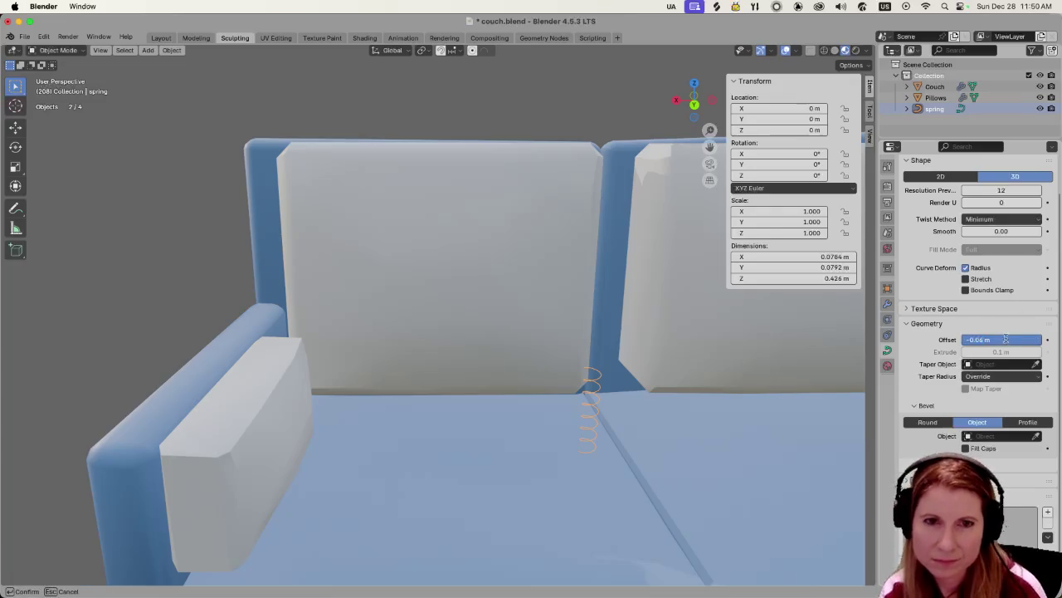
type("0")
key("Return")
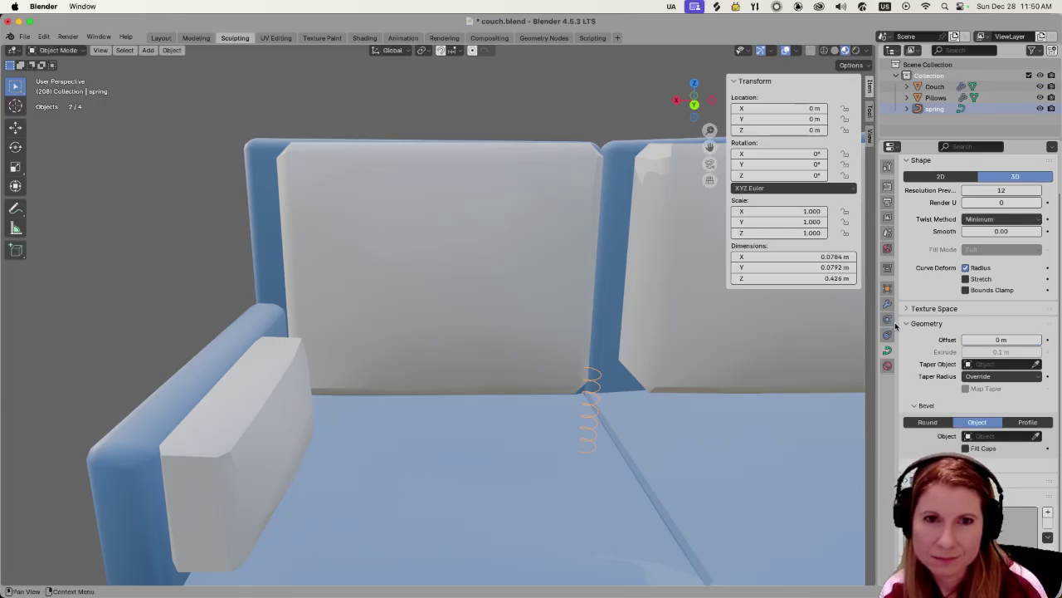
left_click(998, 351)
type("0")
key("Return")
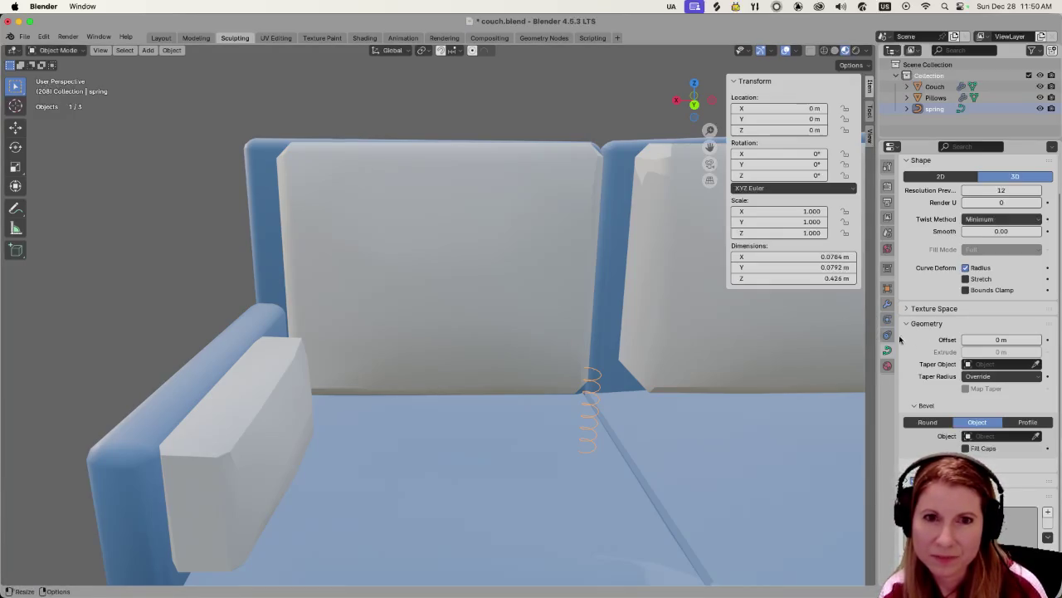
left_click(926, 420)
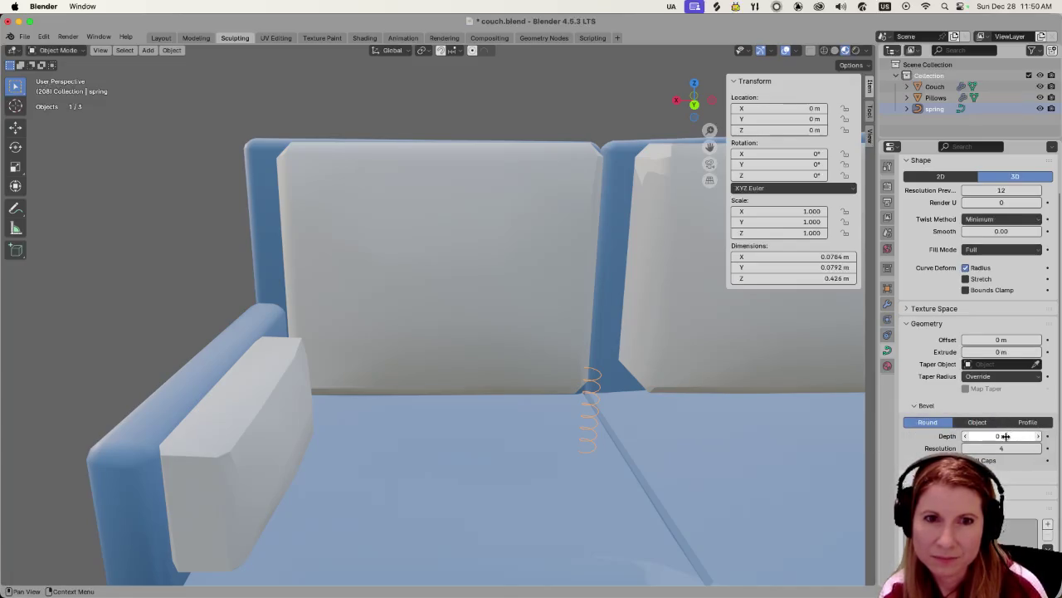
left_click_drag(1030, 435, 1042, 435)
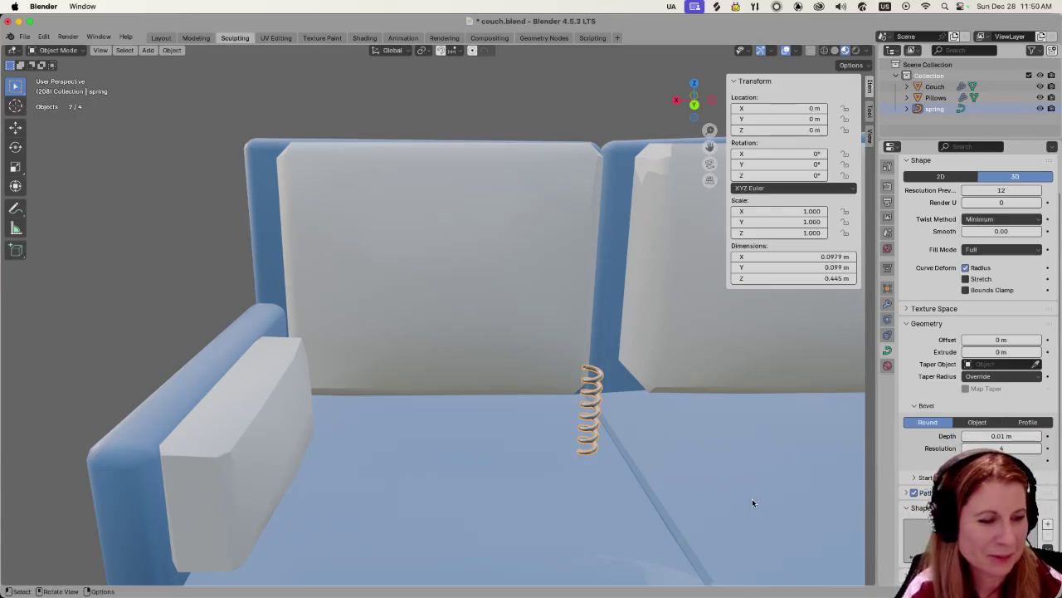
Select the couch and bring the view in closer to the now-solid spring coil.
left_click(684, 487)
scroll(643, 482, "up", 2)
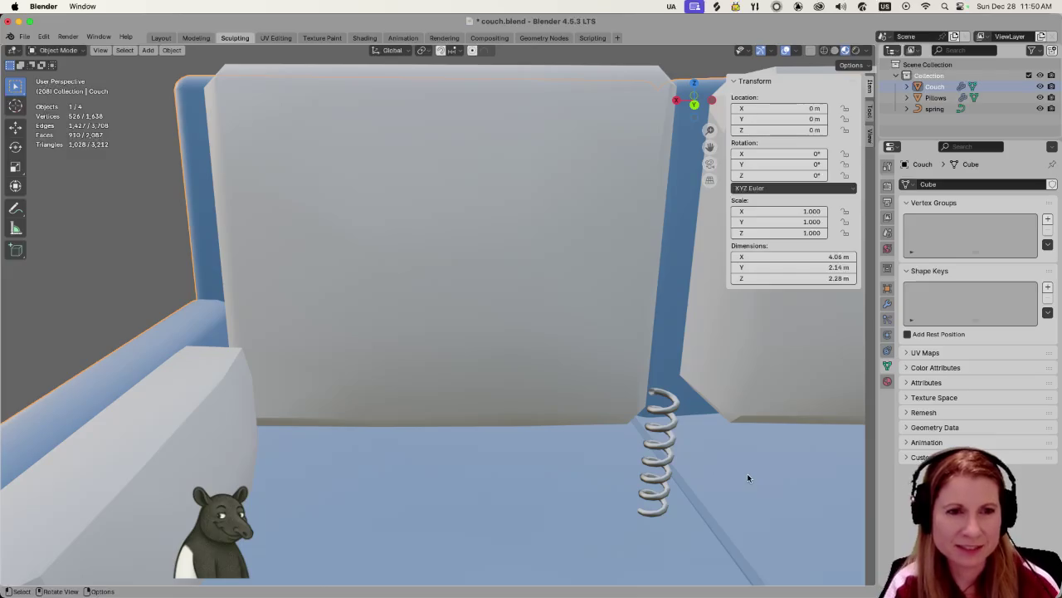
middle_click_drag(746, 479, 715, 376, "shift")
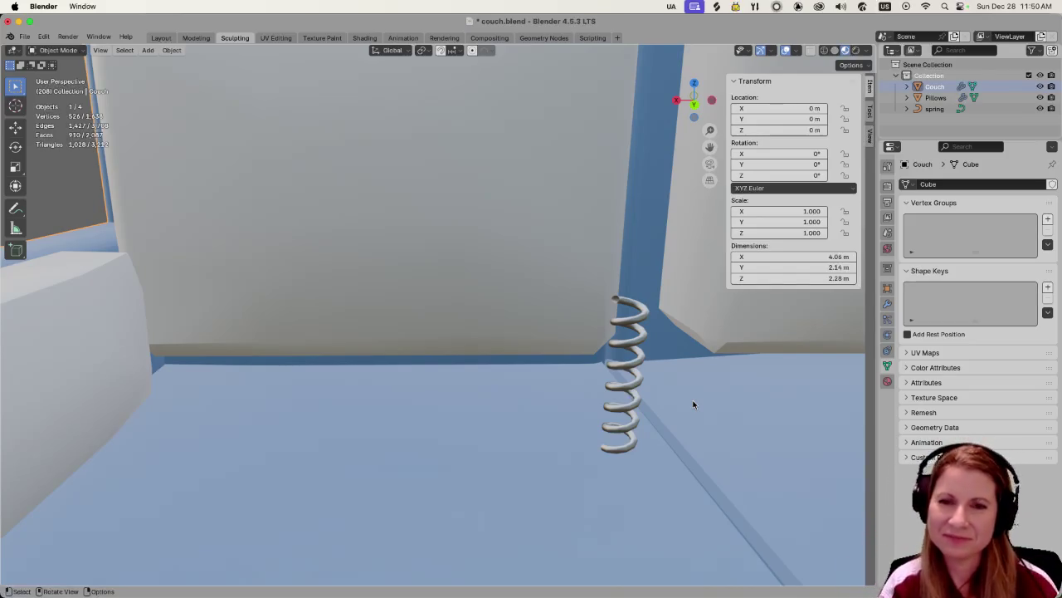
scroll(698, 404, "right", 3)
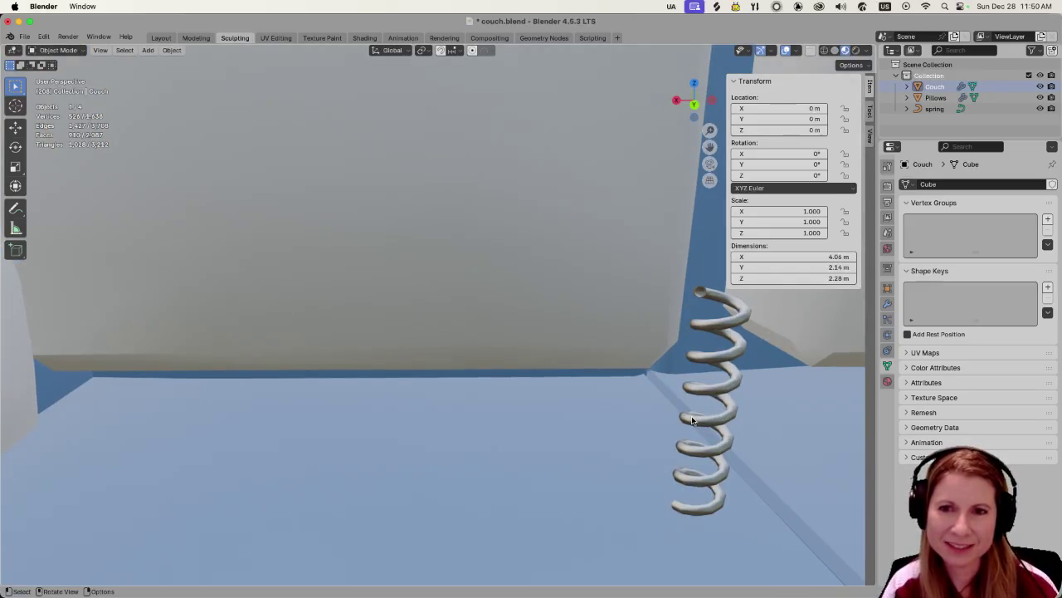
scroll(693, 417, "down", 2)
scroll(693, 418, "down", 2)
scroll(694, 413, "down", 3)
scroll(694, 413, "down", 2)
scroll(694, 414, "up", 2)
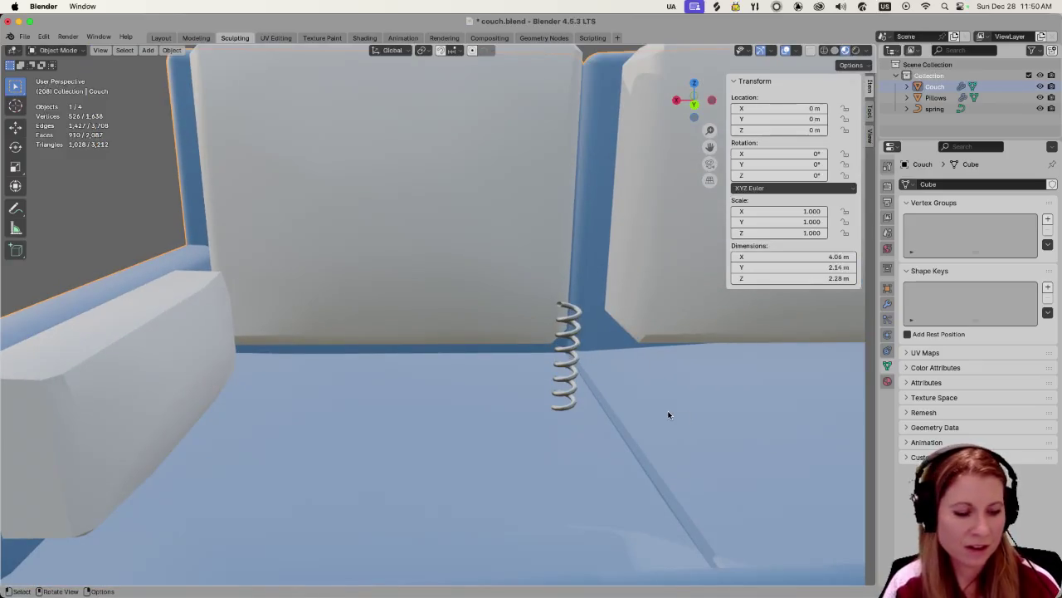
scroll(657, 404, "right", 3)
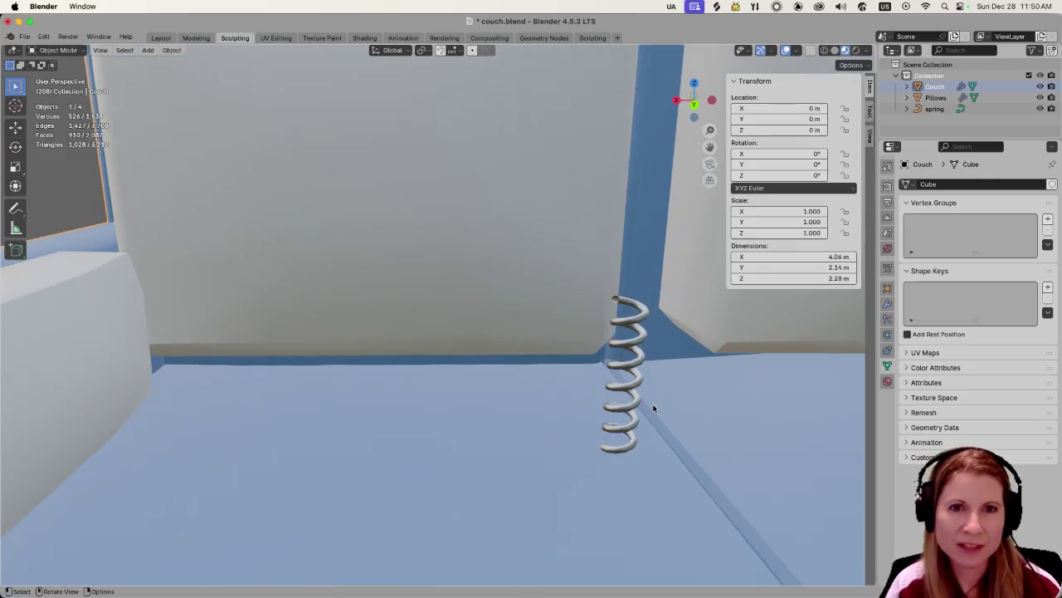
Show the spring's material settings at Metallic 1.000 and bring up its object context menu.
left_click(887, 382)
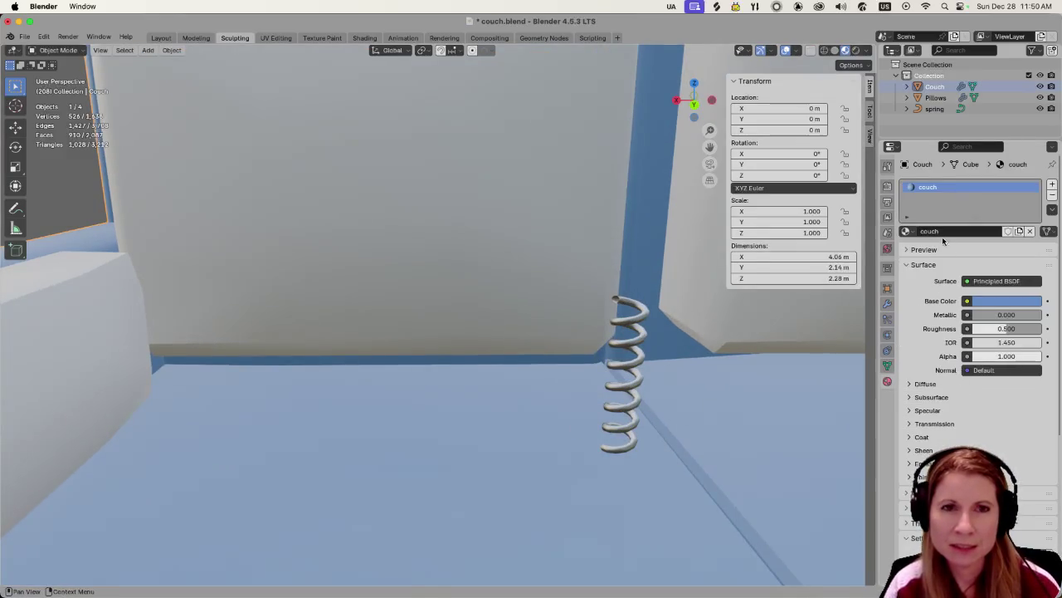
left_click(612, 424)
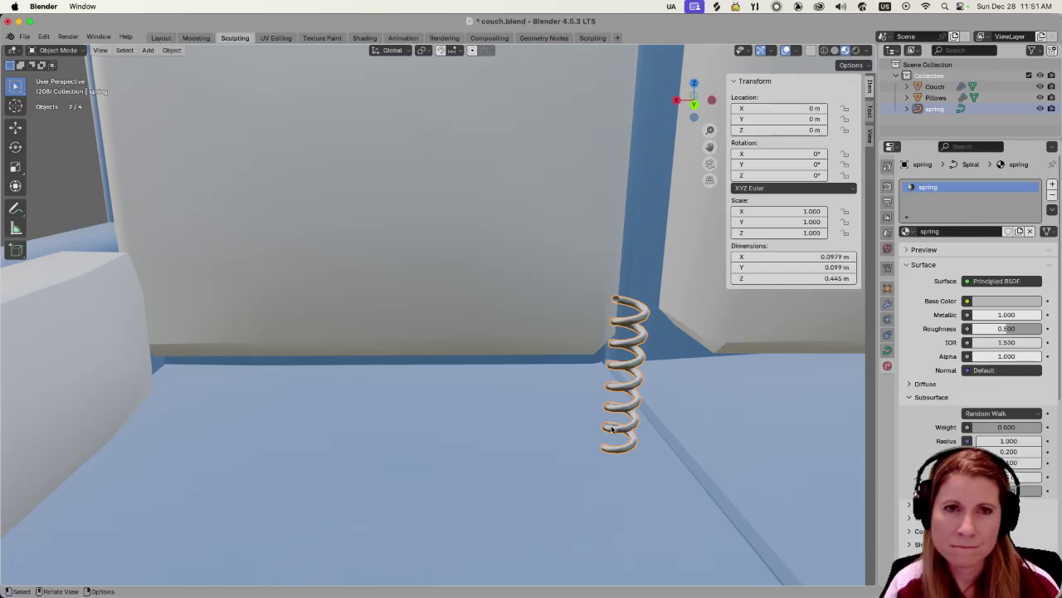
right_click(612, 429)
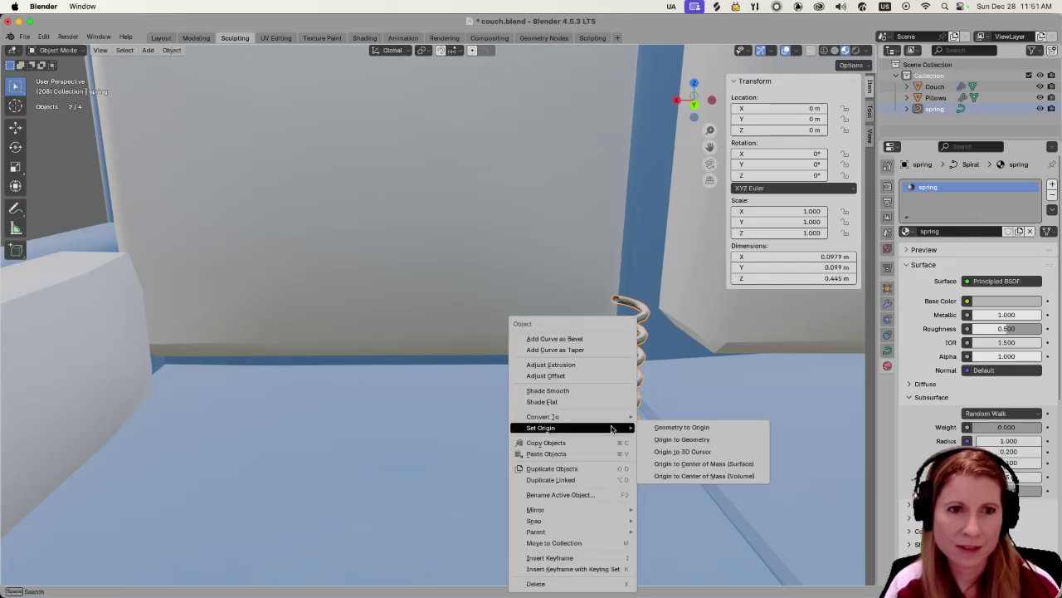
mouse_move(573, 416)
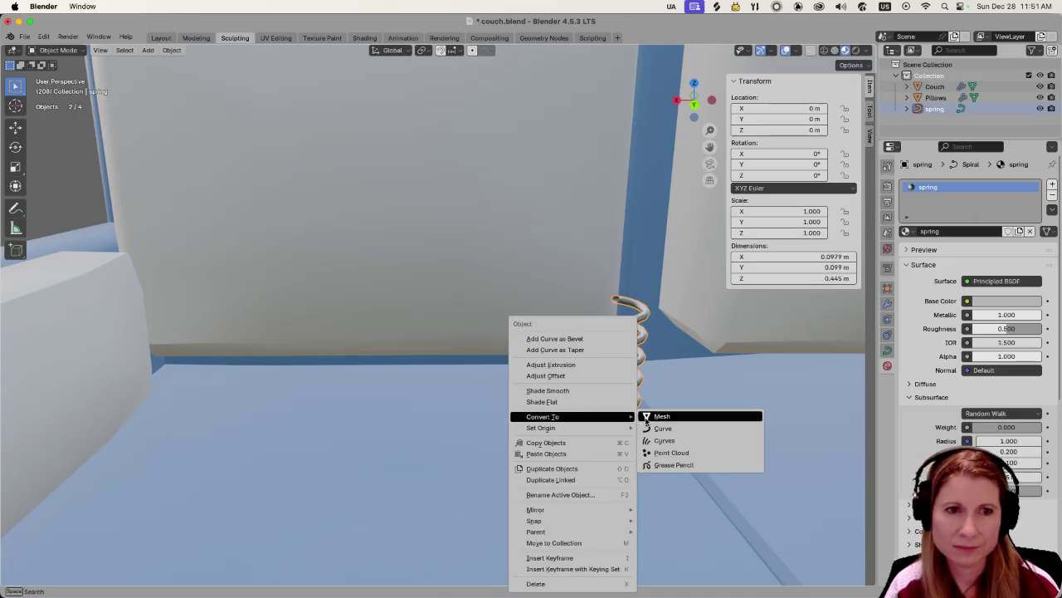
Convert the bevelled spring to a mesh, then open the couch mesh in Edit Mode.
left_click(647, 418)
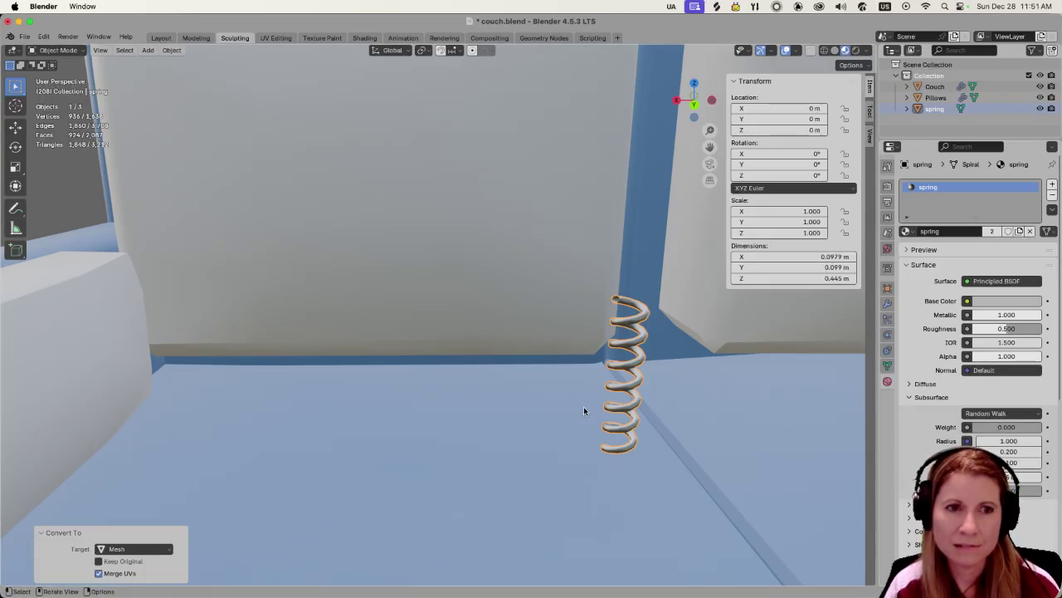
left_click(636, 464)
key("Tab")
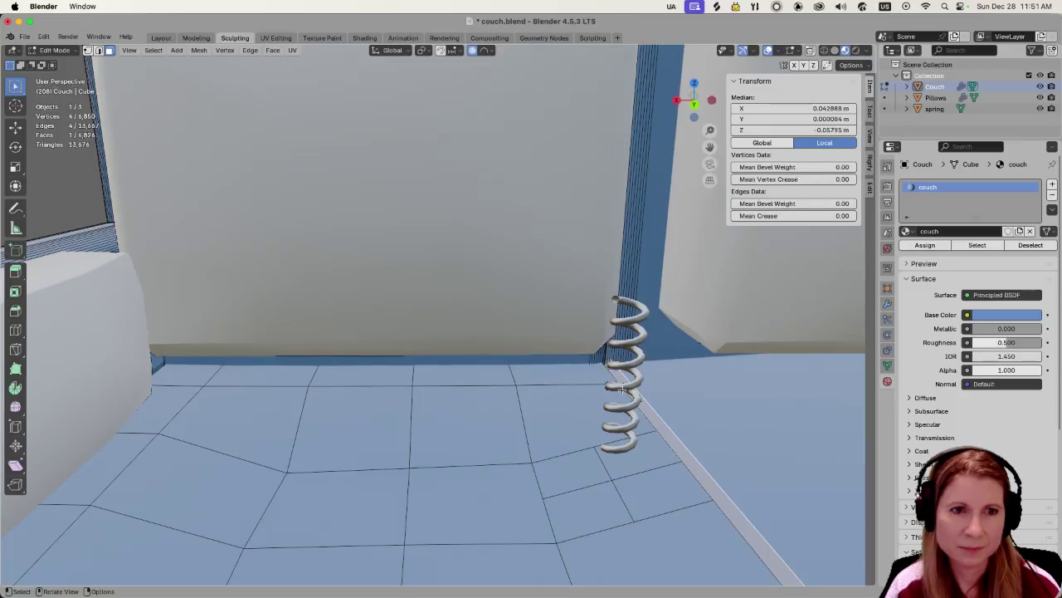
Select the seat face beside the spring, trial-move it along X, and undo.
left_click(621, 398)
left_click(945, 109, "ctrl")
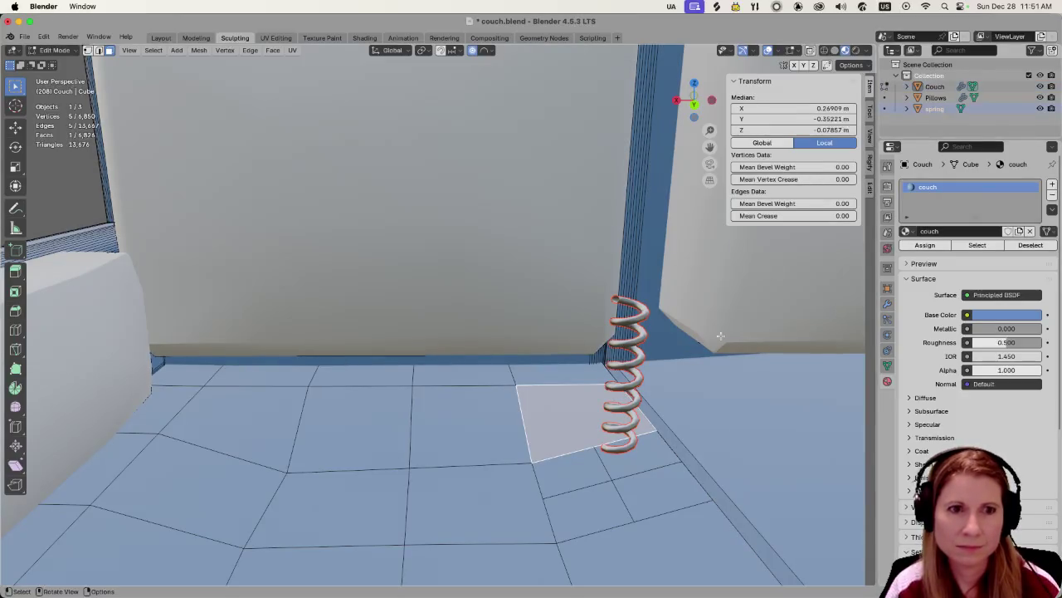
key("g")
key("x")
left_click(675, 394)
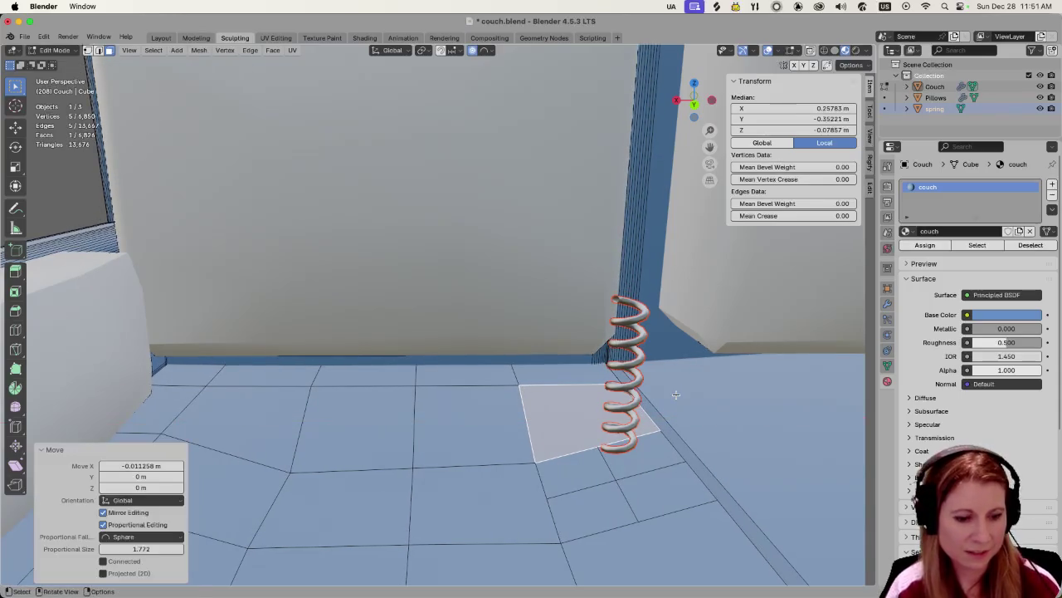
key("ctrl+z")
key("ctrl+z")
Add the spring to the selection, trial-move it along Y, and undo.
left_click(936, 107)
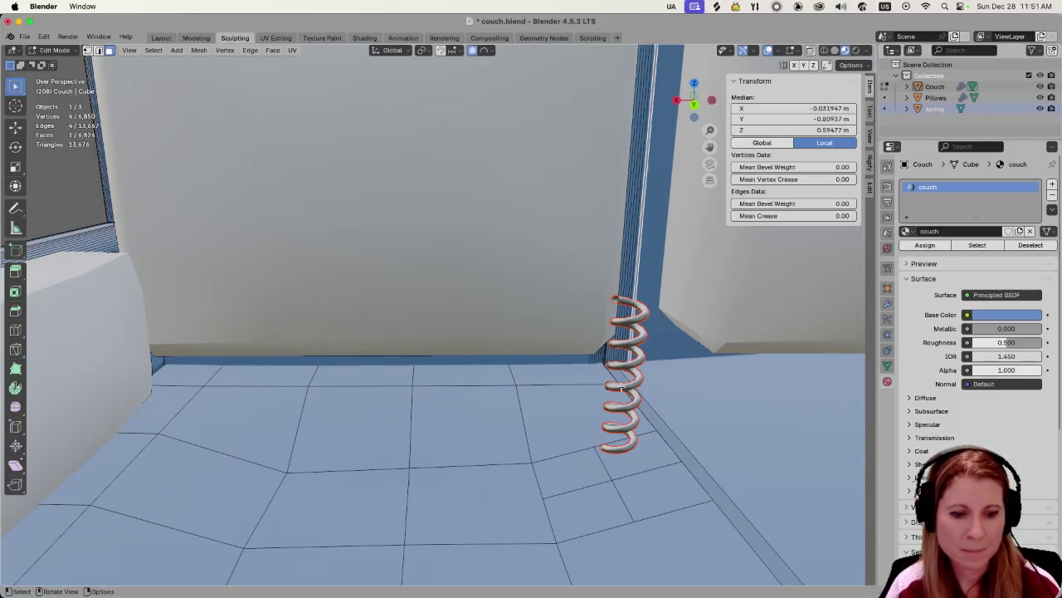
key("g")
key("y")
left_click(633, 390)
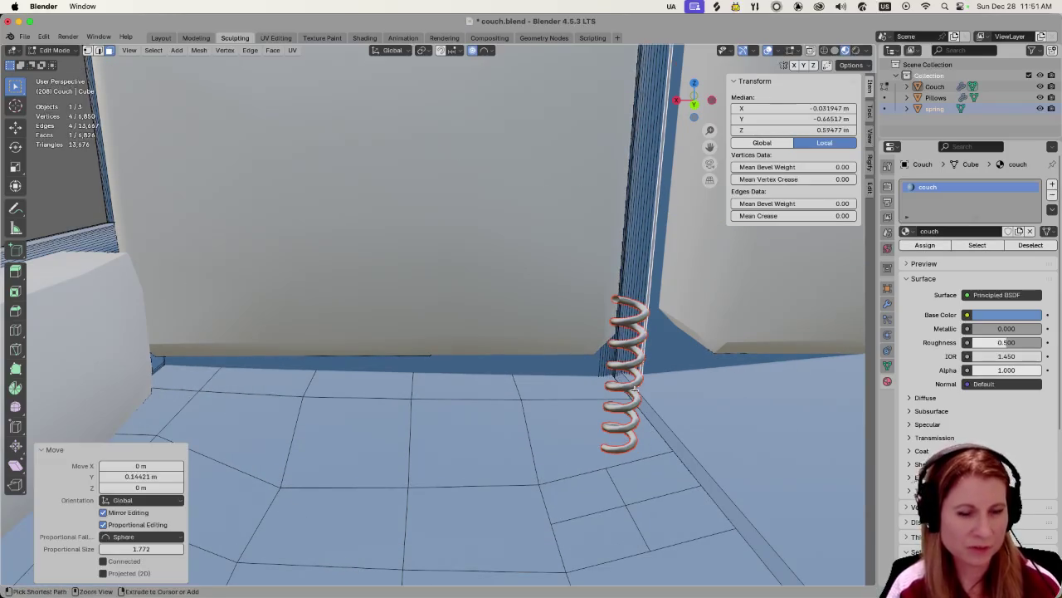
key("ctrl+z")
In Edit Mode, select the spring's linked geometry, trial-shift it along X, and undo.
key("Tab")
key("Tab")
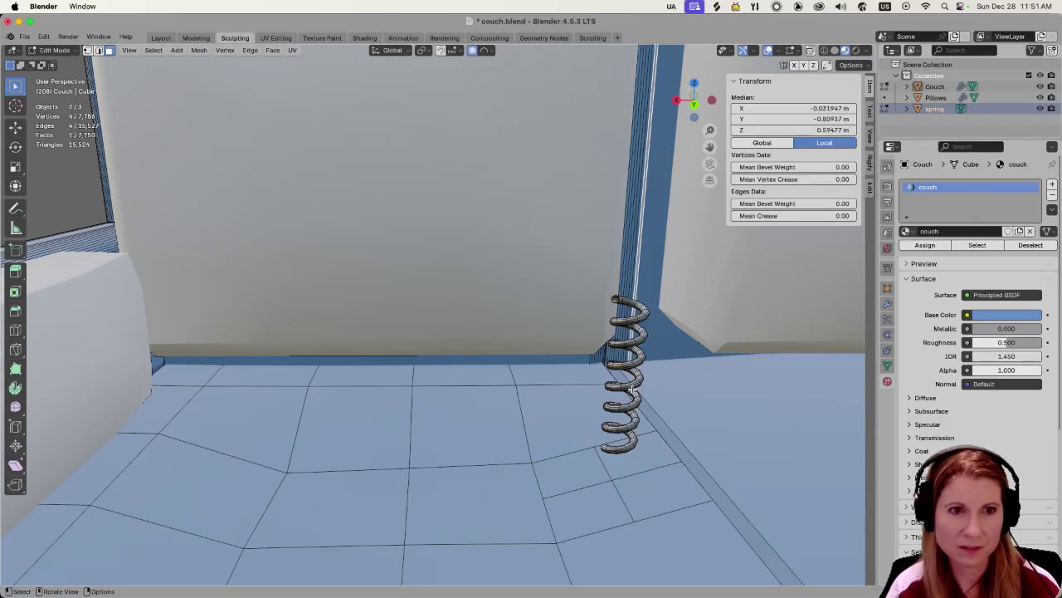
key("l")
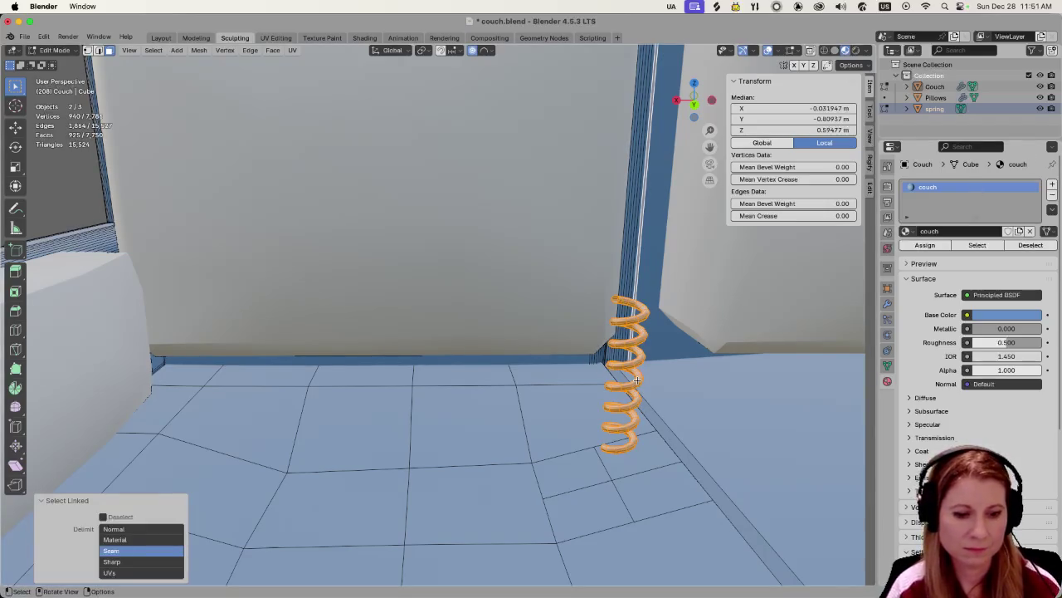
key("g")
key("x")
left_click(644, 382)
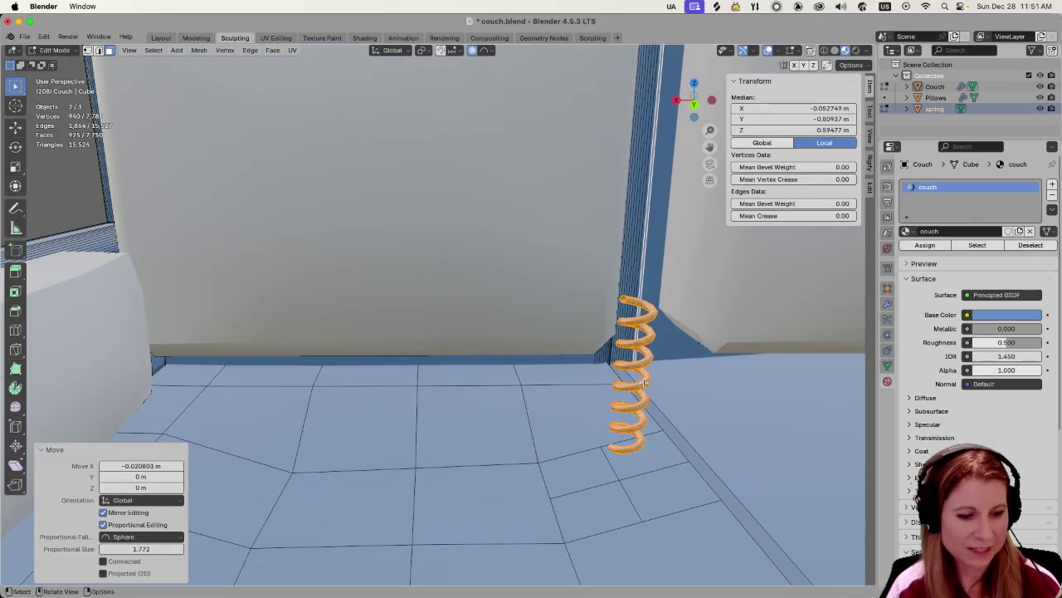
key("ctrl+z")
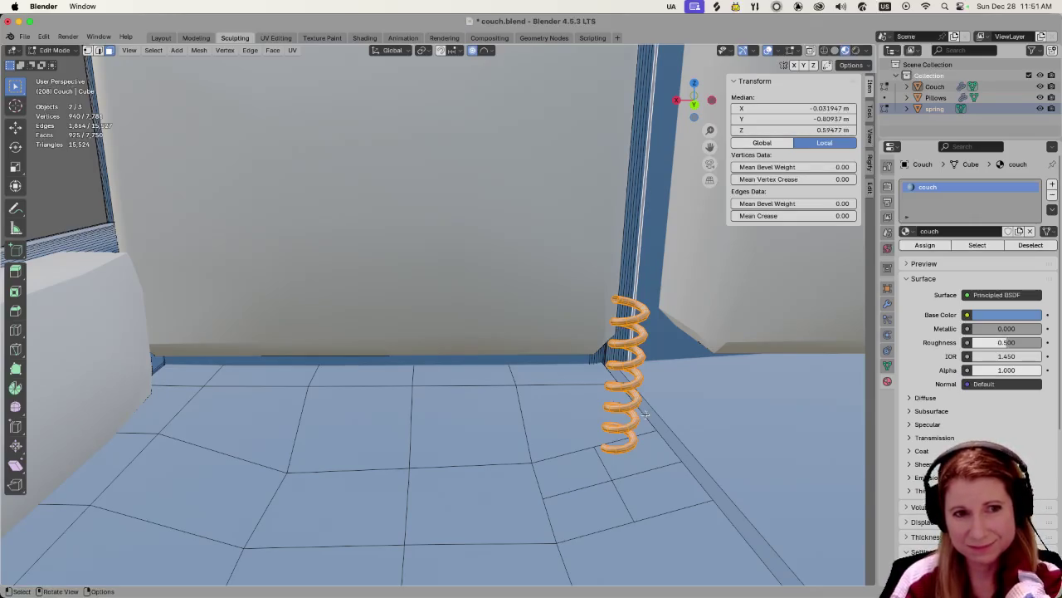
Select a couple of spring faces and return to Object Mode.
left_click(645, 414)
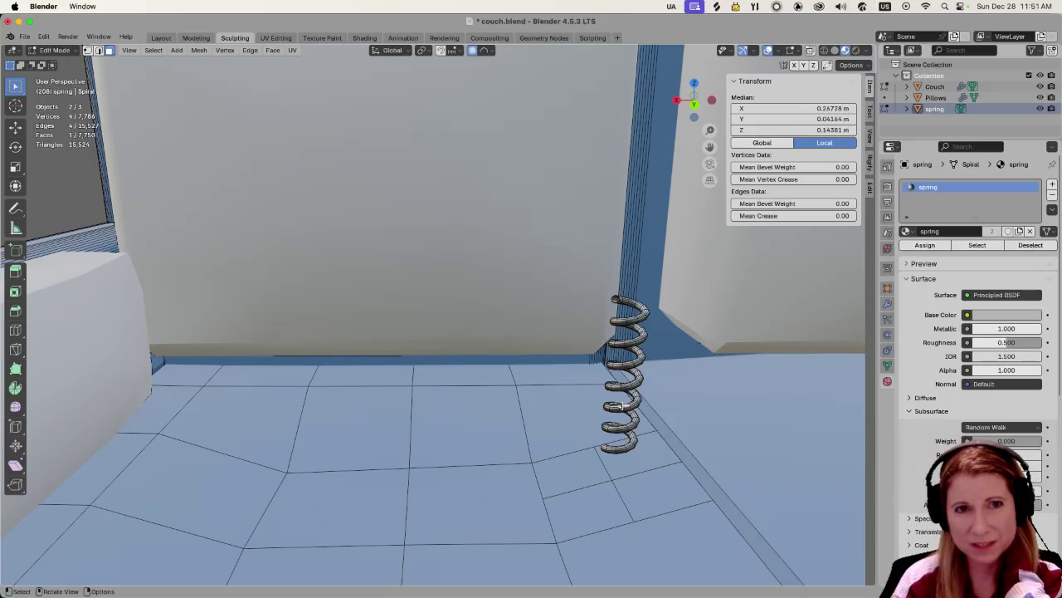
left_click(614, 425)
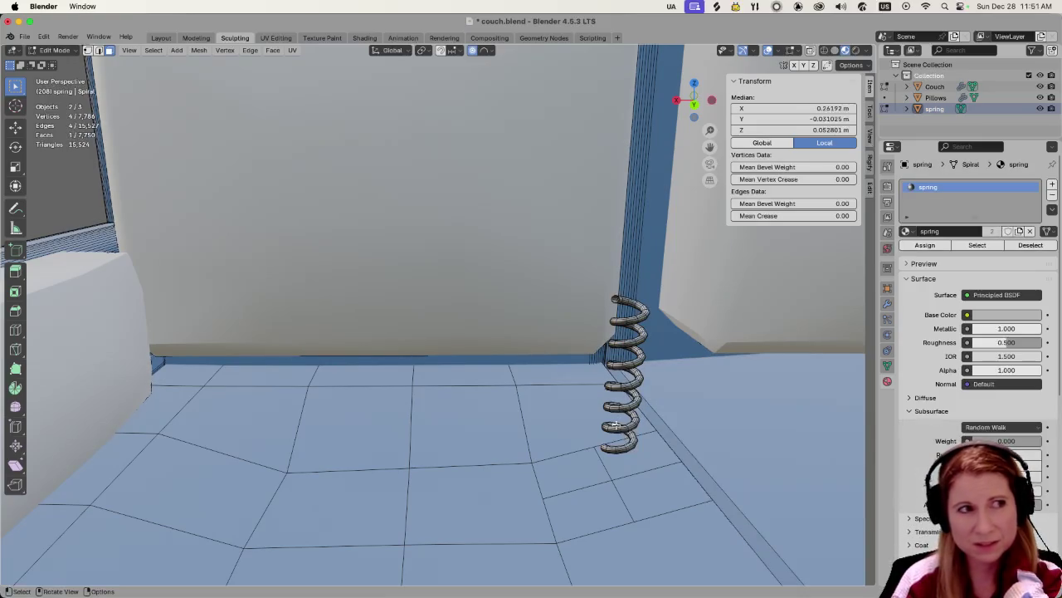
key("Tab")
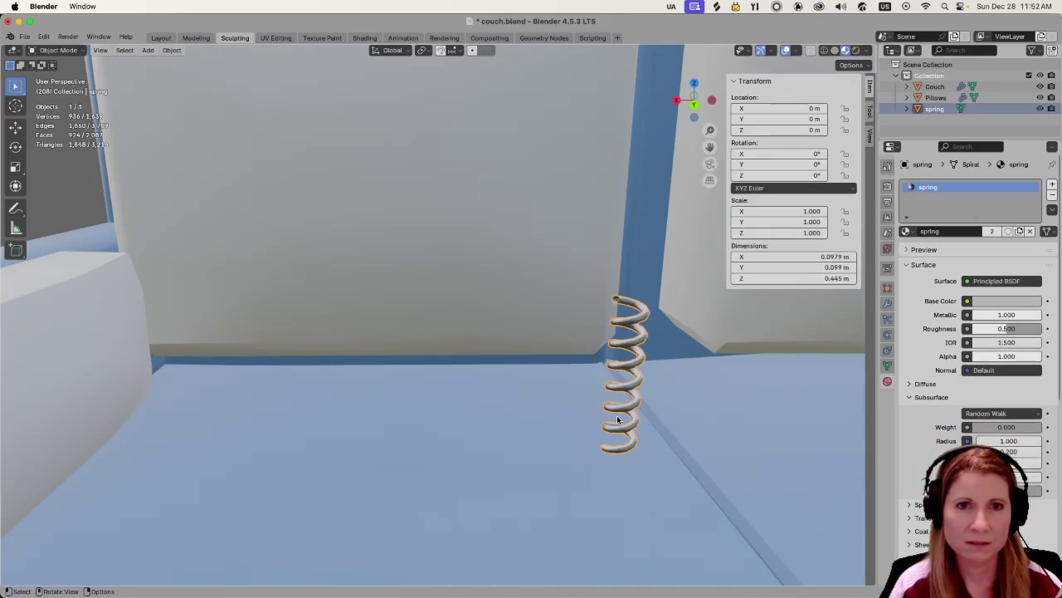
Nudge the spring along X to location -0.032175 m.
key("g")
key("x")
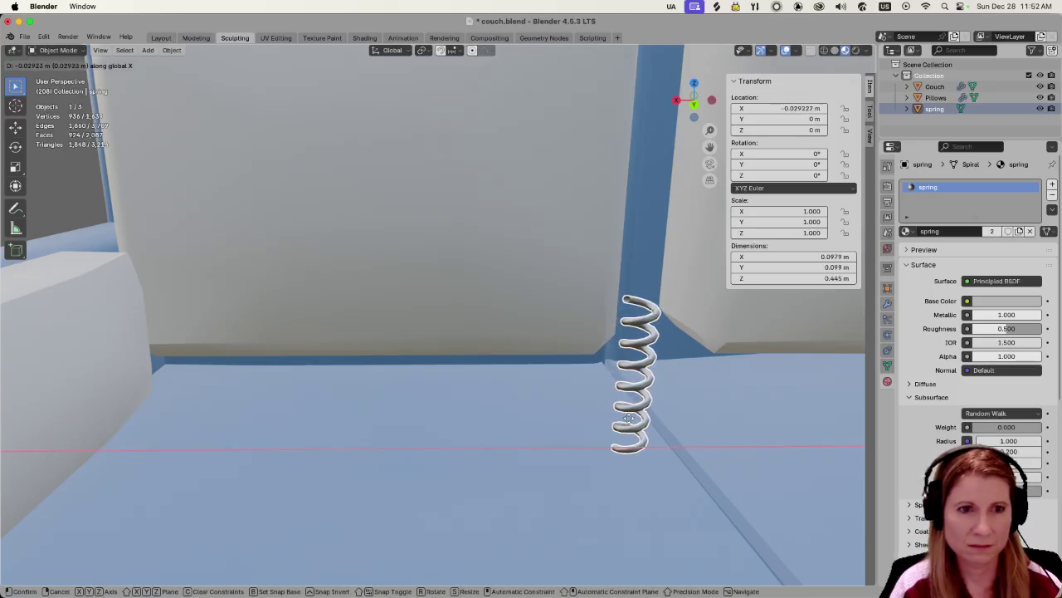
left_click(628, 417)
Switch from the spring to editing the couch mesh in Edit Mode.
key("Tab")
key("Tab")
key("Tab")
key("Tab")
key("Tab")
key("Tab")
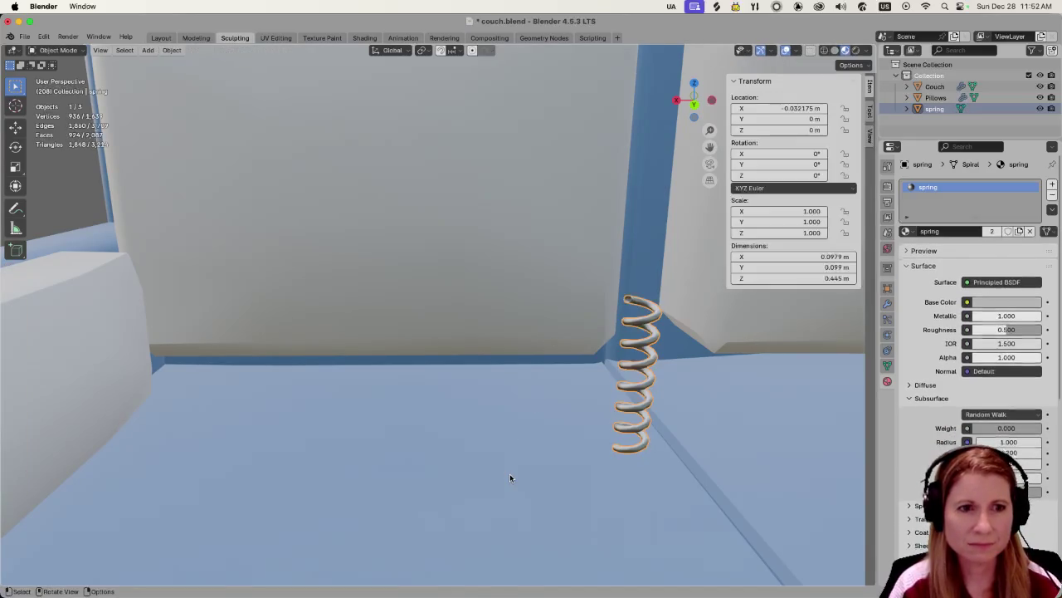
left_click(510, 473)
key("Tab")
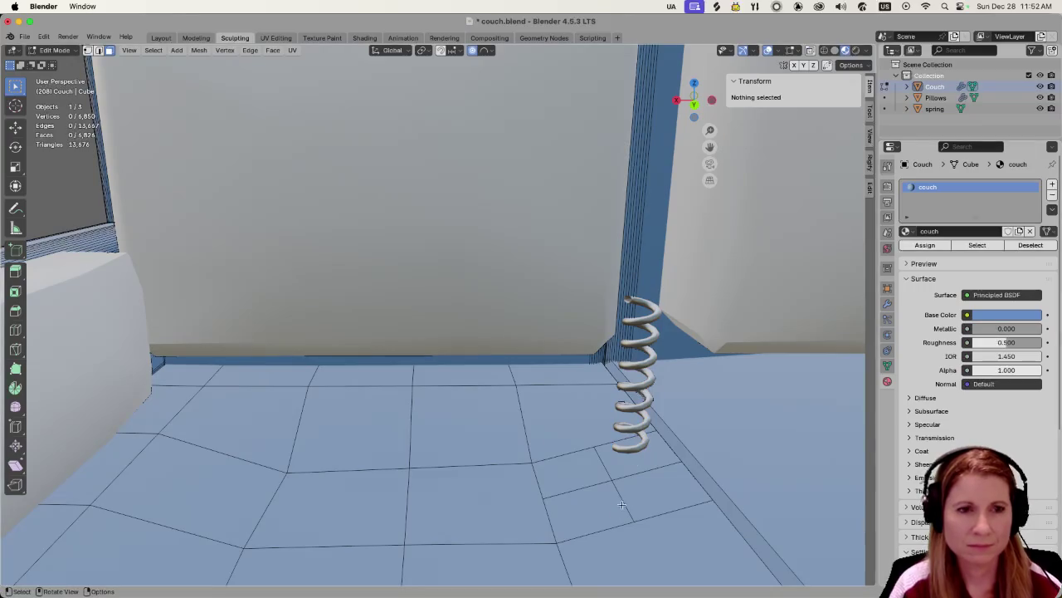
Select the couch seat face under the spring, zoom in, and begin an inset.
mouse_move(630, 532)
middle_mouse_down()
mouse_move(727, 553)
mouse_move(644, 551)
mouse_move(730, 519)
mouse_move(723, 507)
middle_mouse_up()
left_click(706, 526)
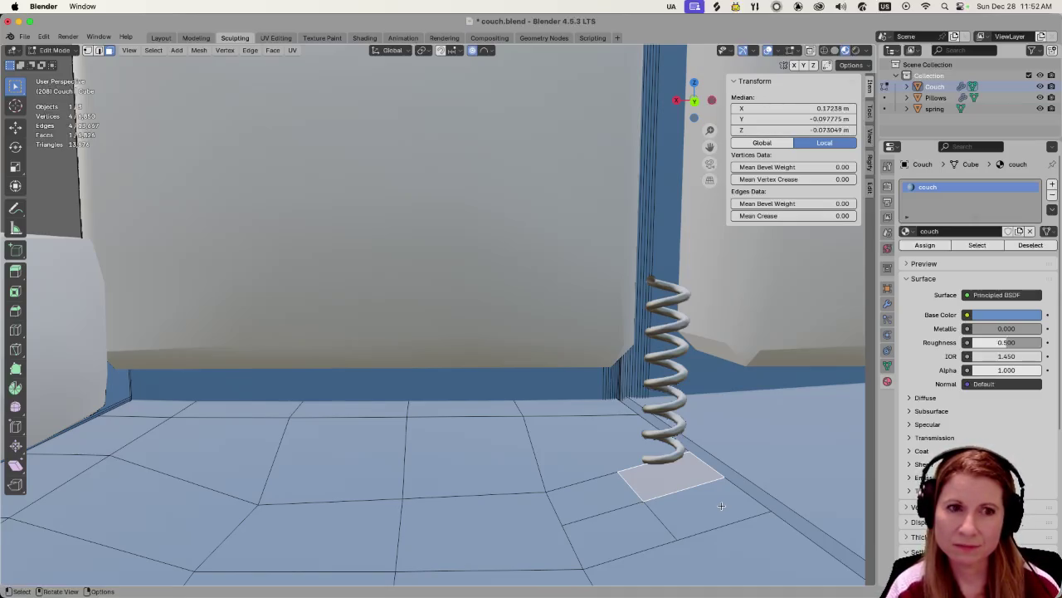
scroll(729, 495, "up", 2)
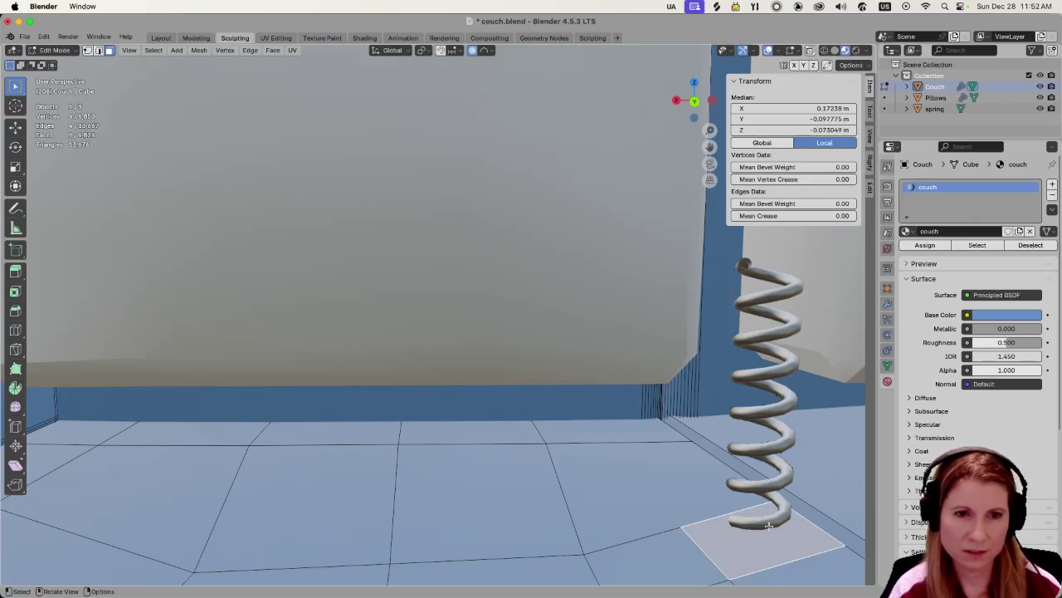
key("i")
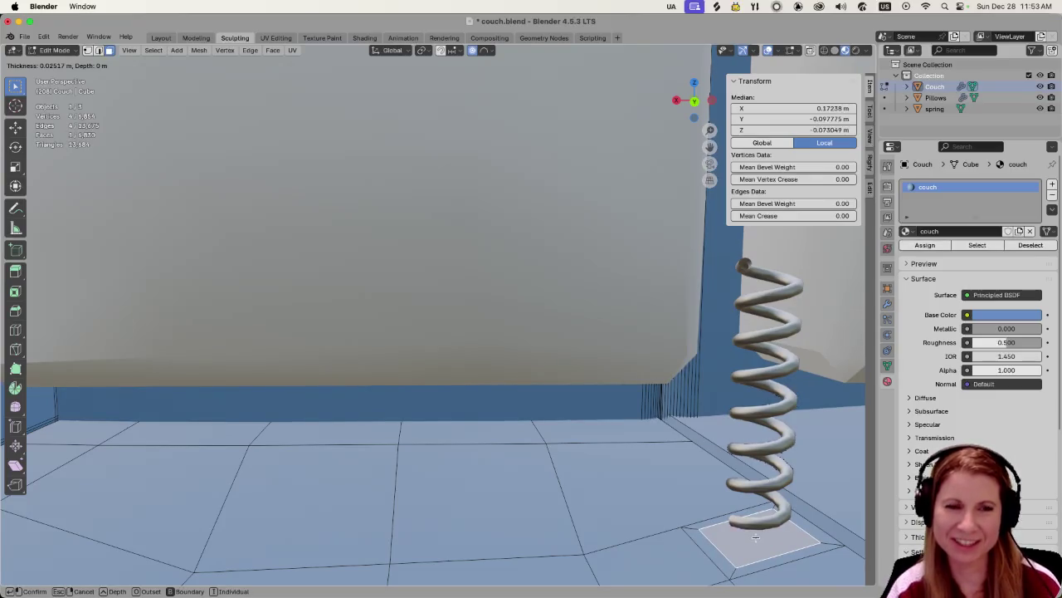
Confirm the seat face inset at 0.02416 m thickness and orbit around to inspect it.
left_click(755, 539)
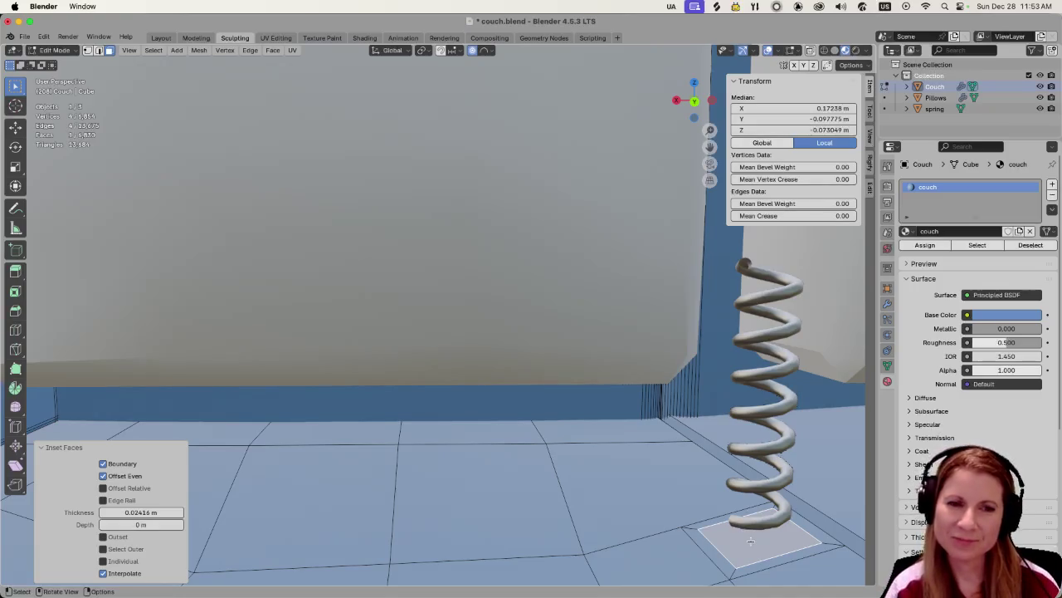
middle_click_drag(750, 540, 738, 447, "shift")
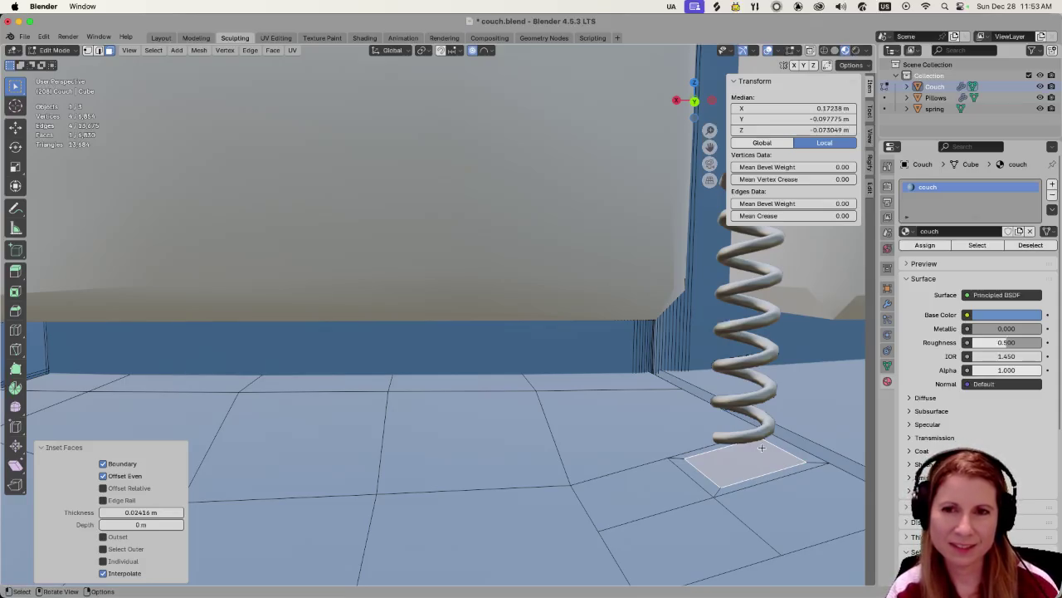
middle_click_drag(794, 425, 703, 441)
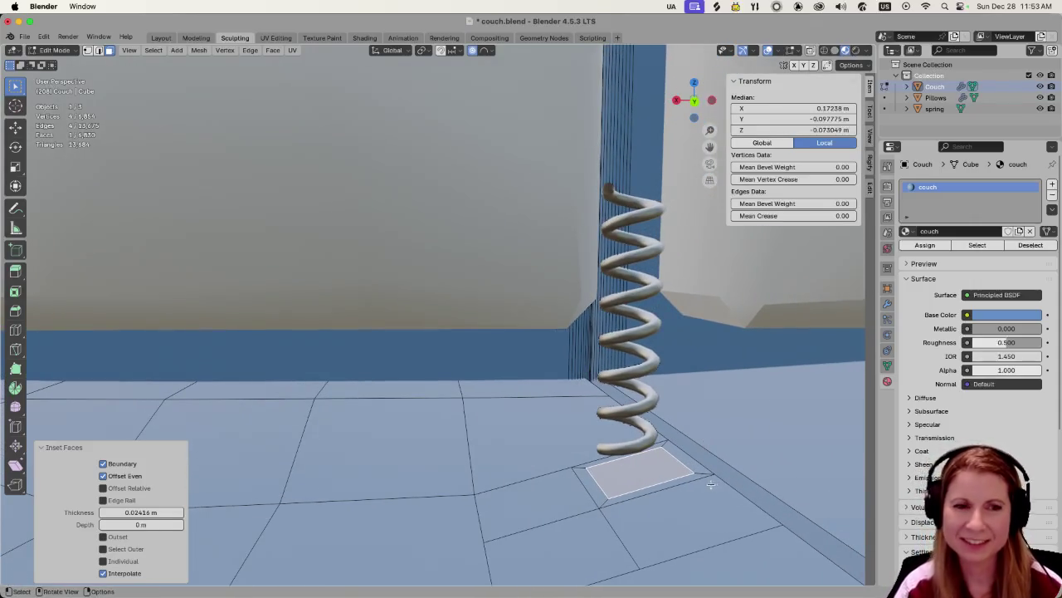
middle_click_drag(645, 472, 656, 474)
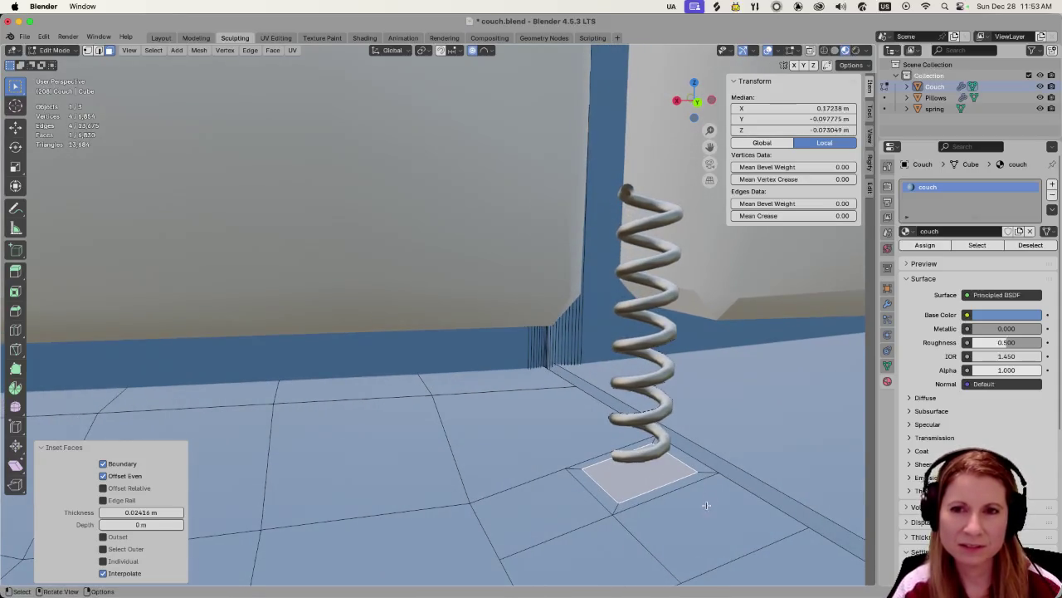
scroll(701, 505, "up", 2)
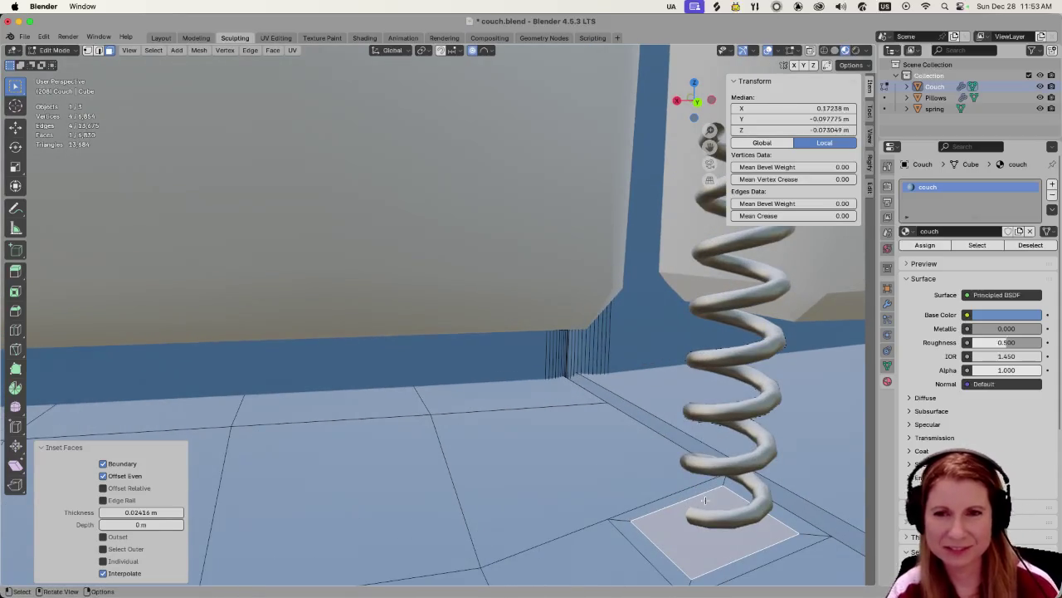
mouse_move(701, 498)
middle_mouse_down()
mouse_move(736, 461)
mouse_move(702, 516)
mouse_move(753, 516)
mouse_move(725, 529)
middle_mouse_up()
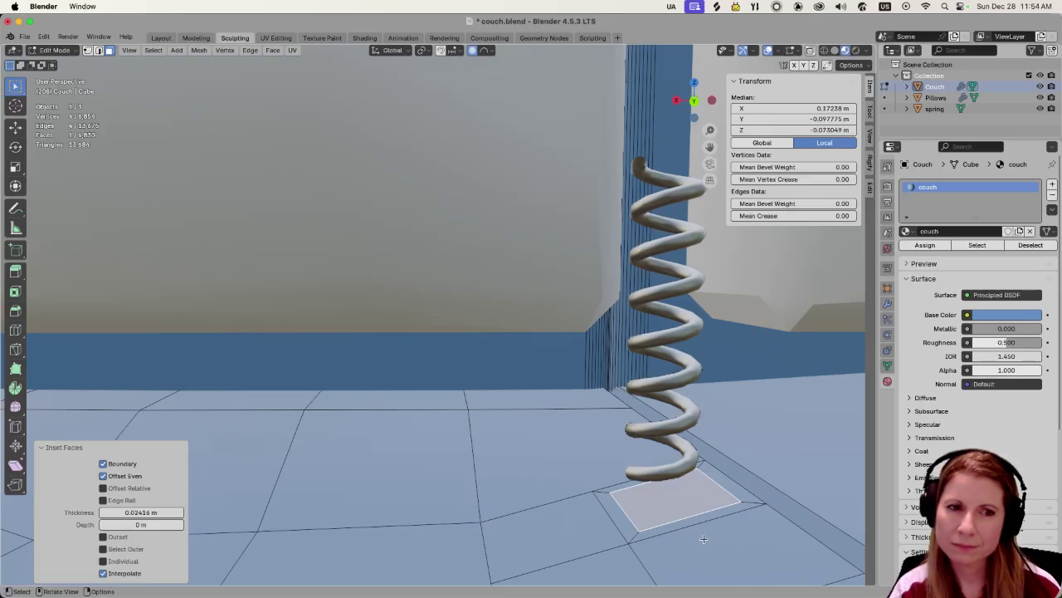
key("super+Tab")
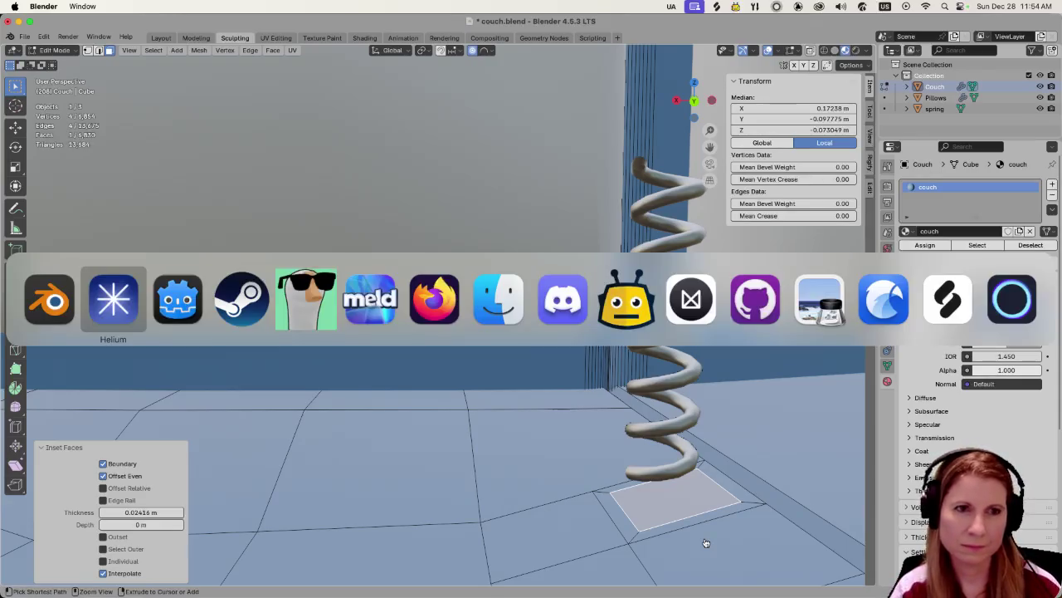
key("super+Tab")
scroll(897, 353, "up", 3)
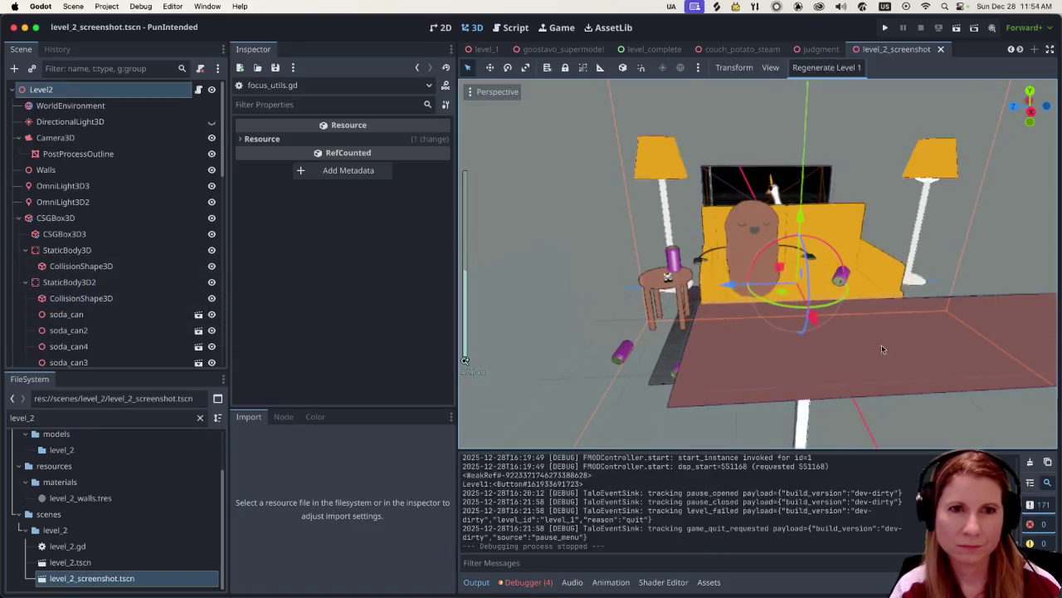
scroll(896, 354, "down", 3)
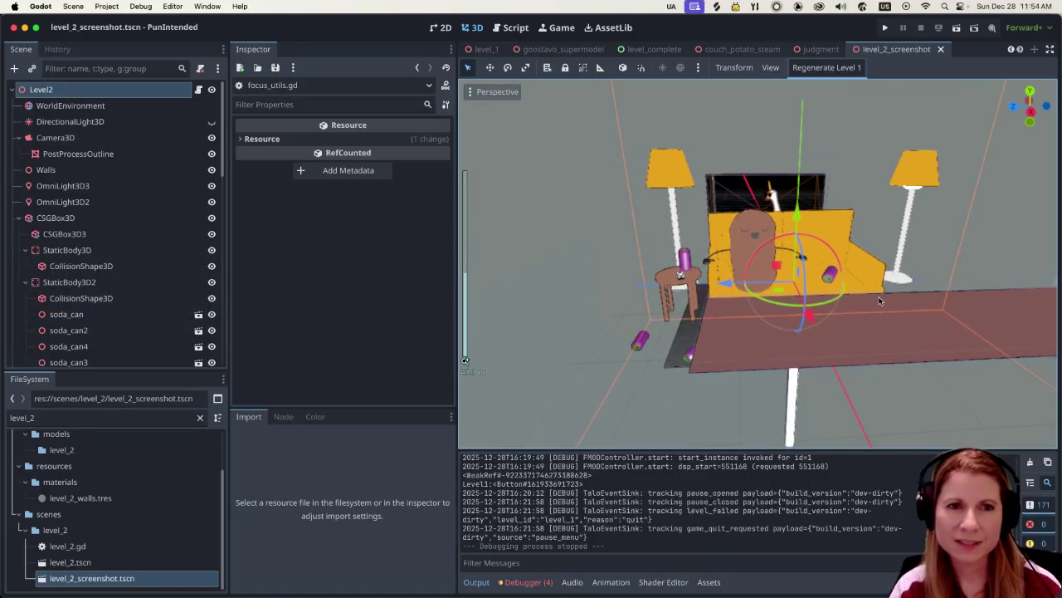
middle_click_drag(875, 298, 708, 305)
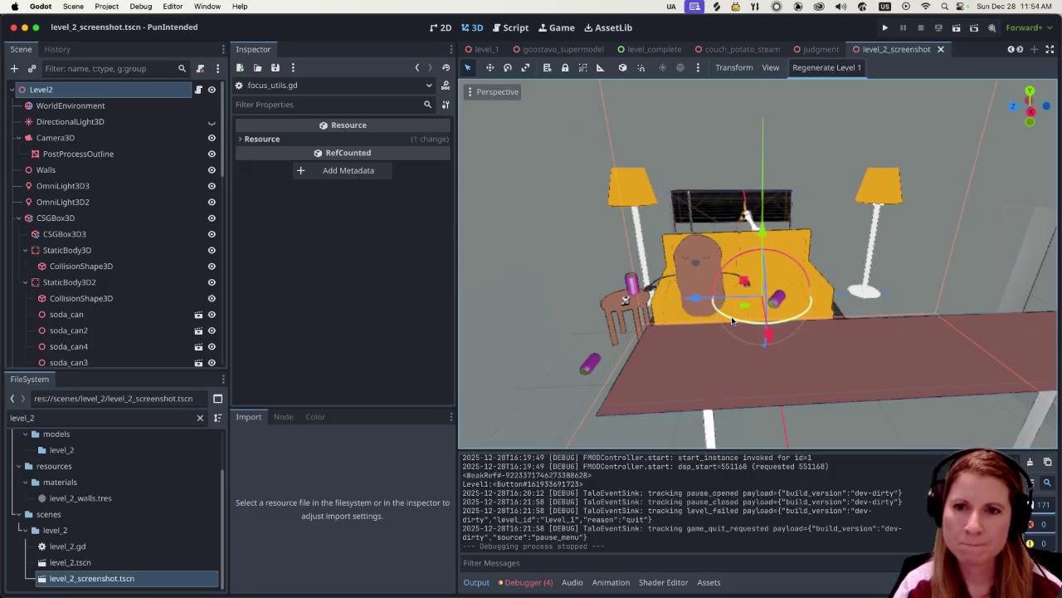
scroll(750, 354, "up", 2)
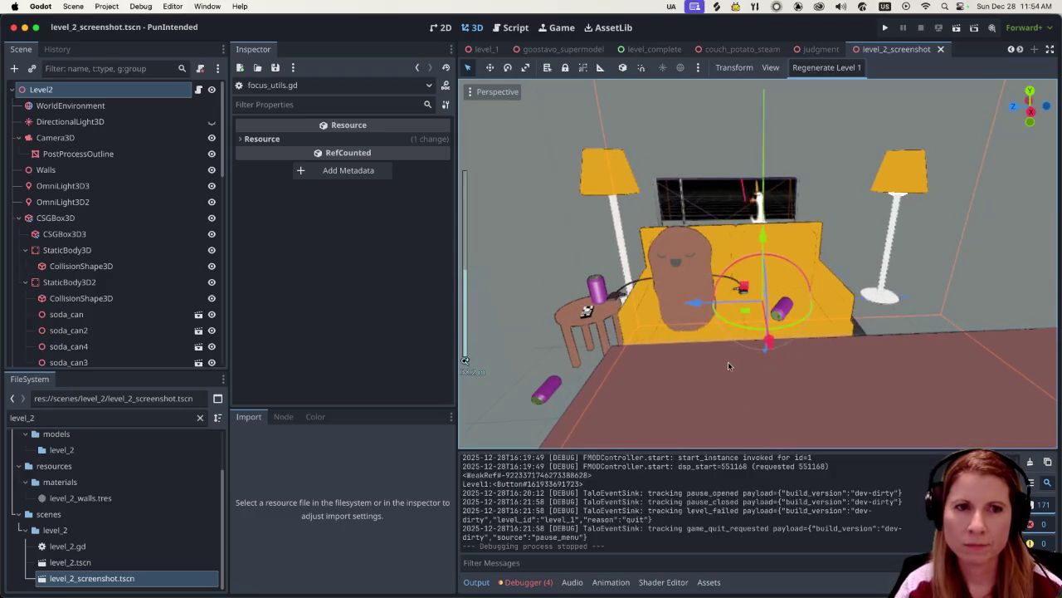
left_click(732, 298)
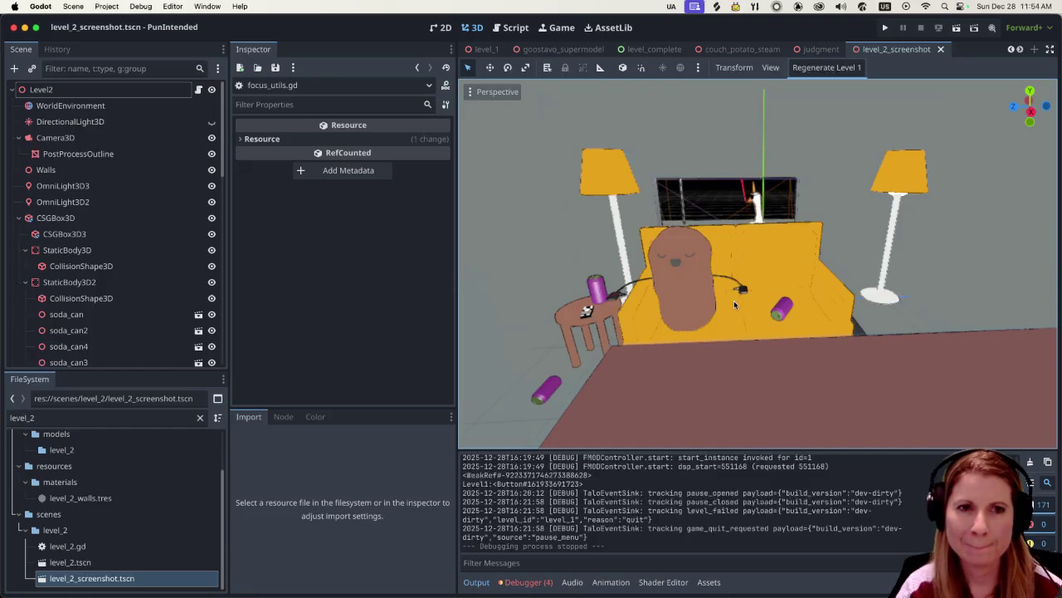
middle_click_drag(734, 304, 742, 297)
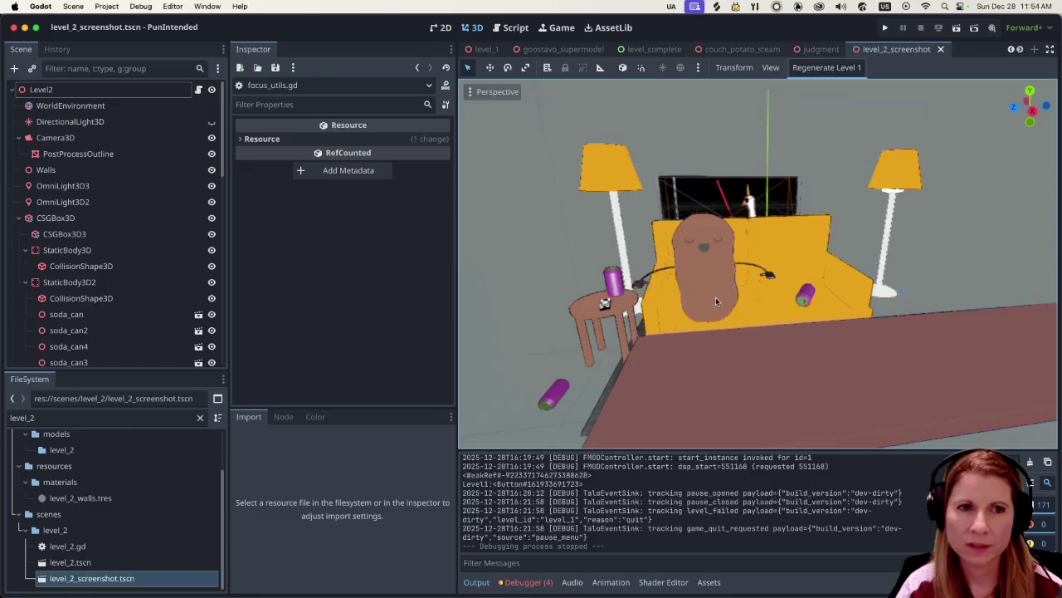
middle_click_drag(714, 295, 715, 305)
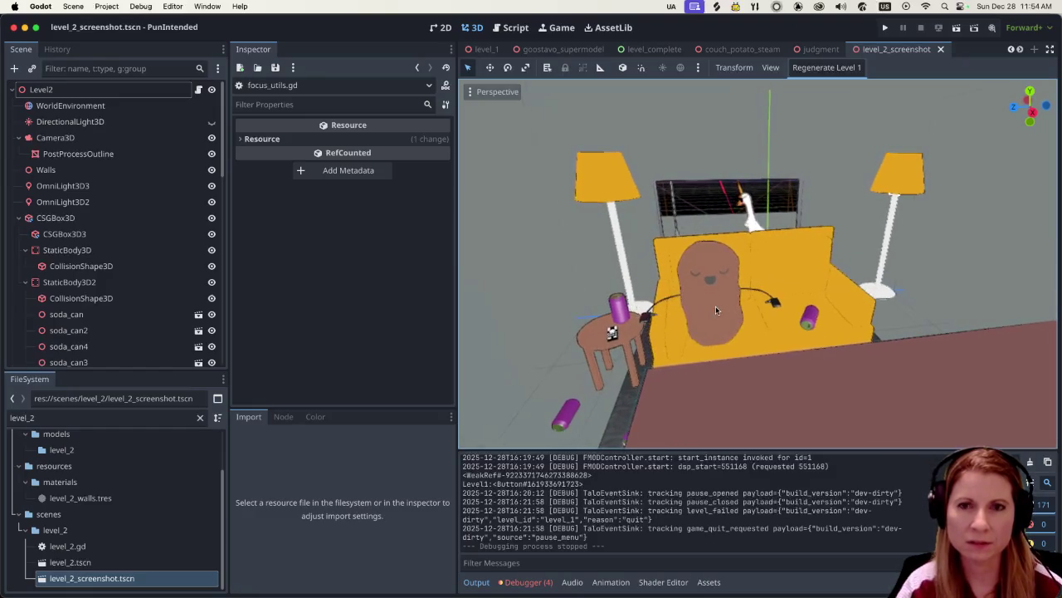
scroll(759, 343, "up", 2)
scroll(759, 342, "up", 2)
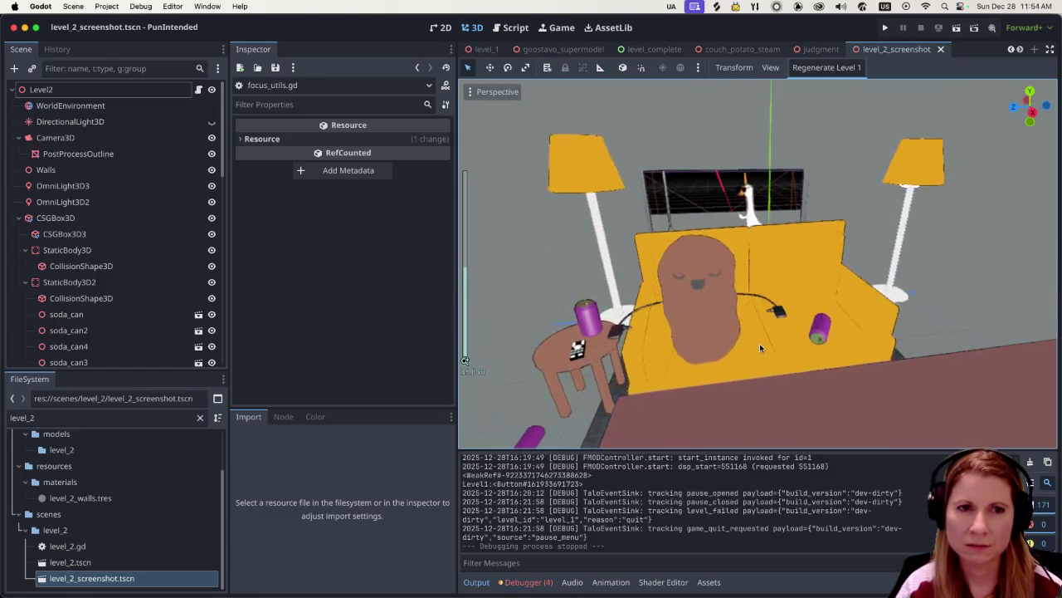
scroll(759, 343, "up", 3)
scroll(760, 344, "down", 2)
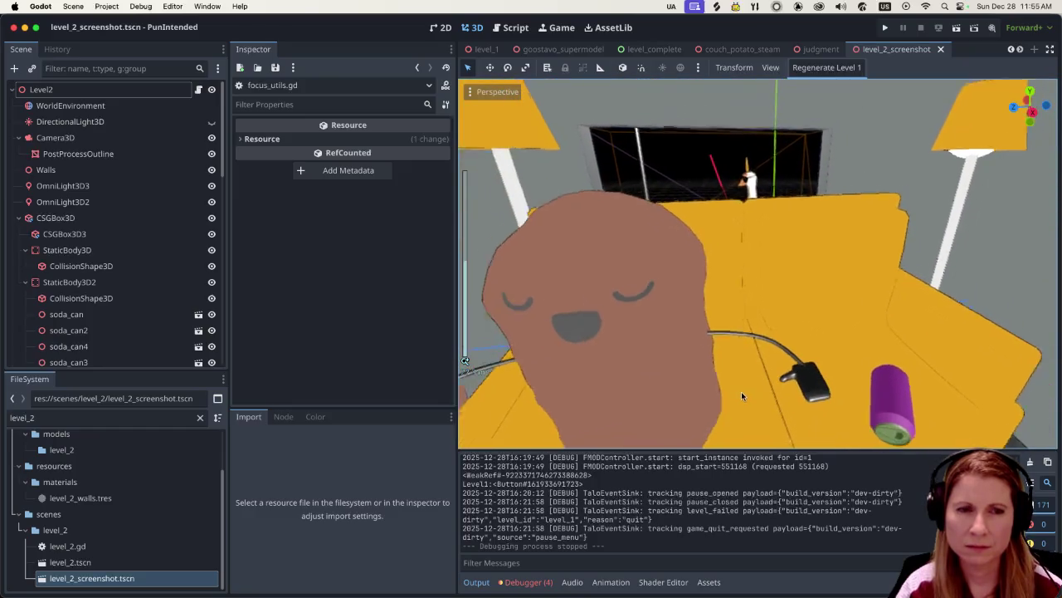
scroll(743, 385, "down", 3)
scroll(744, 378, "down", 1)
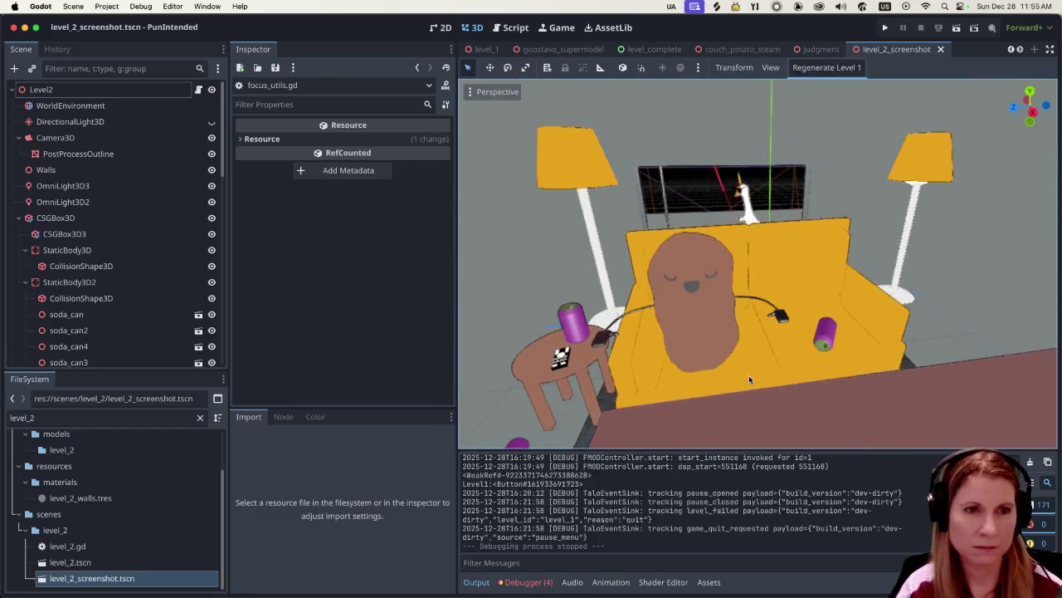
key("super+Tab")
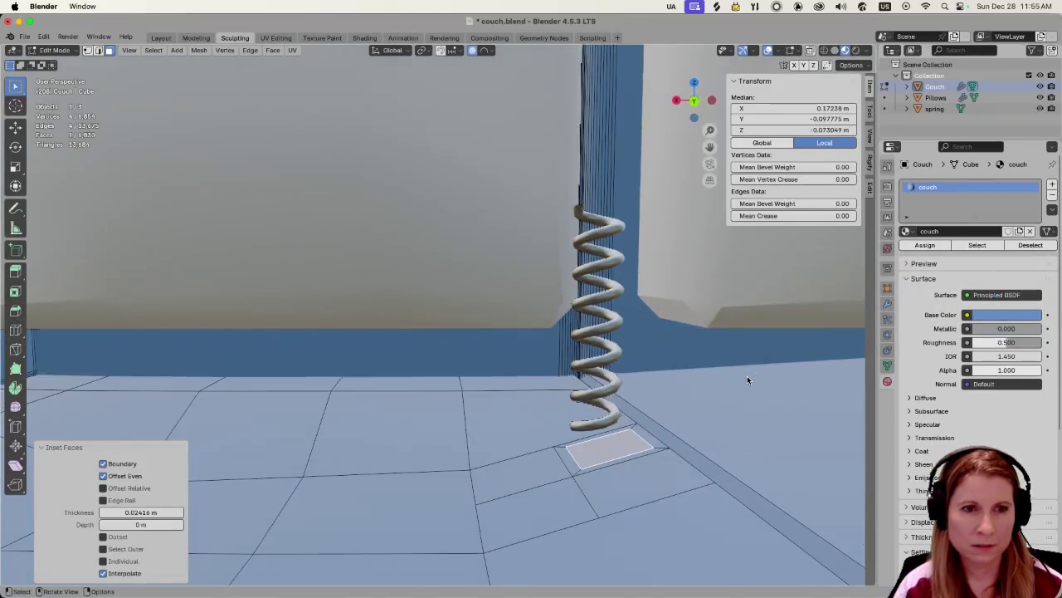
Zoom and orbit around the whole couch from a front view.
scroll(747, 380, "down", 2)
middle_click_drag(677, 390, 463, 455)
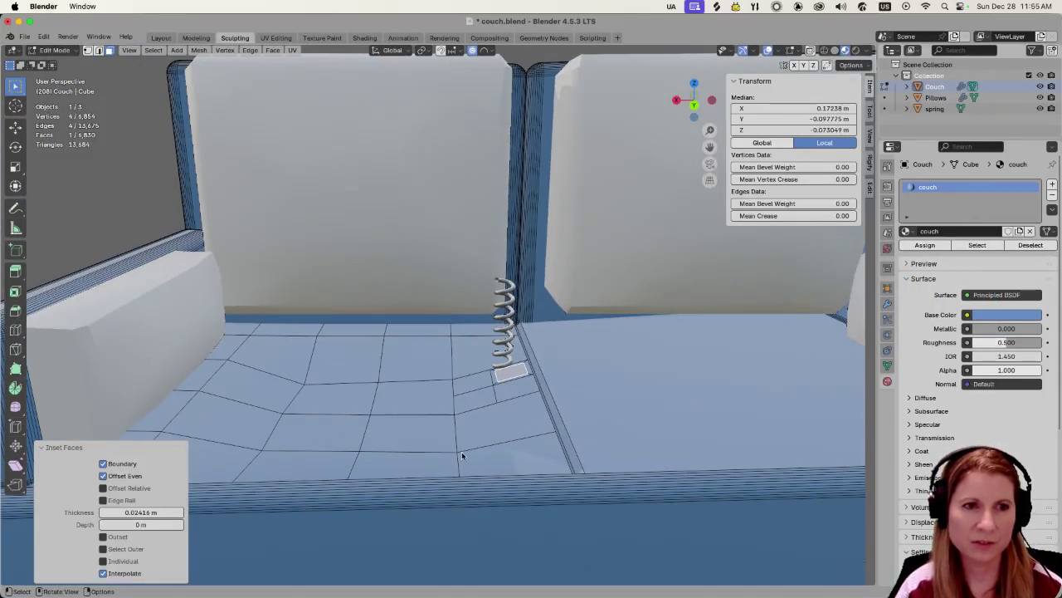
scroll(463, 452, "down", 3)
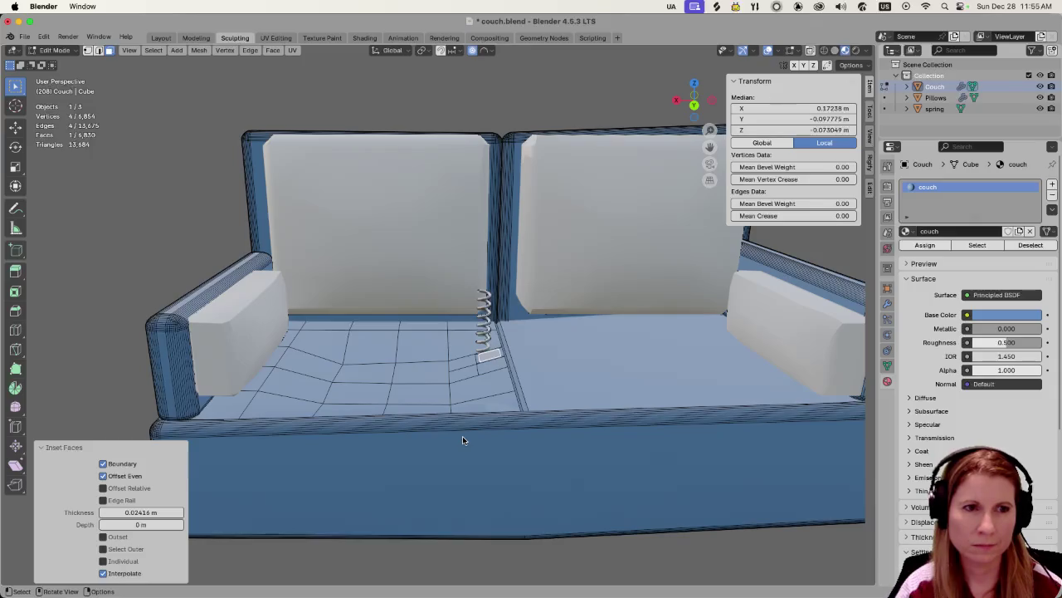
scroll(488, 379, "up", 2)
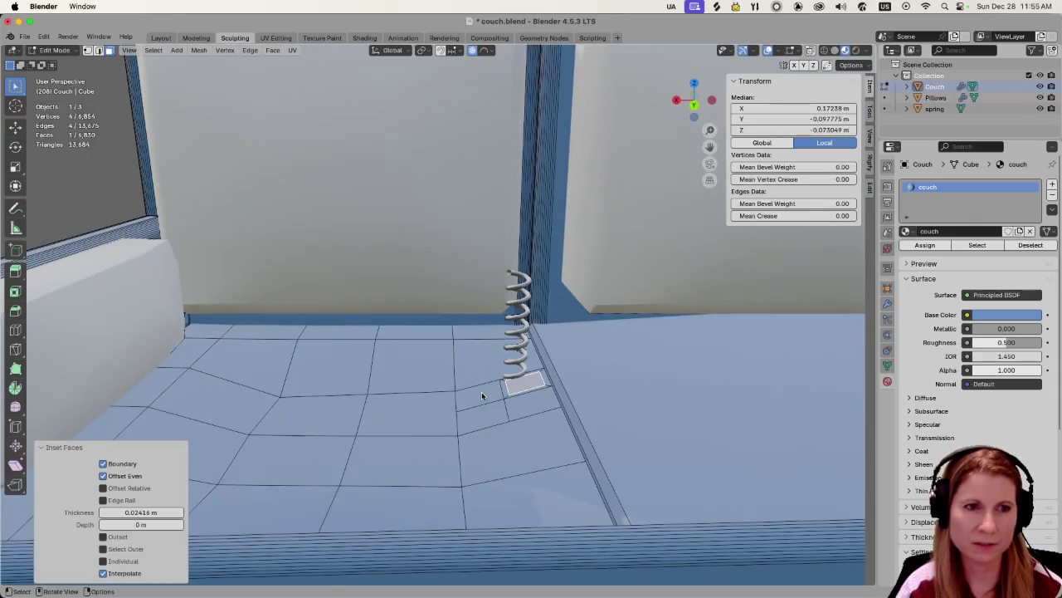
scroll(483, 394, "up", 1)
scroll(494, 400, "up", 2)
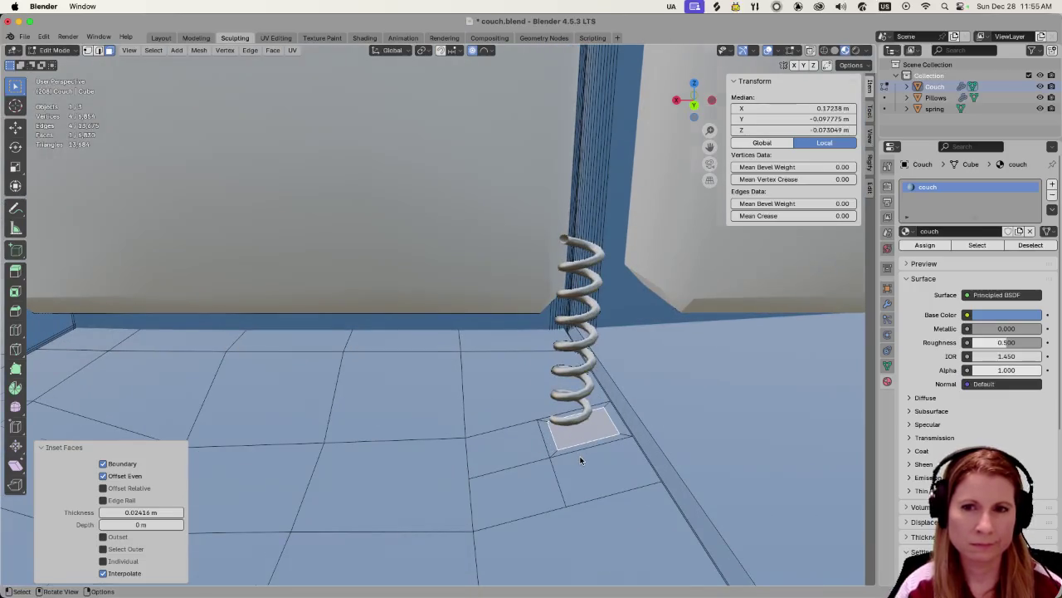
scroll(581, 460, "up", 1)
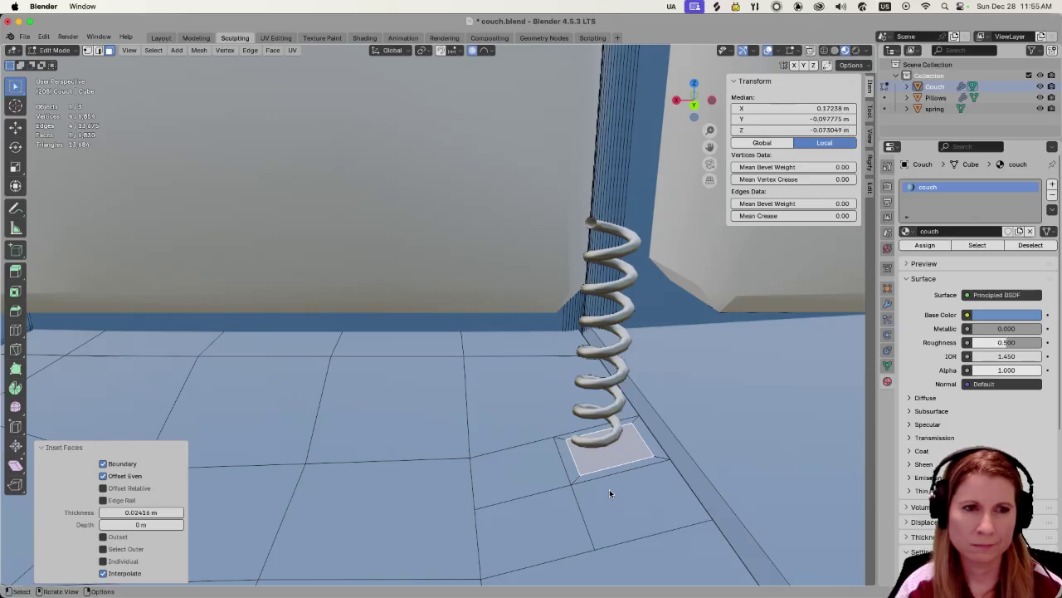
scroll(608, 490, "down", 2)
scroll(602, 491, "down", 3)
scroll(572, 498, "down", 2)
scroll(548, 504, "down", 2)
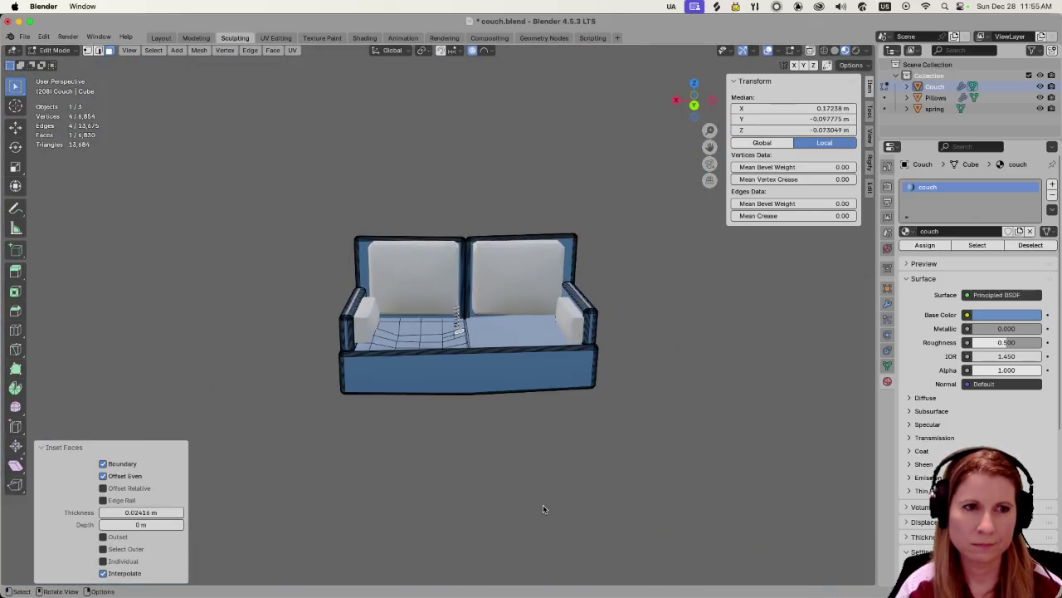
scroll(541, 505, "up", 1)
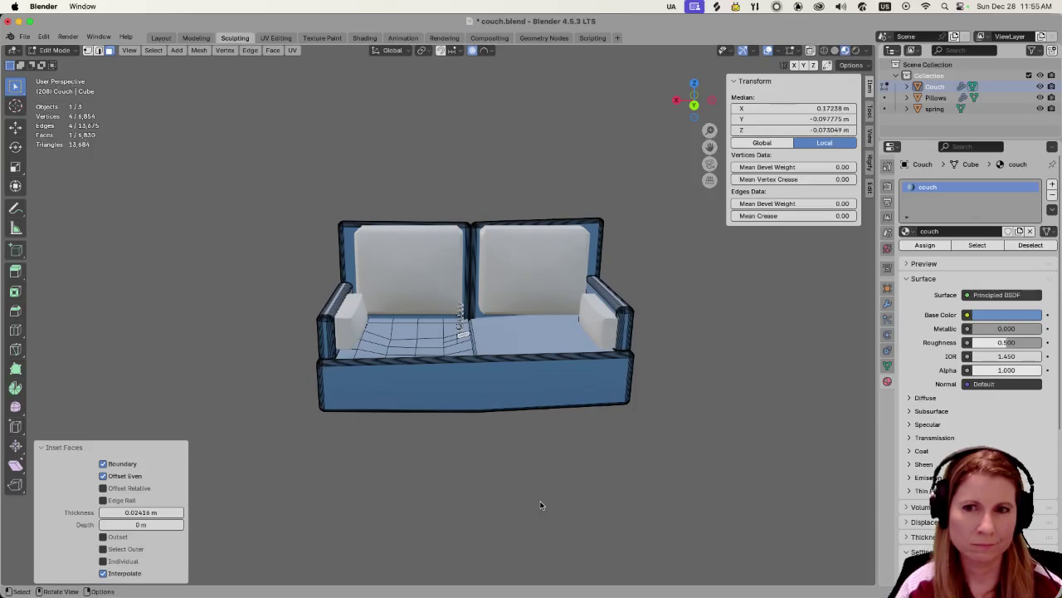
middle_click_drag(415, 447, 436, 443)
scroll(465, 430, "up", 3)
scroll(465, 430, "up", 3)
scroll(465, 430, "up", 3)
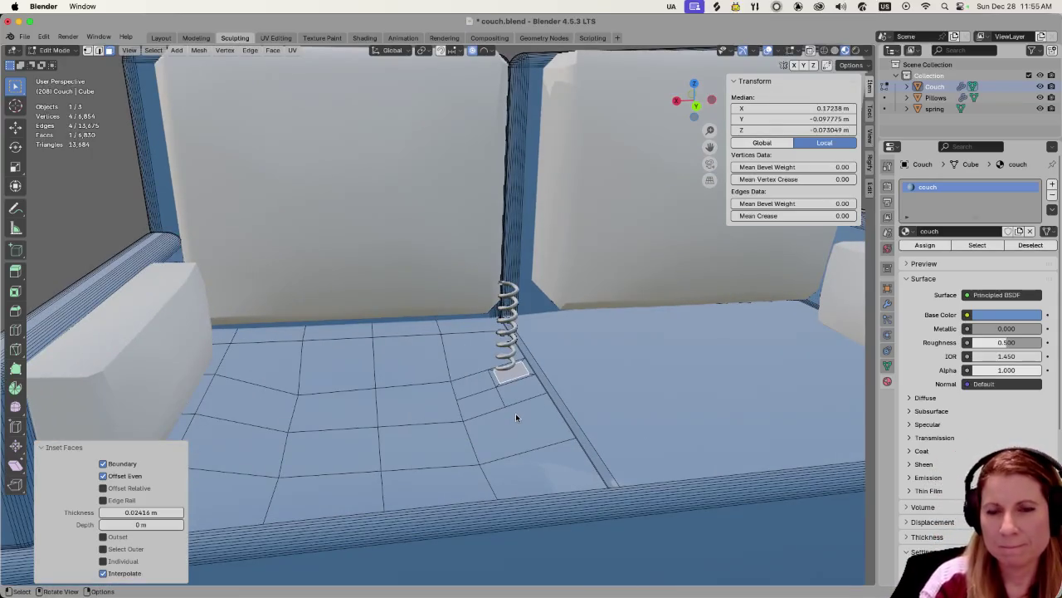
scroll(550, 445, "up", 3)
scroll(589, 452, "up", 2)
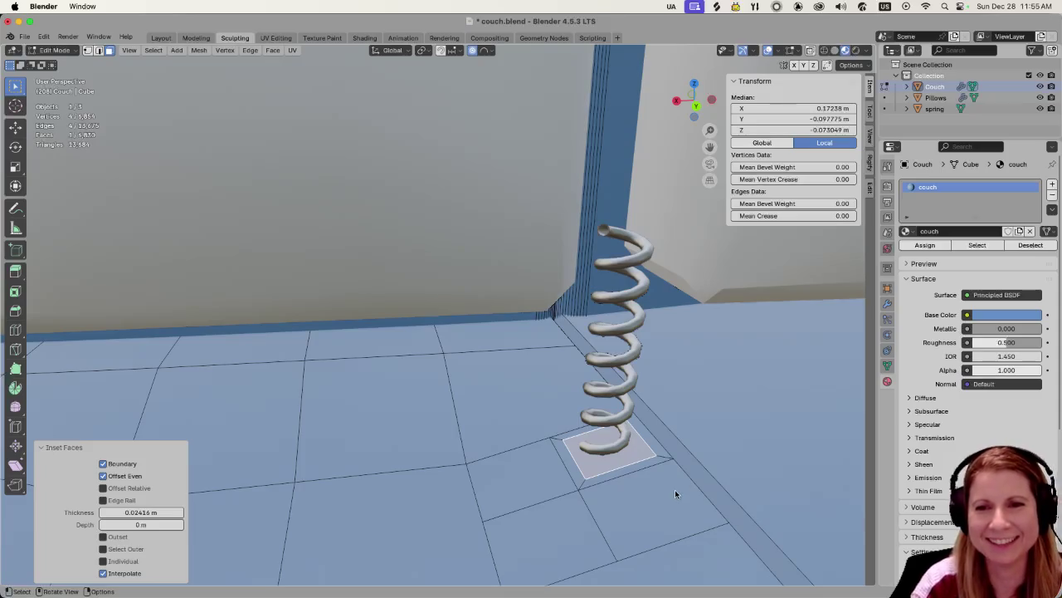
Orbit and zoom to inspect the 0.02416 m inset face beneath the spring, then leave Blender.
middle_click_drag(743, 504, 693, 369)
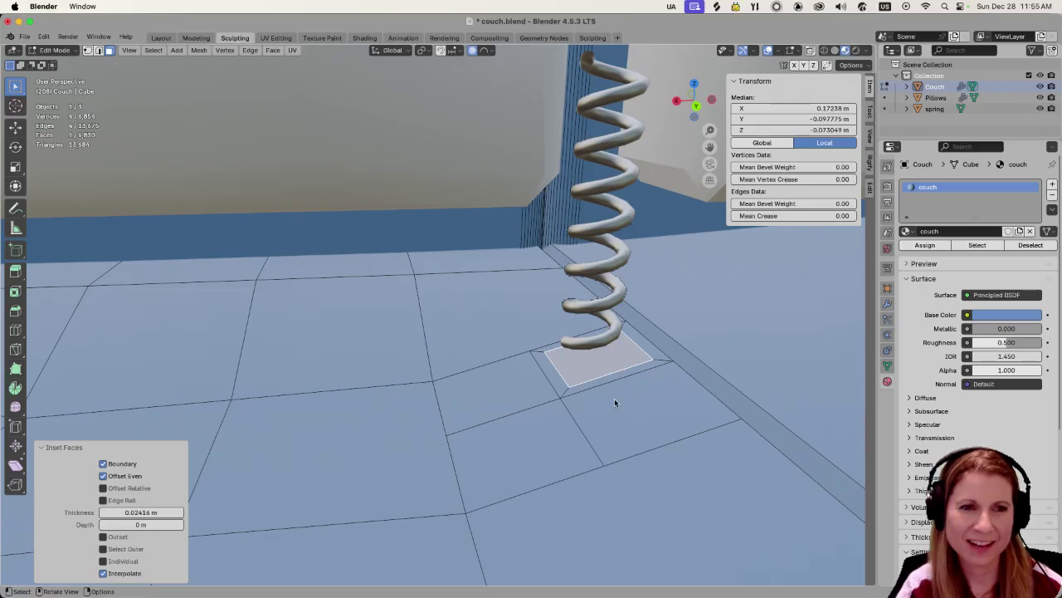
middle_click_drag(622, 391, 609, 408)
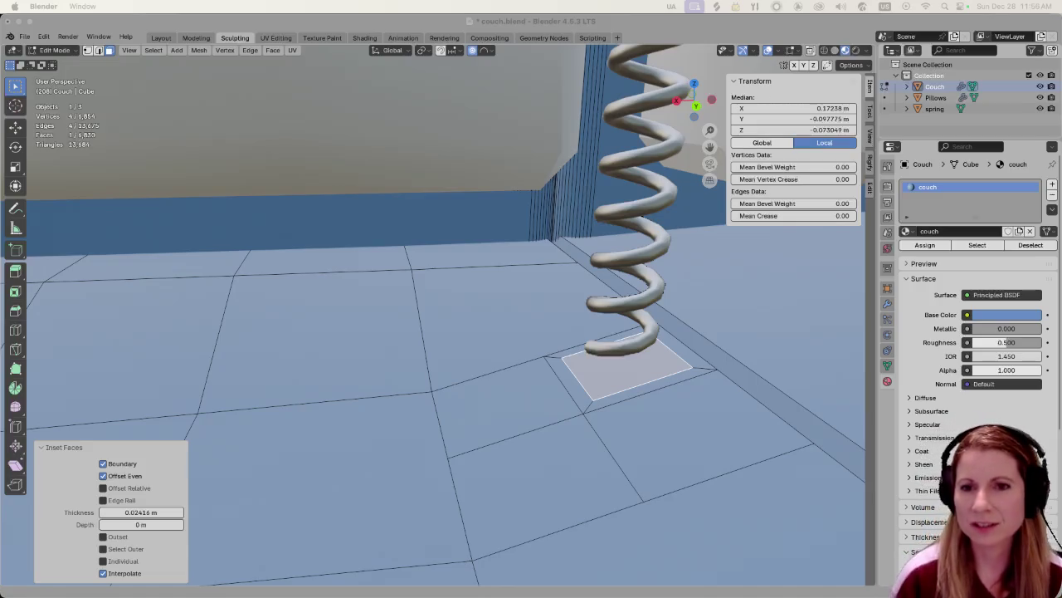
scroll(616, 345, "down", 2)
scroll(613, 352, "down", 3)
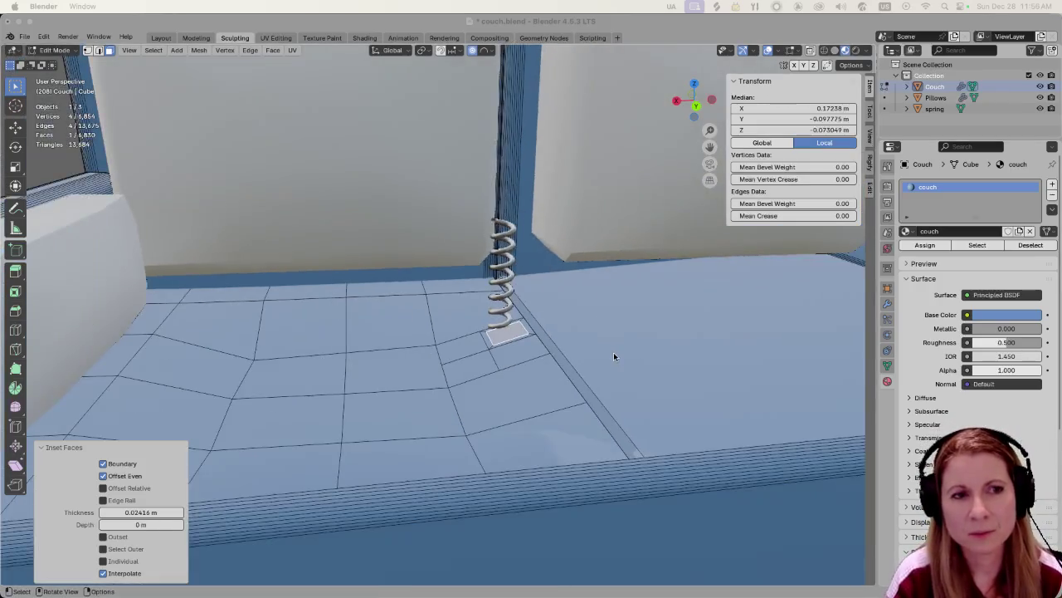
scroll(614, 352, "down", 3)
scroll(606, 356, "down", 2)
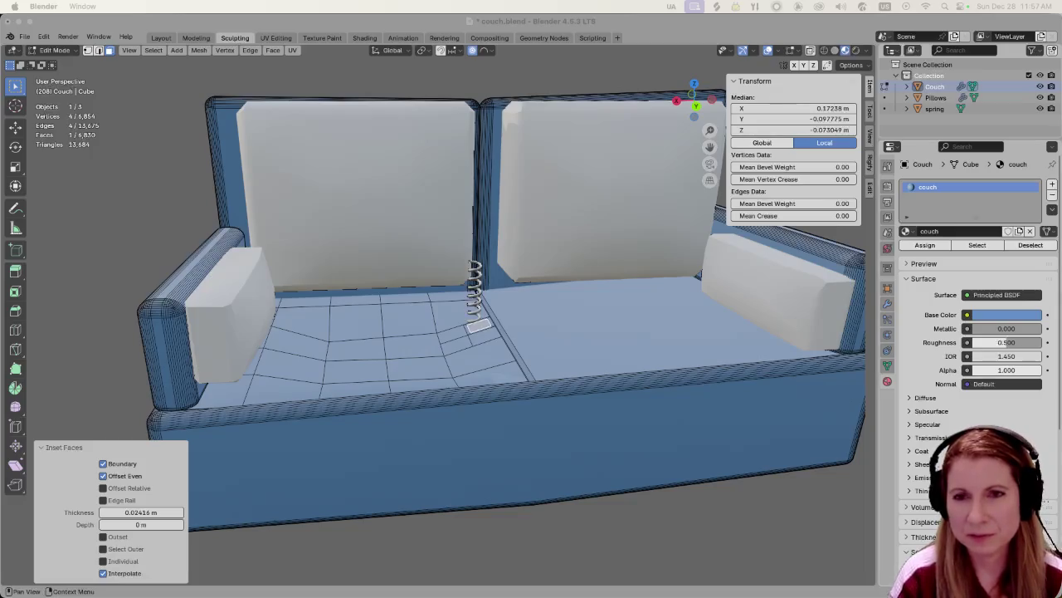
scroll(493, 400, "up", 3)
scroll(493, 400, "down", 3)
key("super+Tab")
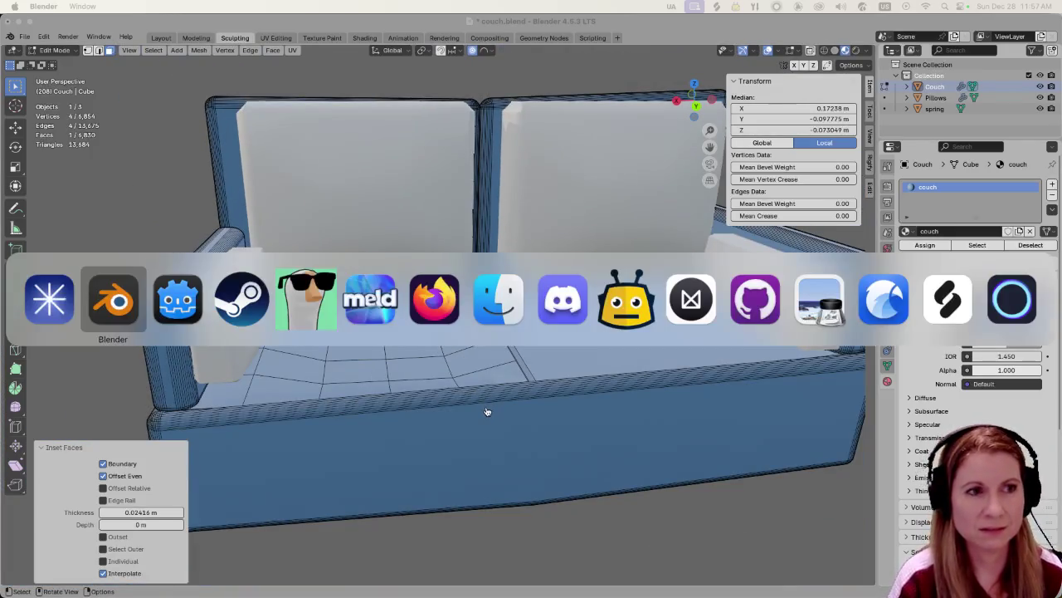
Switch to Godot and zoom in and out on the level_2_screenshot couch scene.
key("super+Tab")
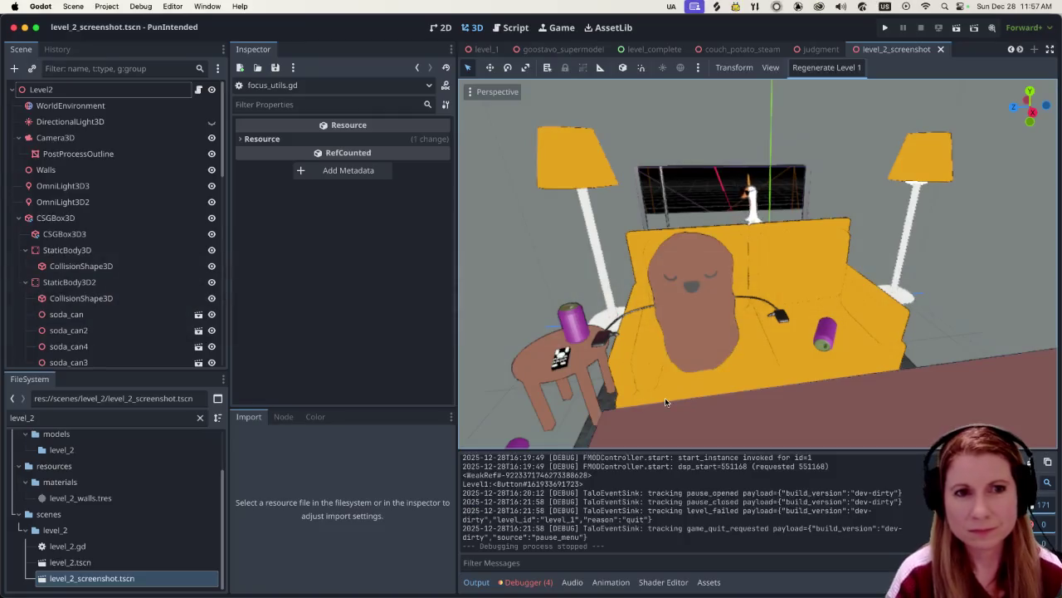
scroll(859, 318, "down", 3)
scroll(840, 326, "up", 2)
scroll(840, 326, "up", 2)
scroll(834, 324, "up", 1)
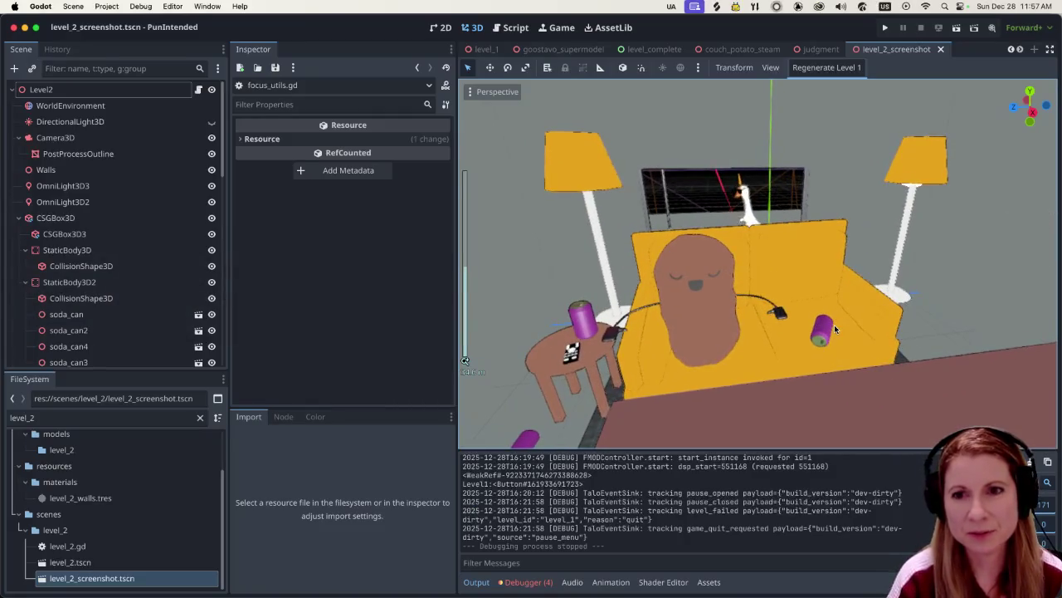
scroll(821, 337, "down", 3)
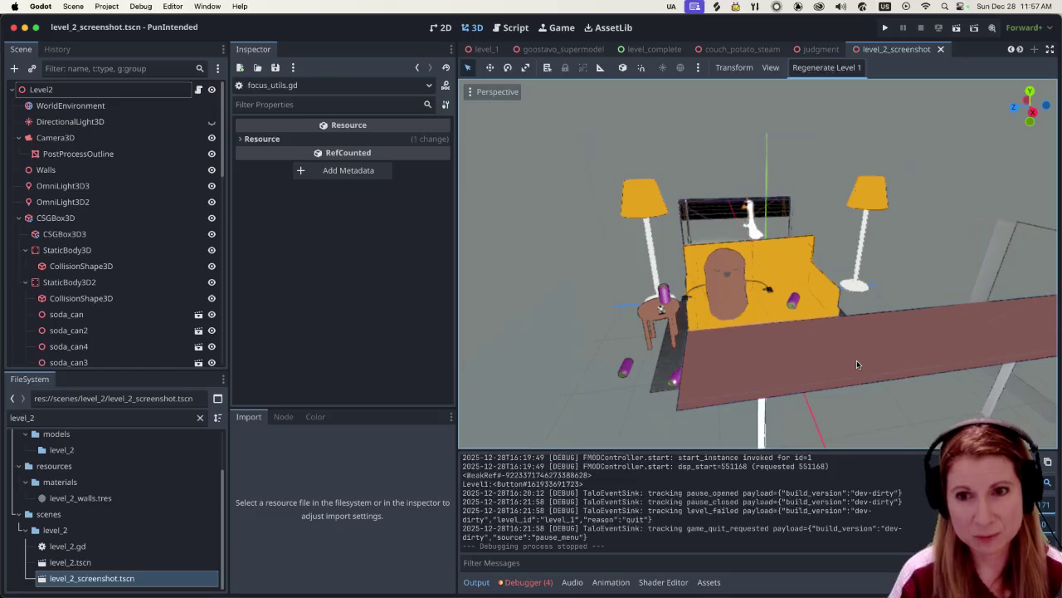
scroll(835, 350, "up", 3)
scroll(835, 350, "up", 1)
scroll(833, 345, "down", 2)
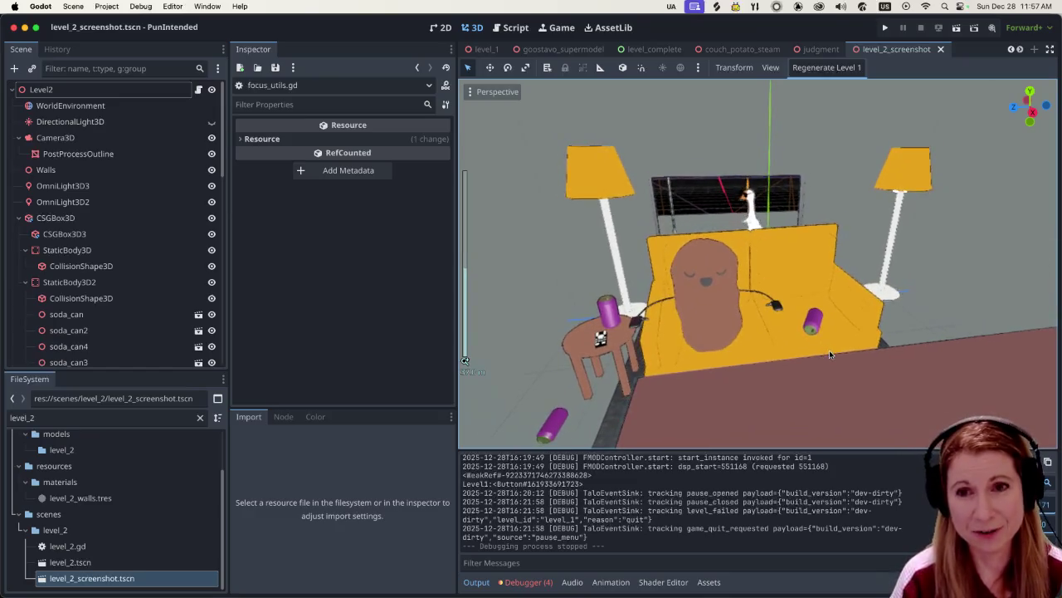
scroll(829, 349, "up", 1)
Tilt and zoom the Godot couch scene view further, then return to Blender.
middle_click_drag(832, 338, 827, 330)
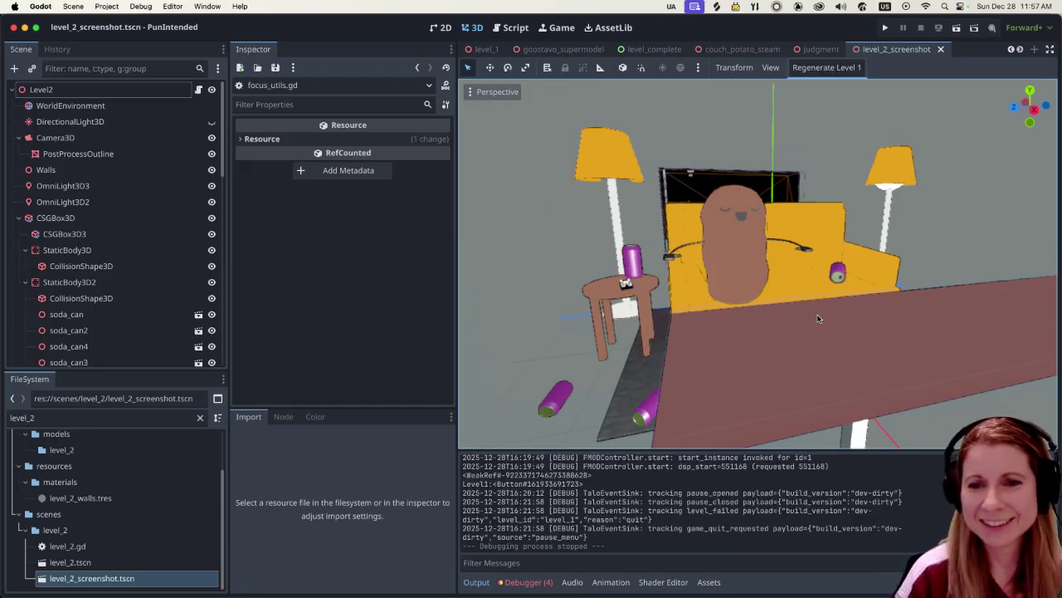
scroll(830, 283, "down", 2)
scroll(841, 256, "down", 2)
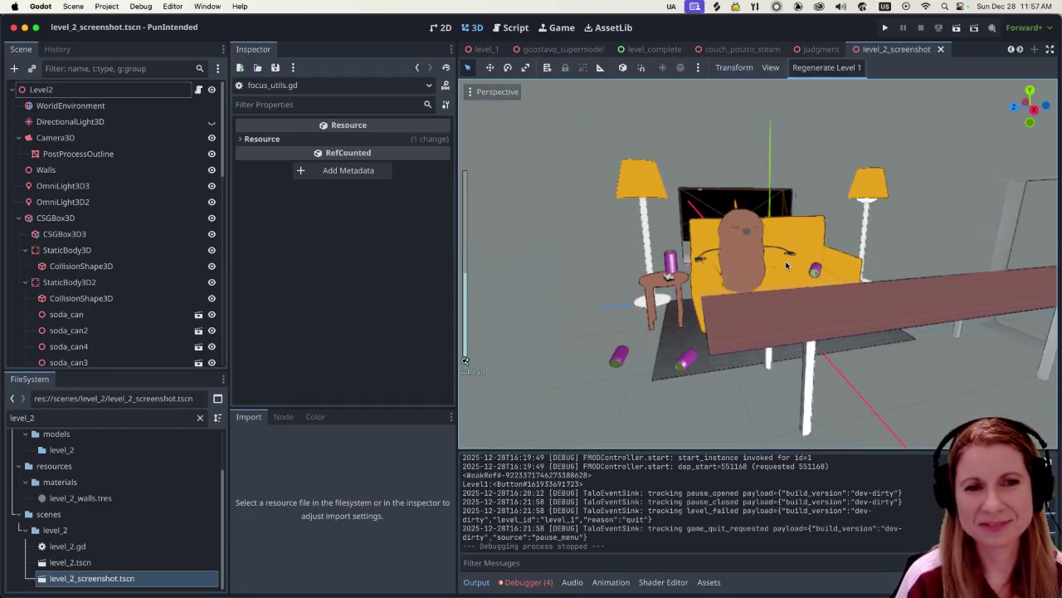
scroll(876, 260, "up", 2)
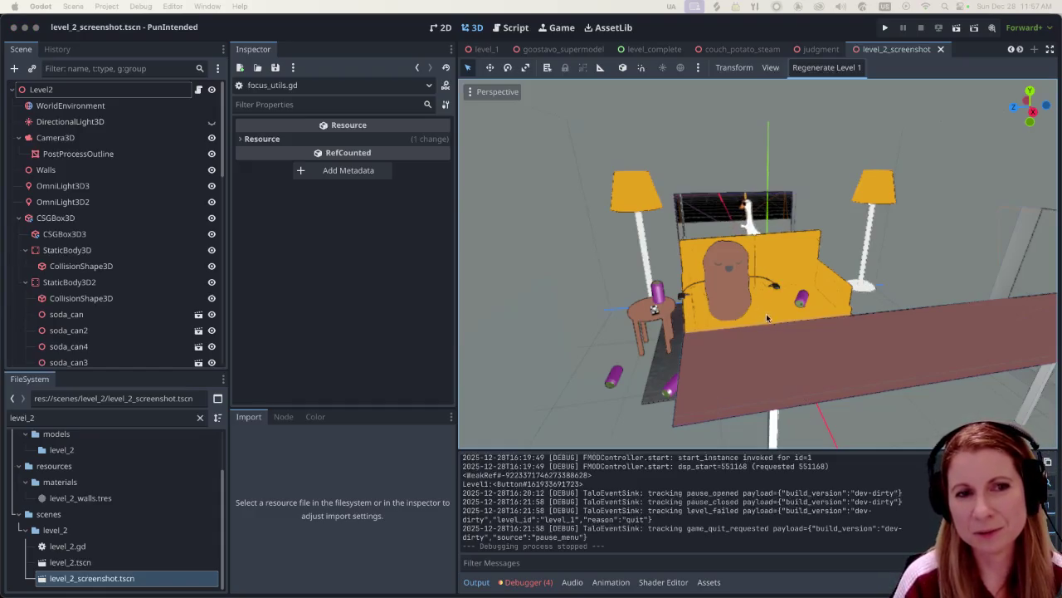
scroll(766, 321, "up", 2)
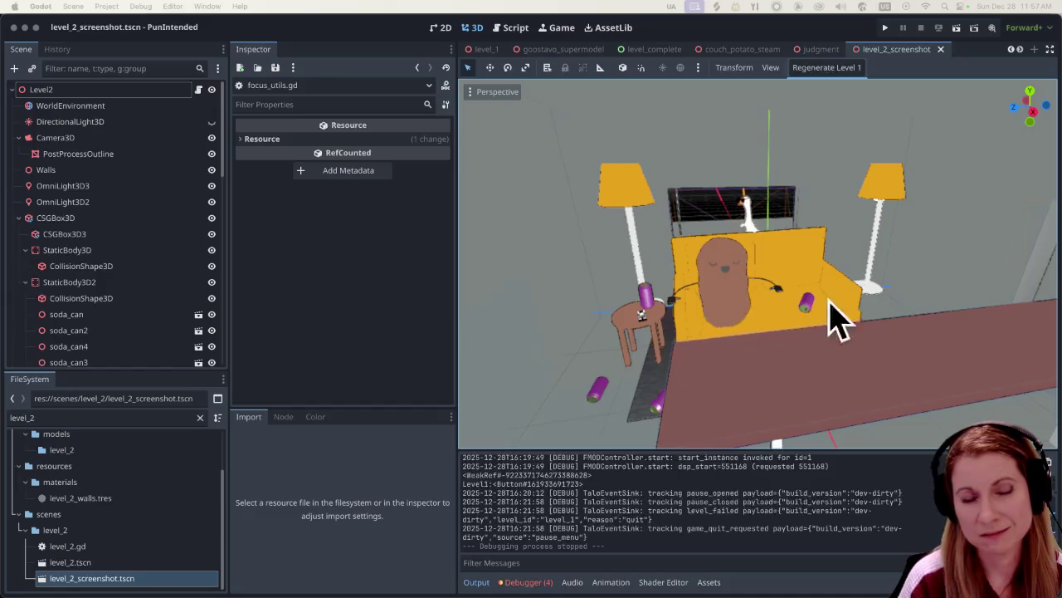
key("super+Tab")
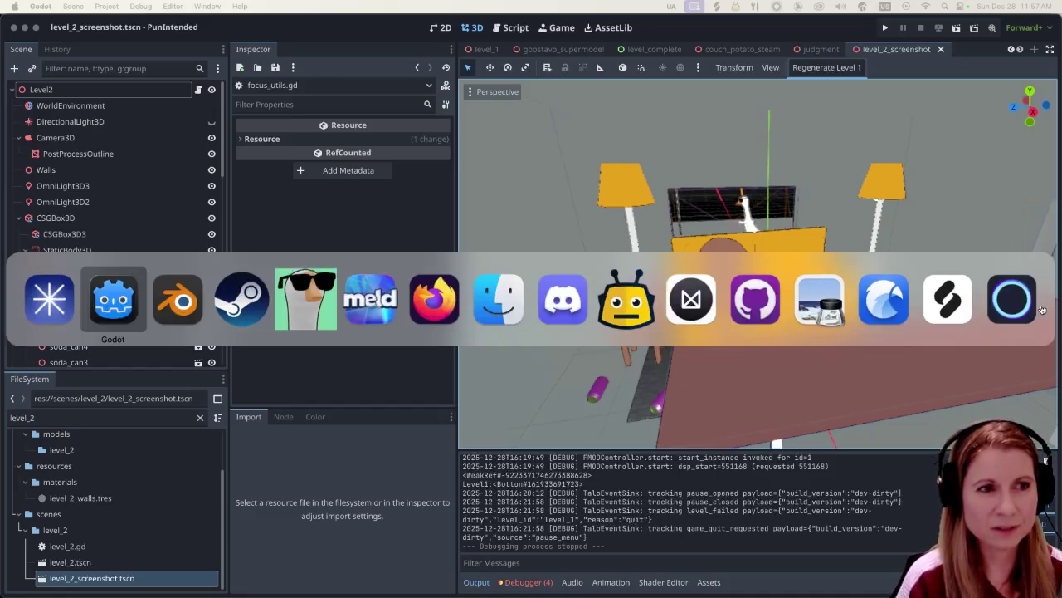
key("super+Tab")
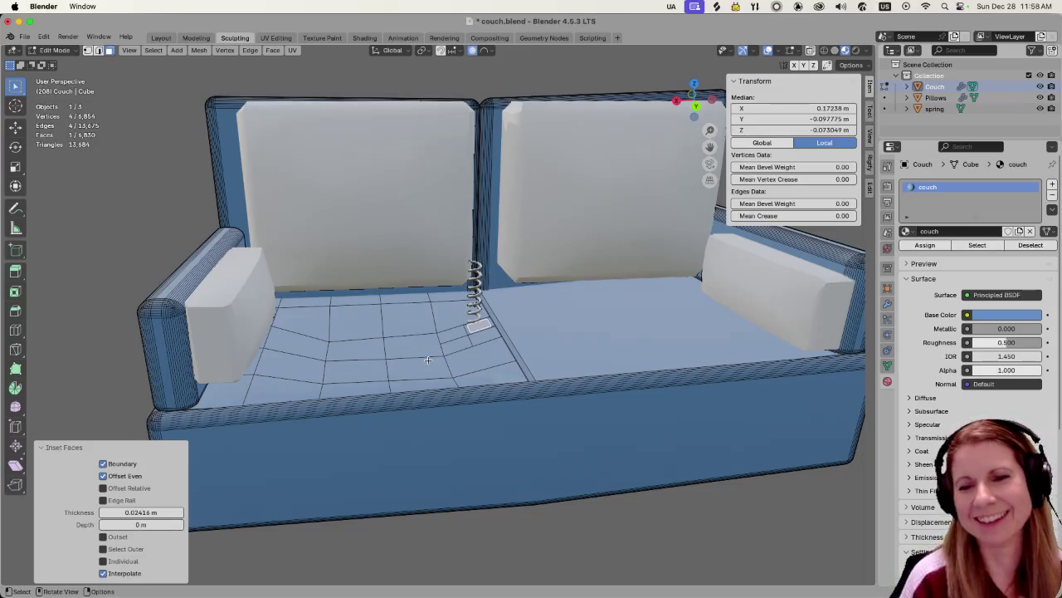
Zoom and orbit in close on the inset face beneath the spring, then open its context menu.
scroll(463, 380, "up", 2)
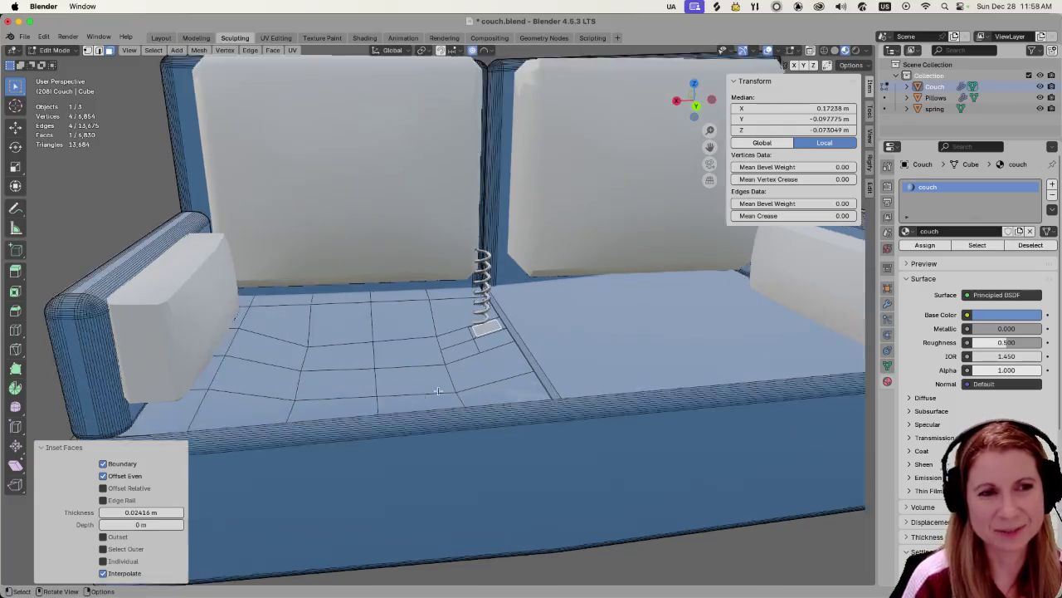
scroll(453, 383, "up", 3)
scroll(440, 390, "up", 2)
scroll(439, 389, "down", 2)
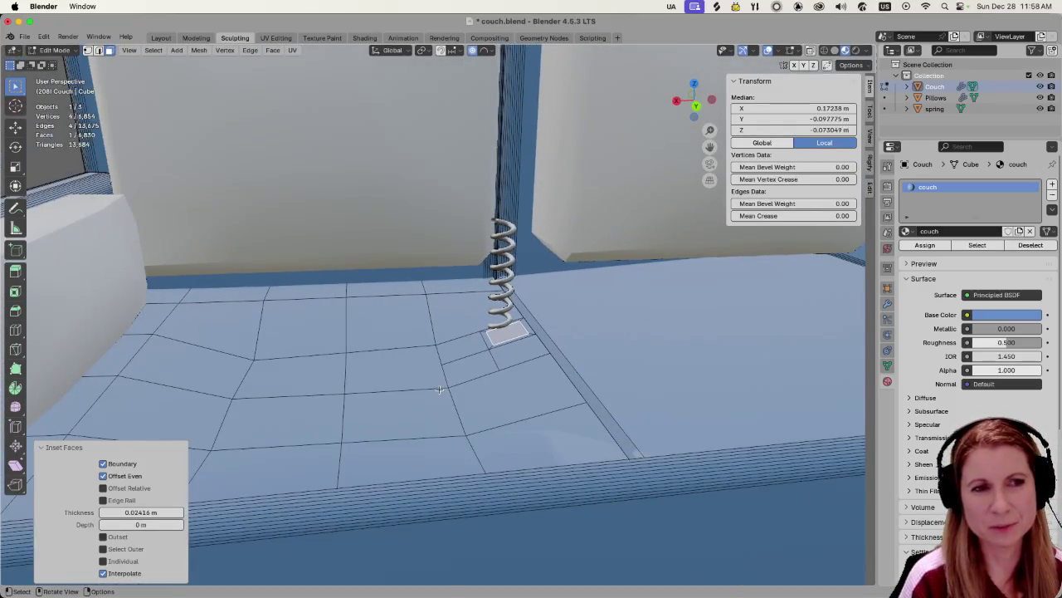
middle_click_drag(488, 355, 499, 366)
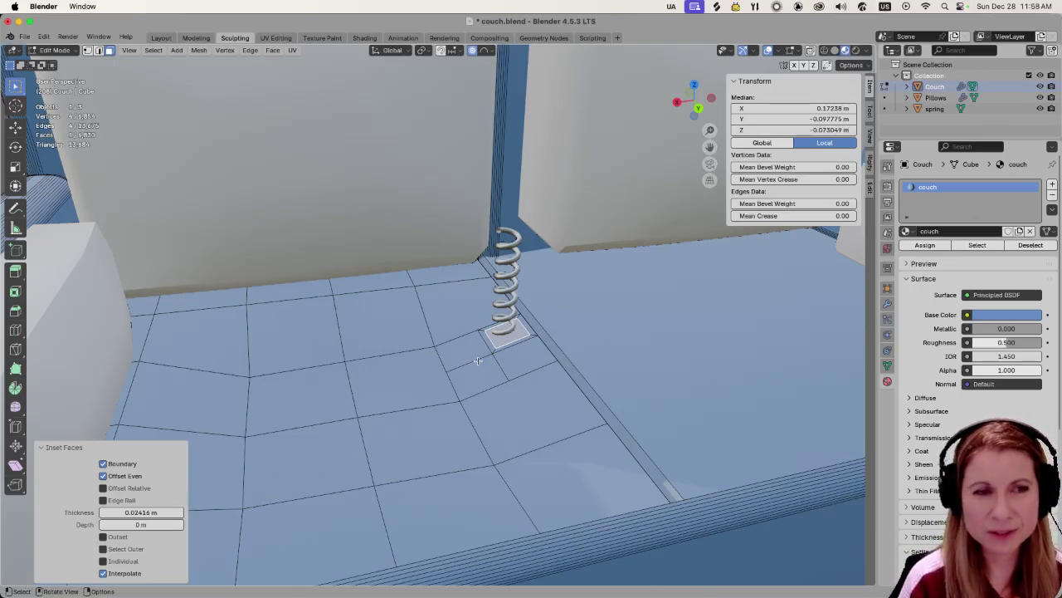
middle_click_drag(485, 363, 478, 359)
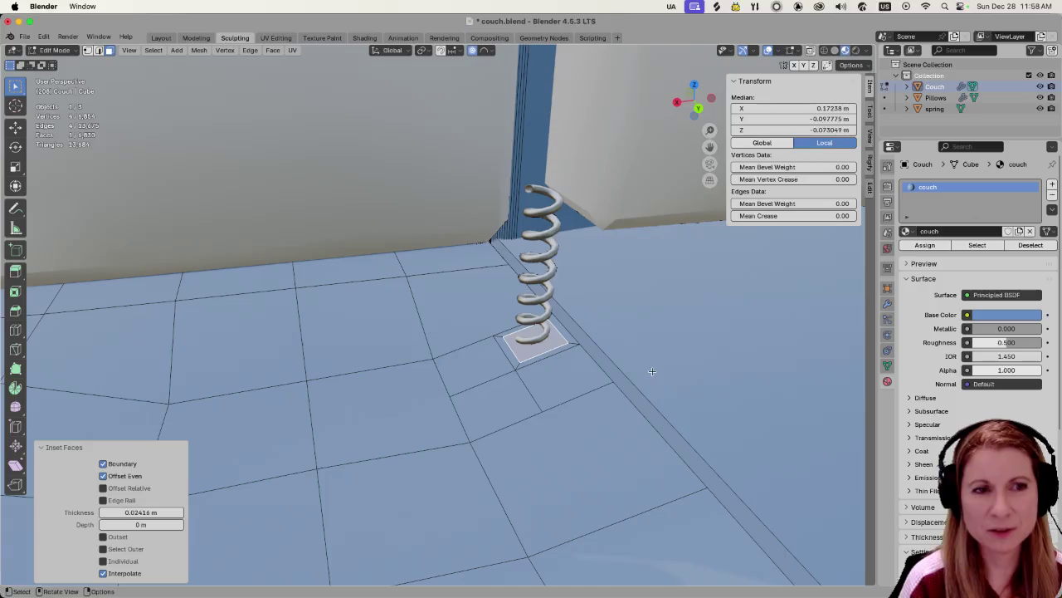
middle_click_drag(538, 370, 544, 359)
scroll(580, 365, "up", 2)
scroll(646, 377, "up", 2)
middle_click_drag(647, 377, 586, 383)
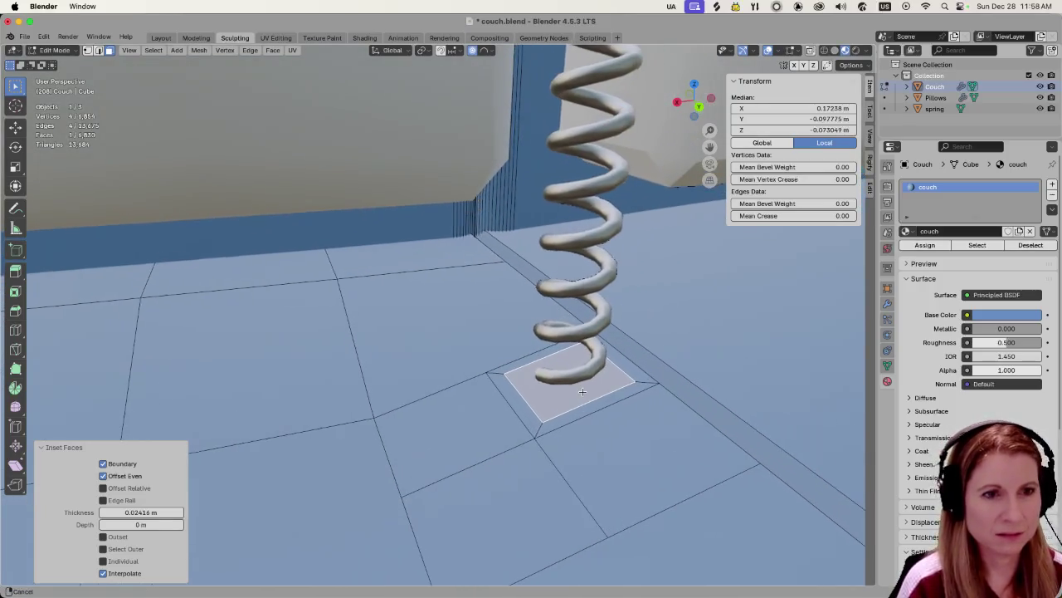
right_click(584, 383)
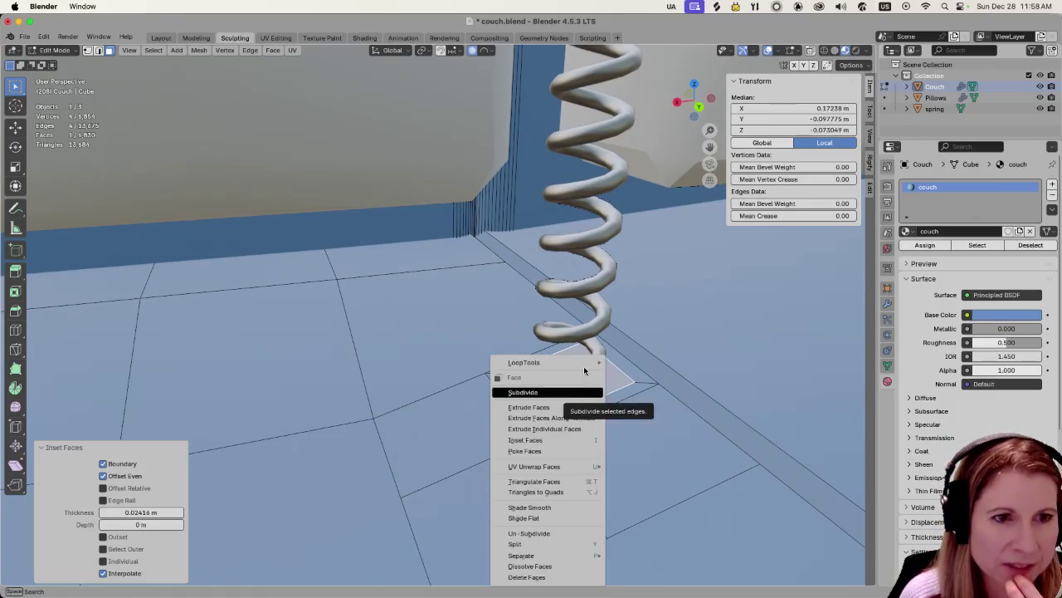
Apply LoopTools Circle to the selected face and scale it slightly.
mouse_move(524, 362)
left_click(678, 373)
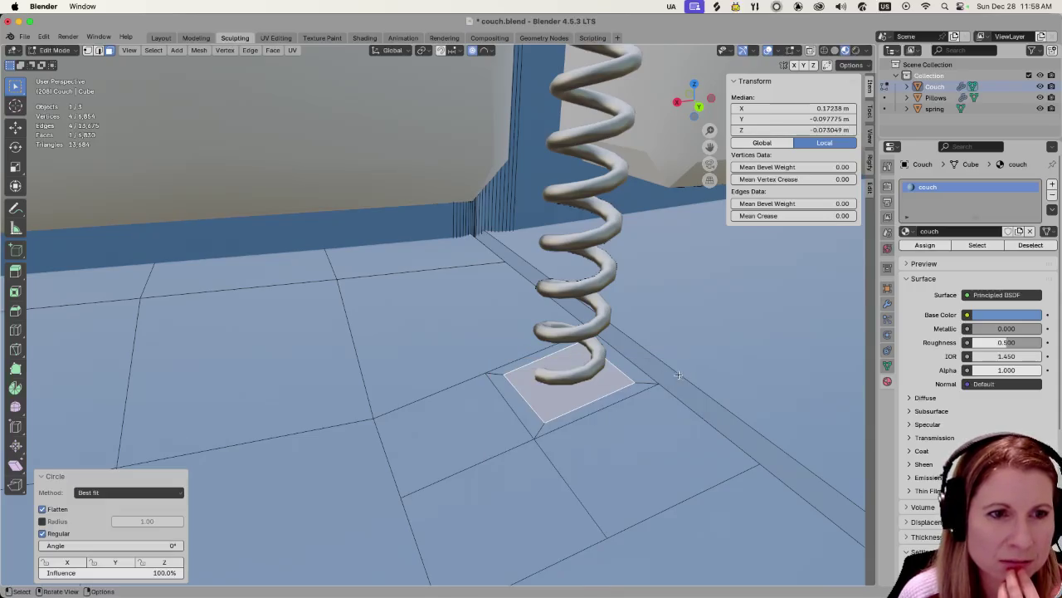
scroll(595, 391, "up", 3)
scroll(596, 391, "down", 2)
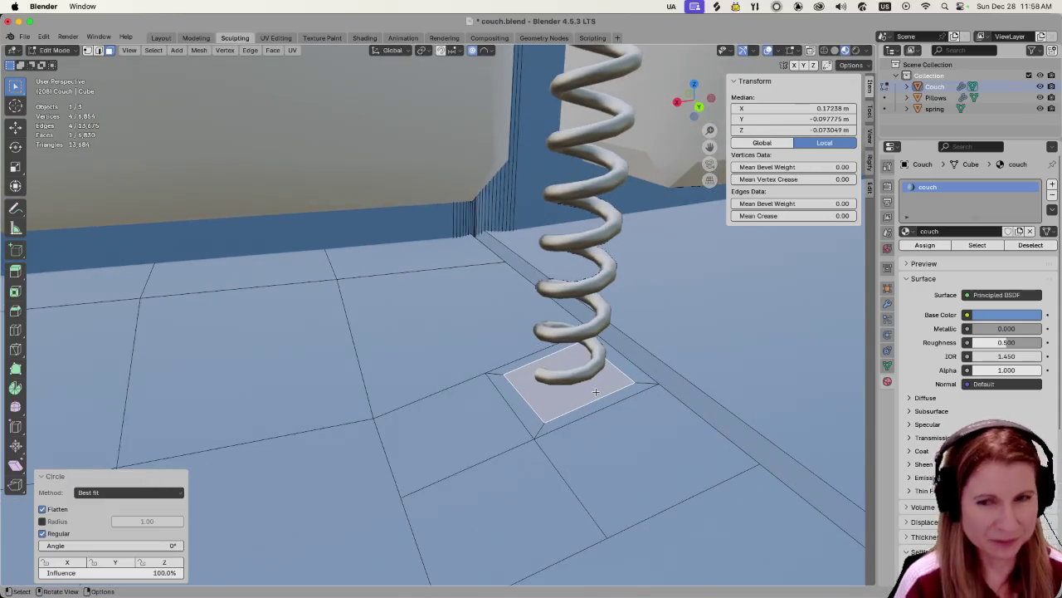
key("s")
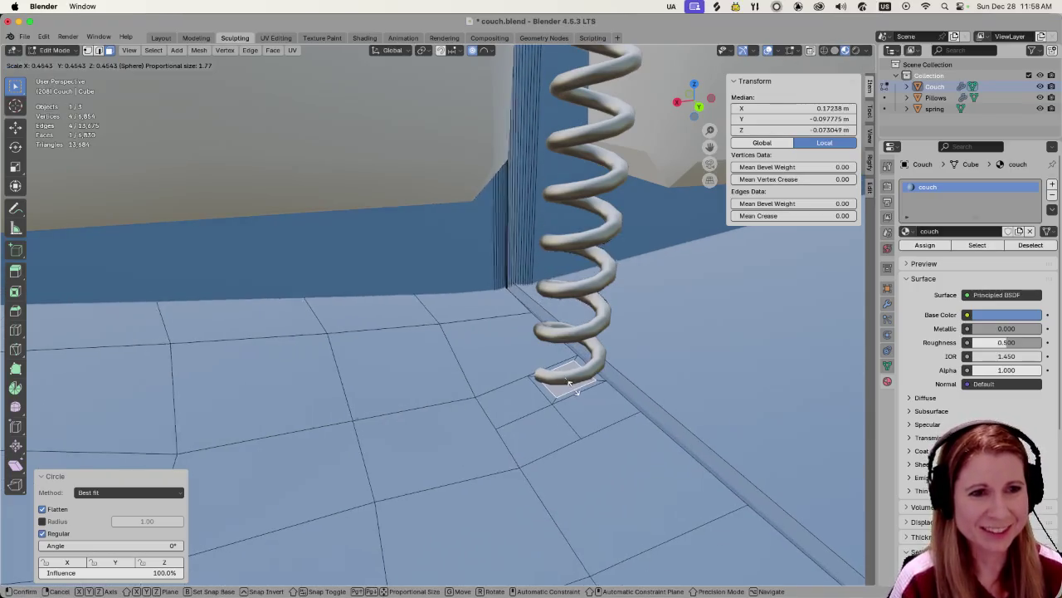
left_click(587, 390)
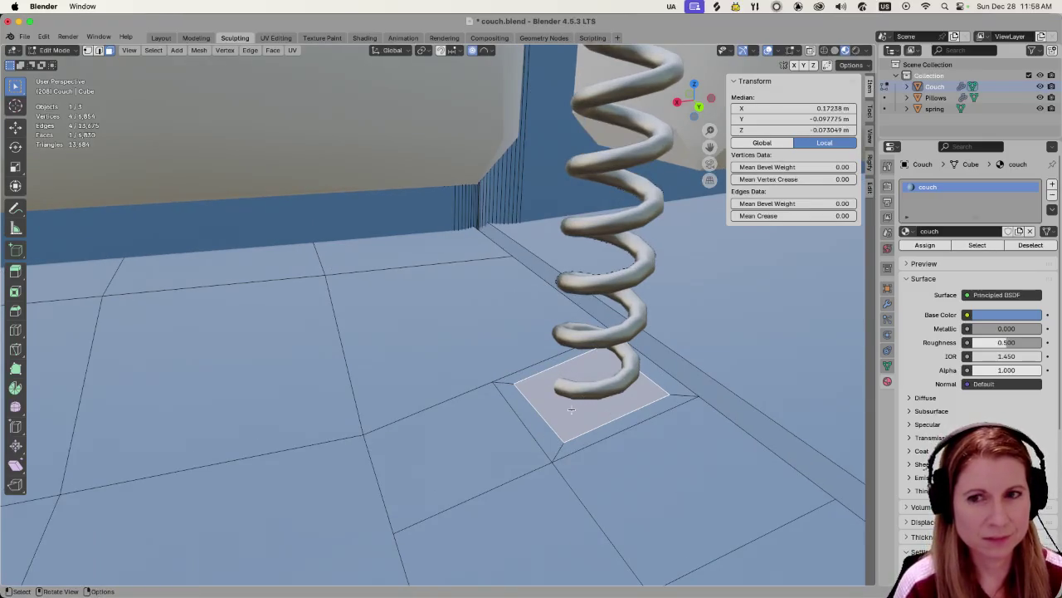
Reselect the quad face under the spring and start a new inset.
middle_click_drag(571, 409, 567, 384)
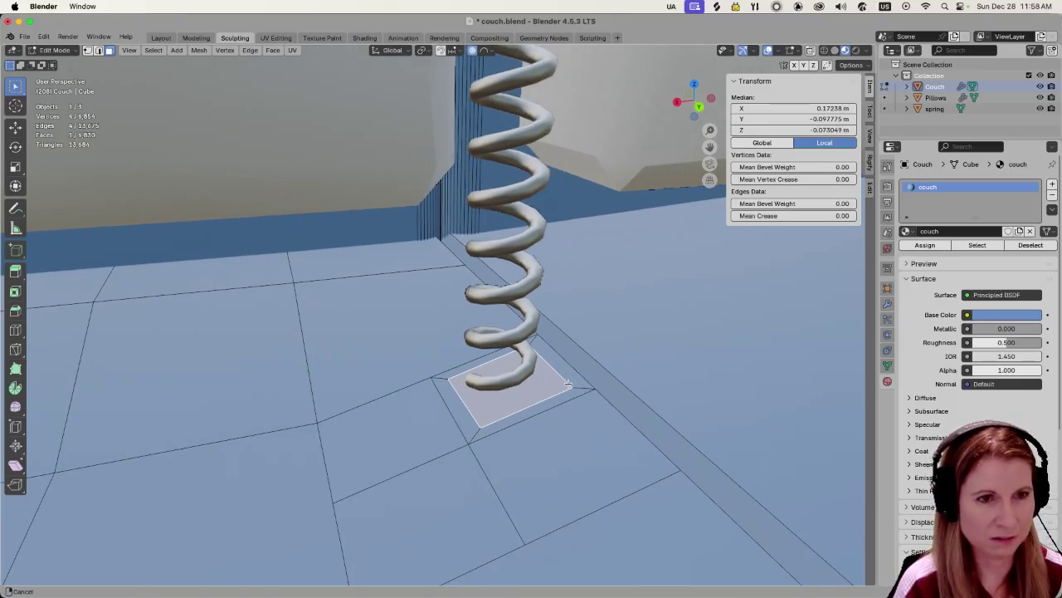
left_click(516, 393, "ctrl")
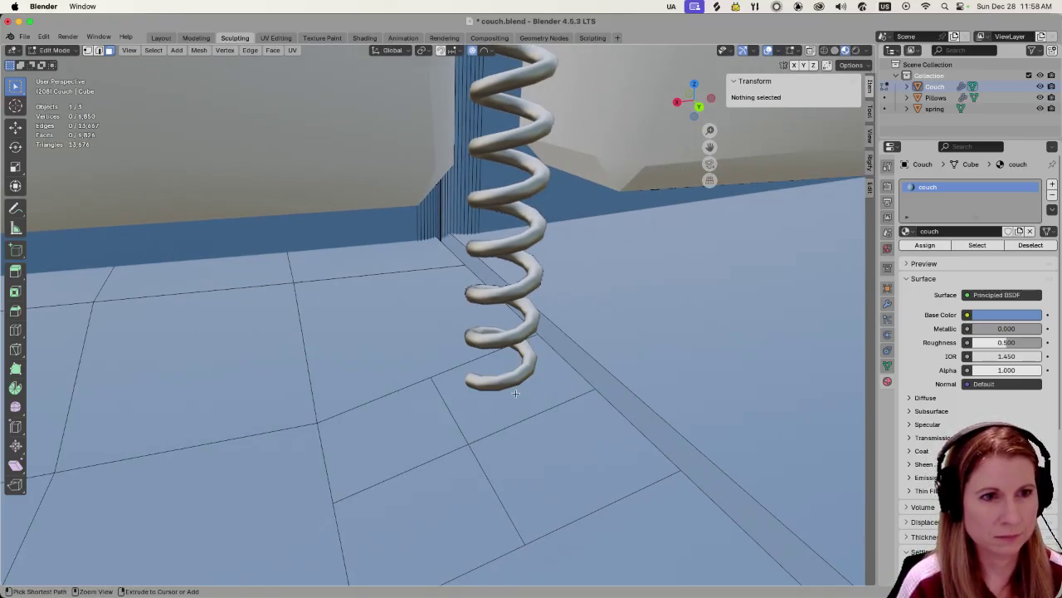
left_click(519, 412)
key("i")
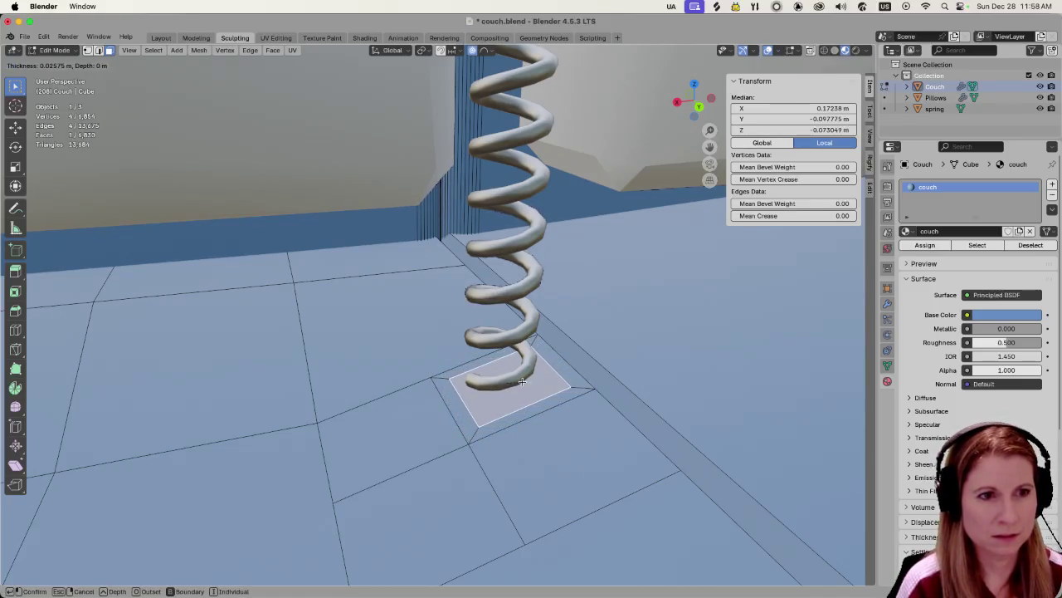
Confirm the inset, apply LoopTools Circle to the face, then undo it.
left_click(525, 381)
right_click(524, 380)
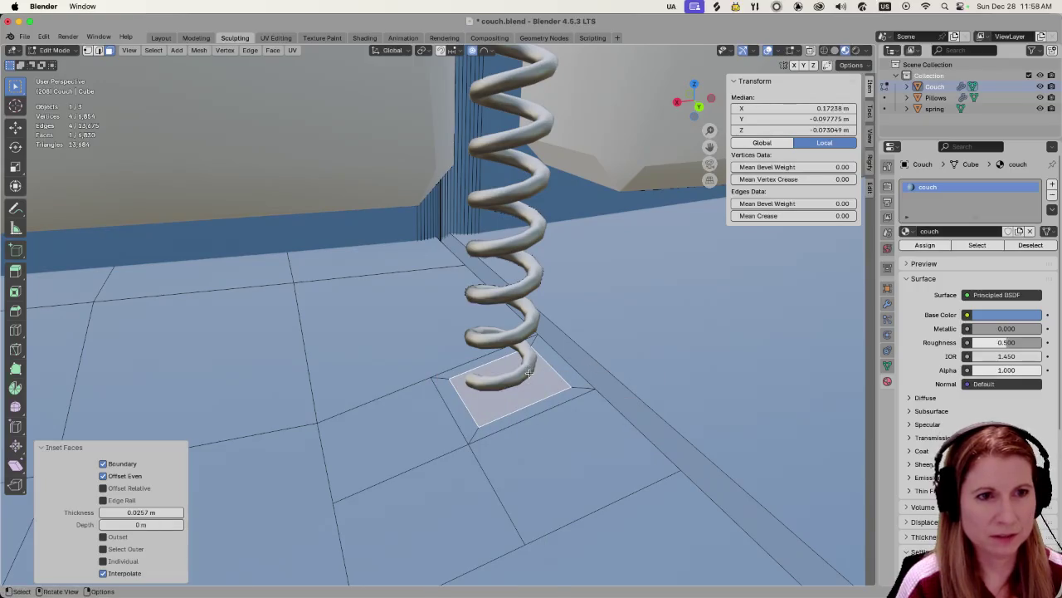
right_click(535, 371)
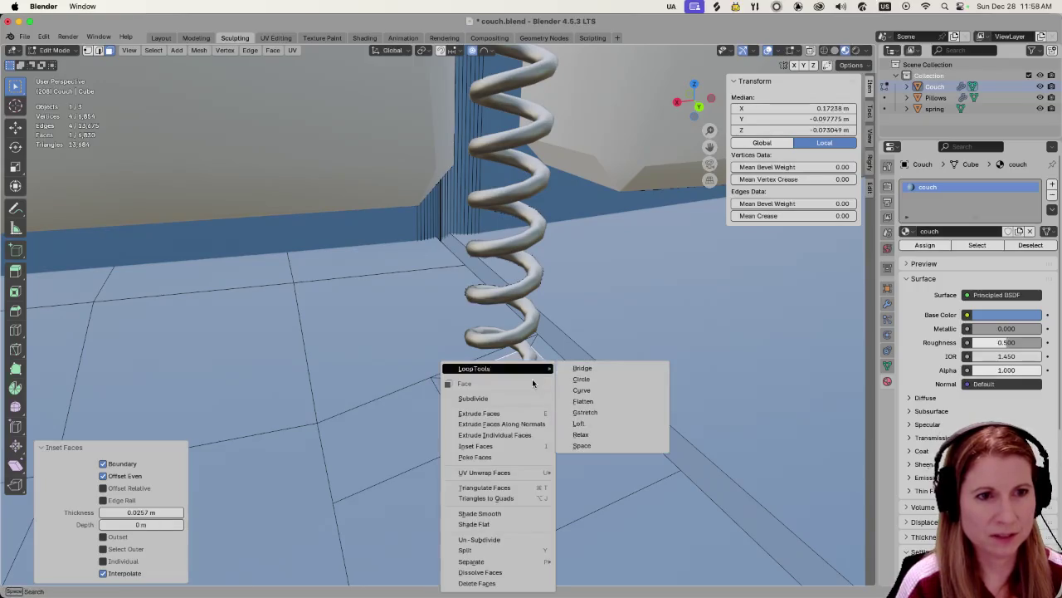
left_click(582, 379)
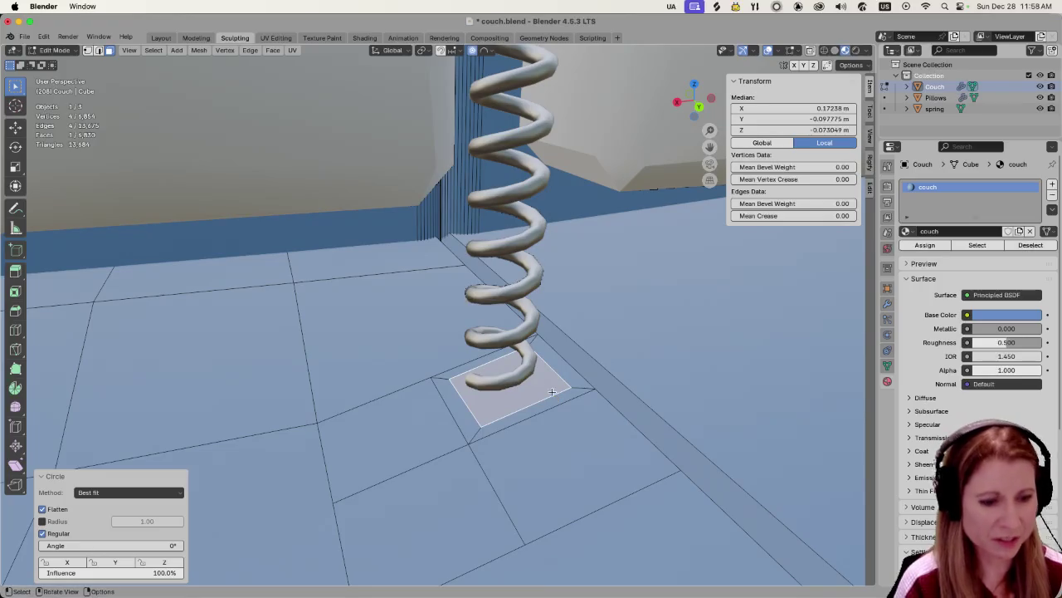
key("ctrl+z")
key("ctrl+z")
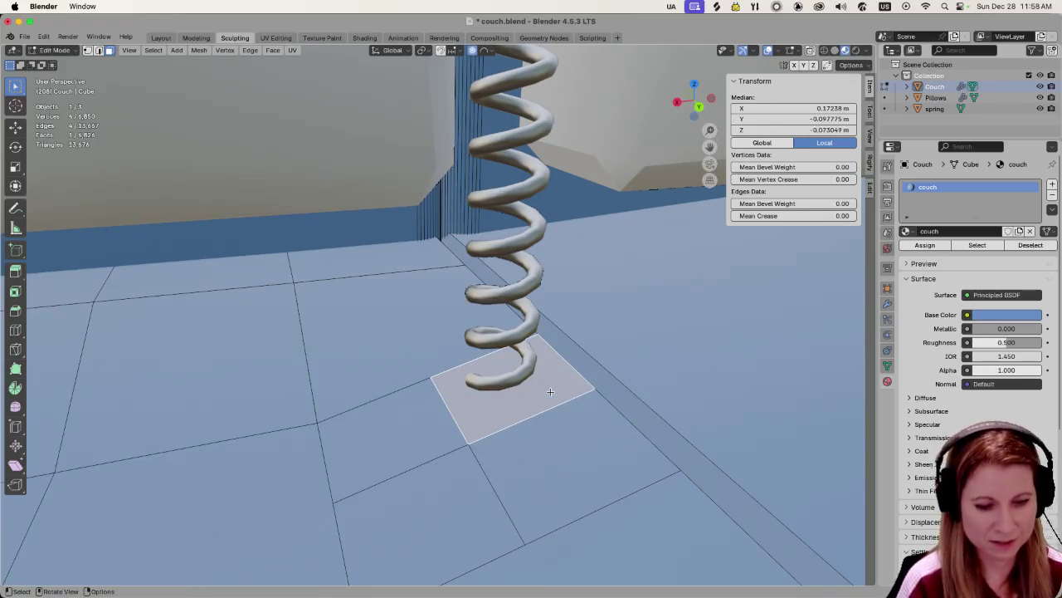
Reapply LoopTools Circle, inset the face again, and apply Circle once more.
right_click(550, 391)
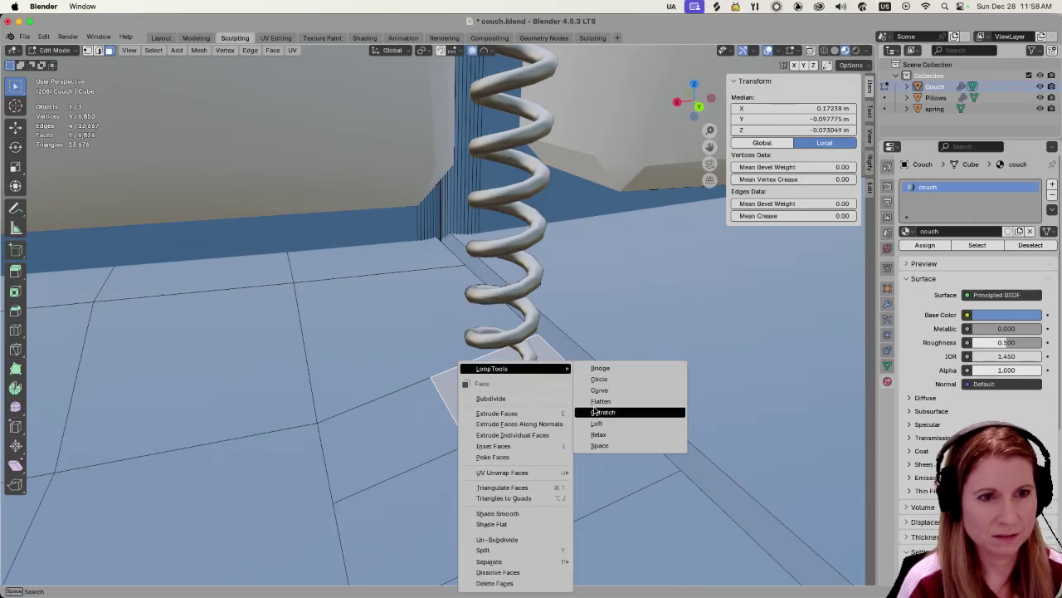
left_click(606, 379)
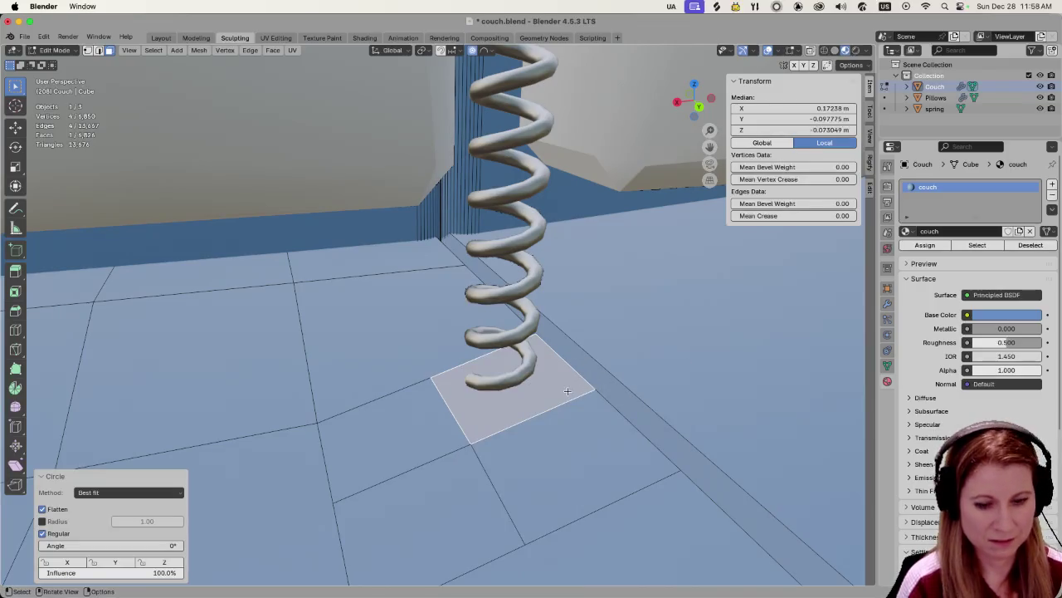
key("i")
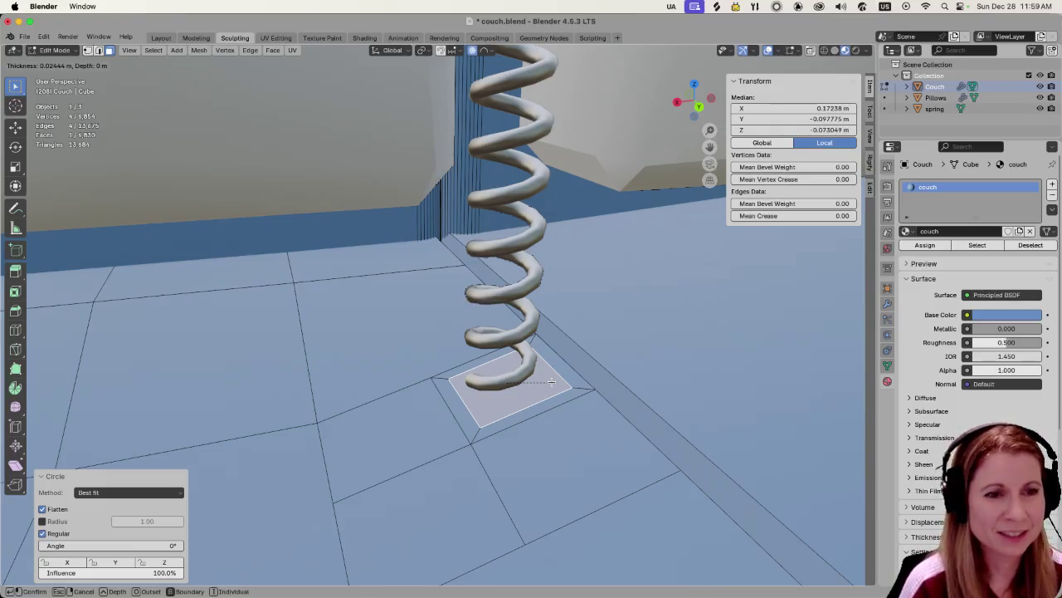
left_click(551, 381)
right_click(517, 369)
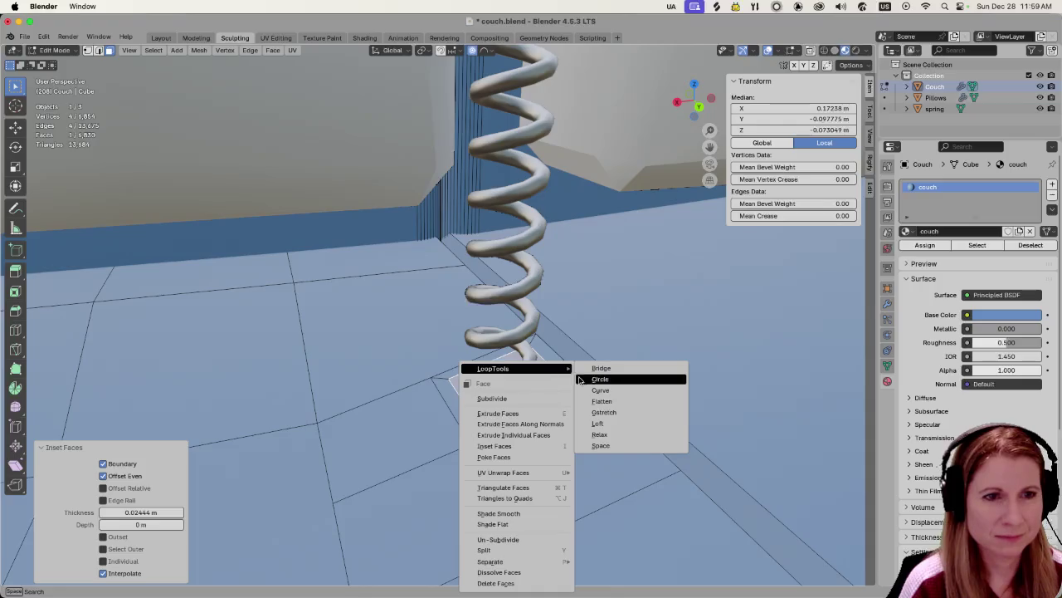
left_click(619, 379)
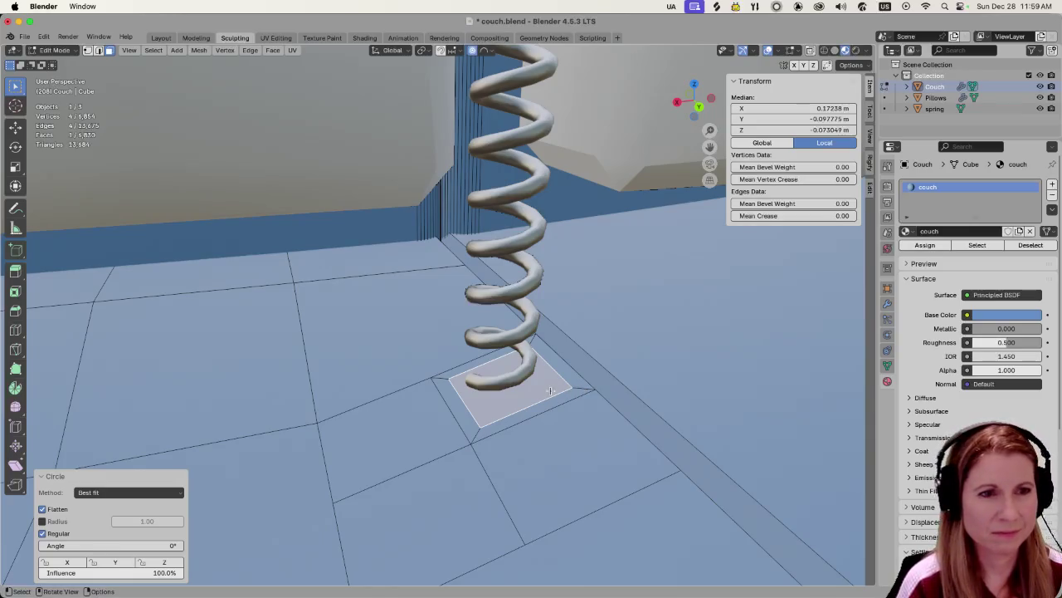
scroll(564, 389, "down", 2)
scroll(548, 389, "up", 3)
scroll(539, 419, "up", 2)
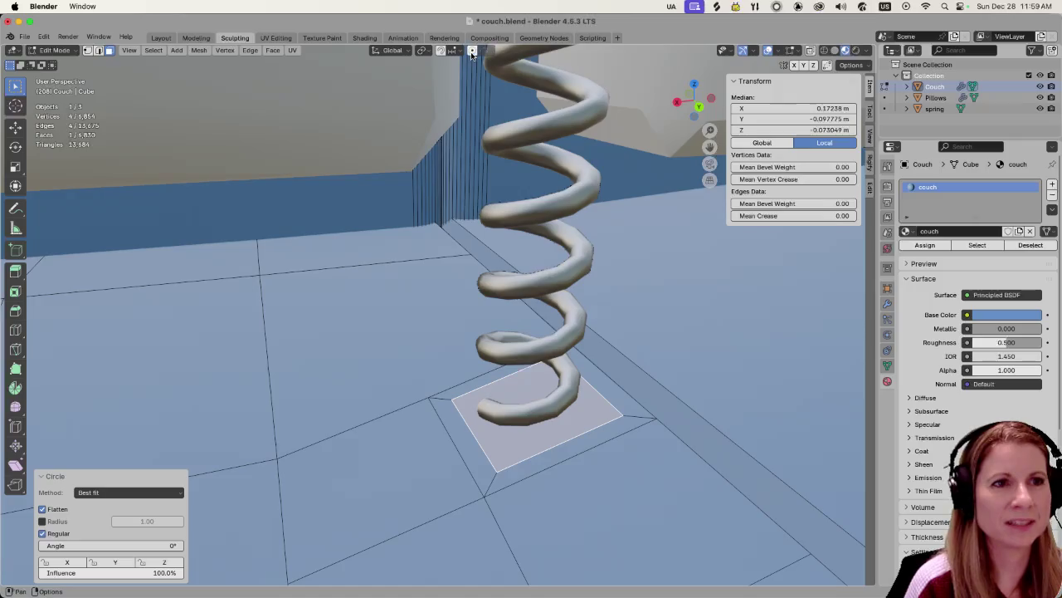
right_click(541, 439)
mouse_move(498, 368)
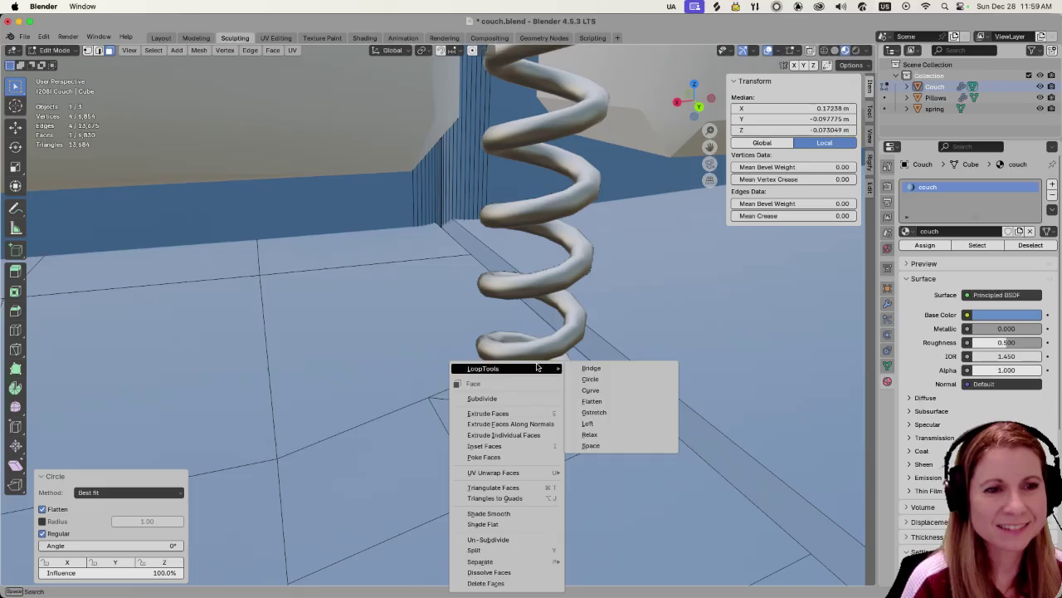
left_click(587, 379)
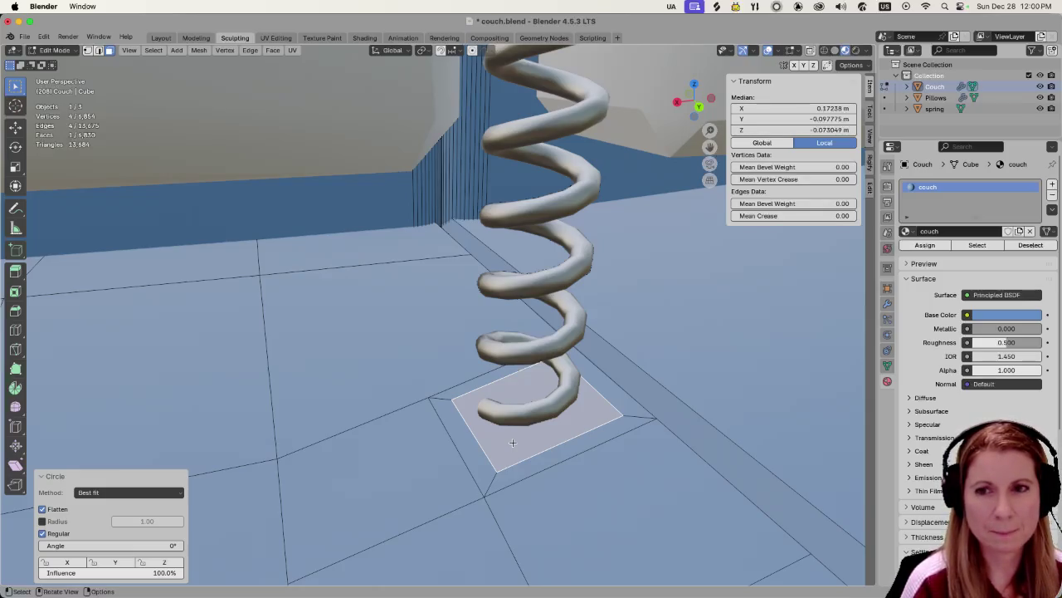
right_click(512, 443)
mouse_move(477, 368)
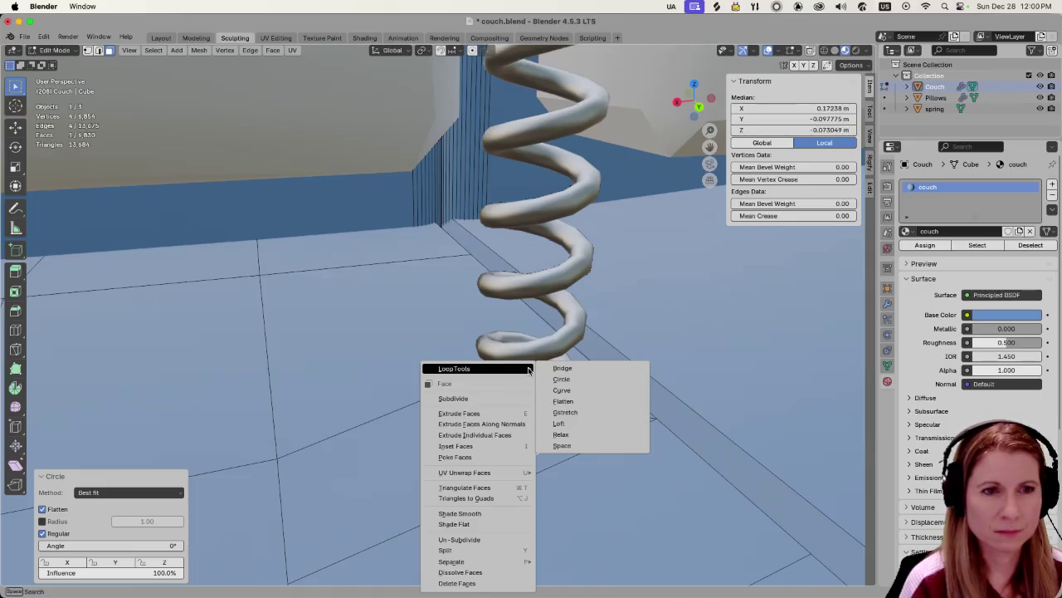
left_click(586, 383)
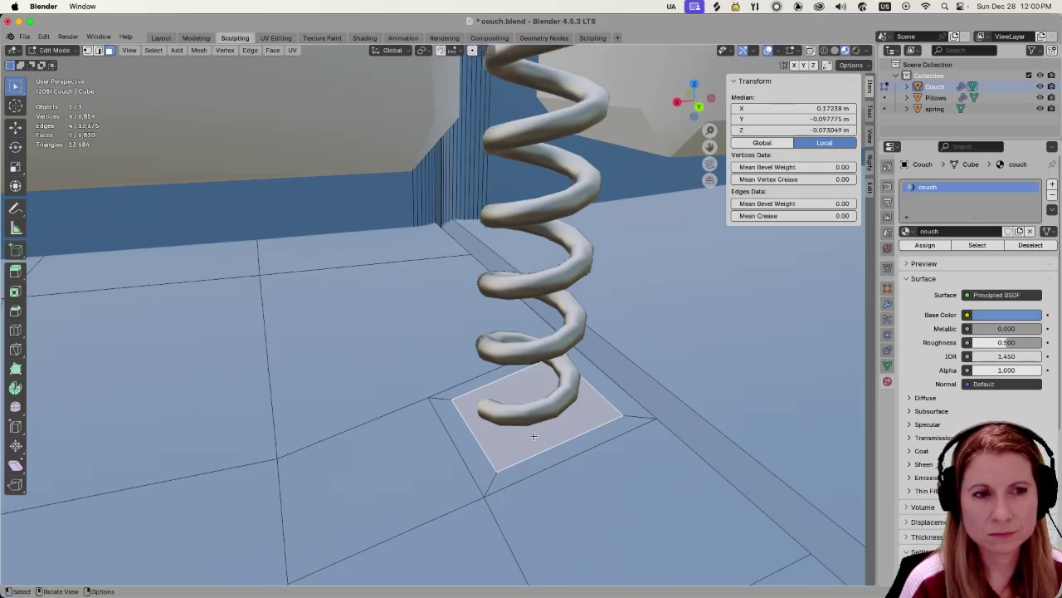
key("x")
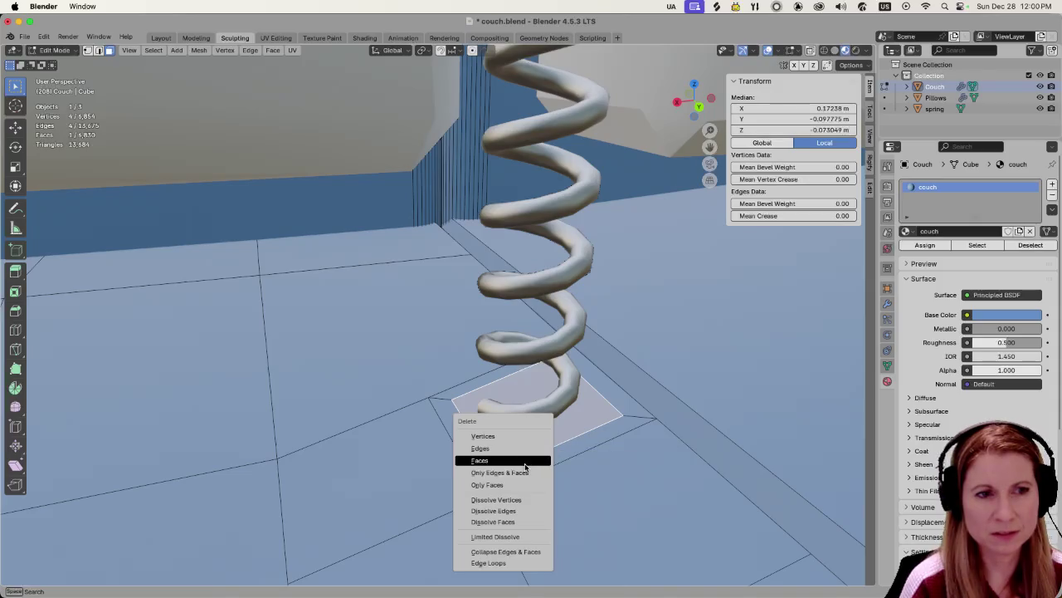
Delete the face to open a hole and apply LoopTools Circle to its border edge loop.
left_click(526, 462)
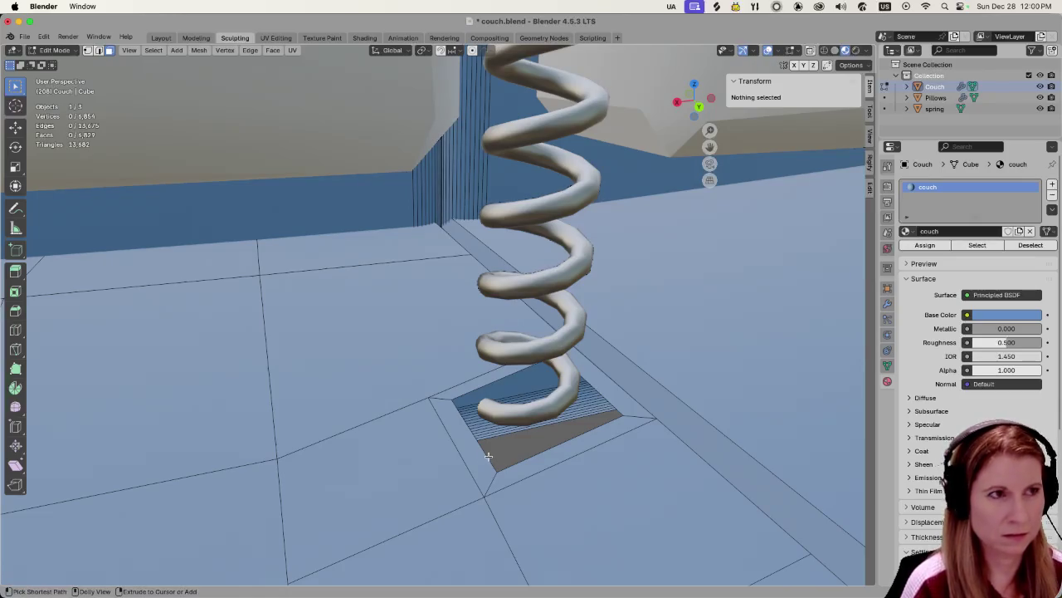
key("2")
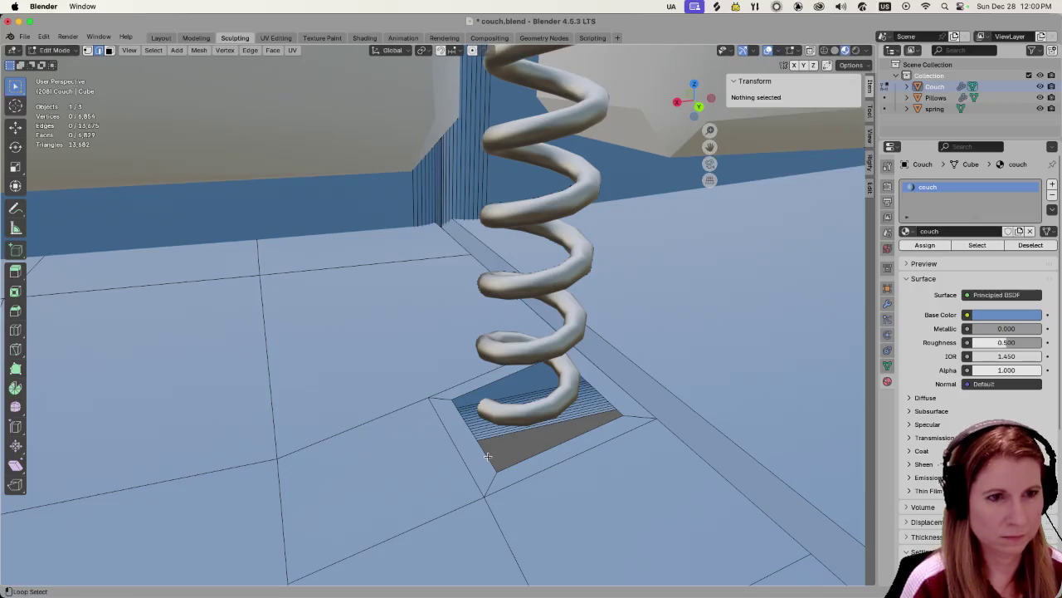
left_click(488, 456, "alt")
right_click(488, 455)
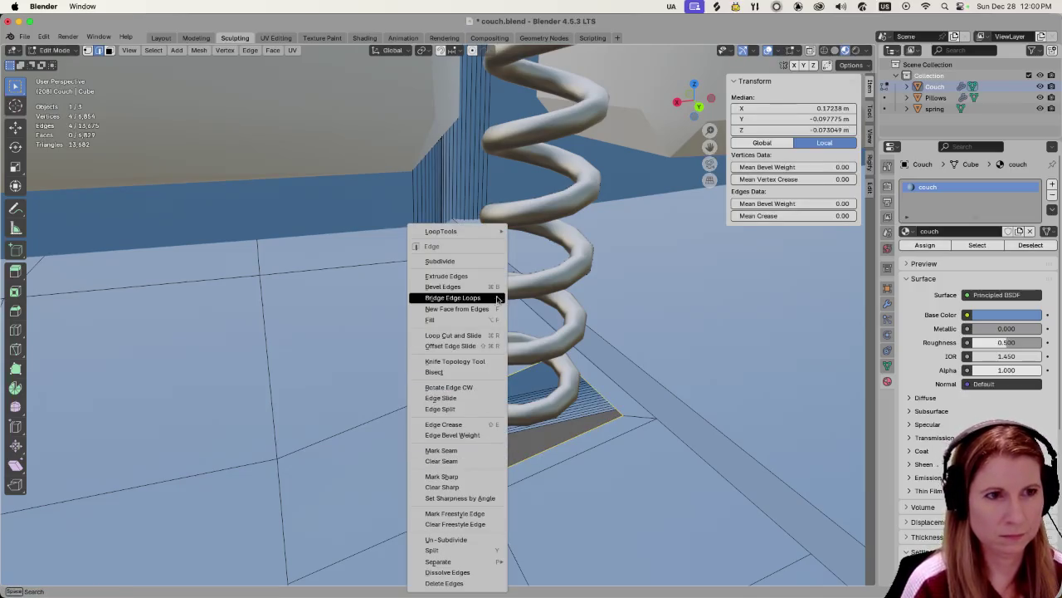
left_click(547, 243)
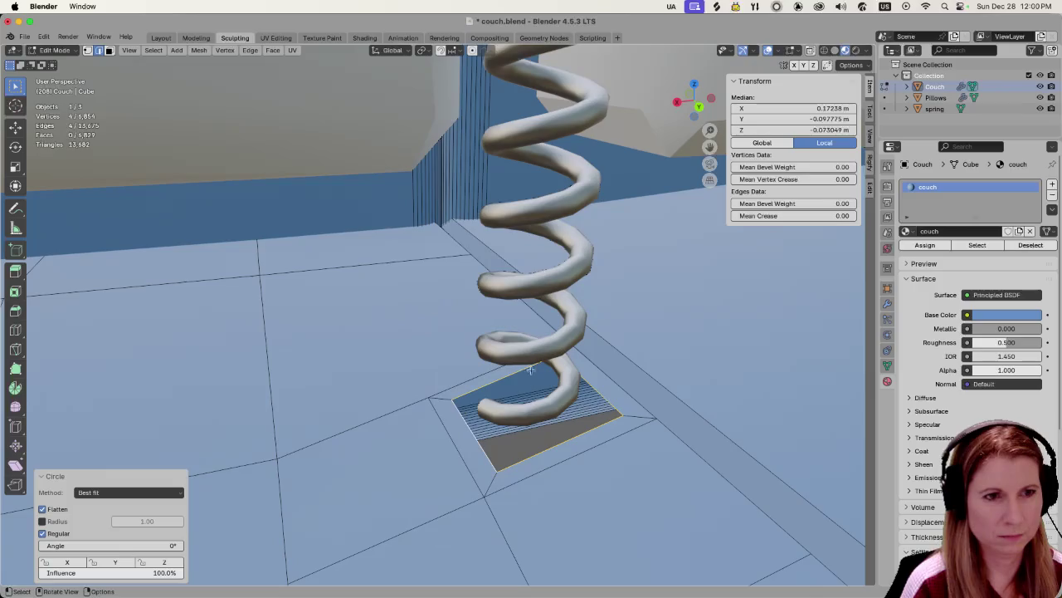
Shrink the hole's border loop slightly, then undo the scaling.
scroll(490, 452, "up", 2)
scroll(493, 455, "down", 2)
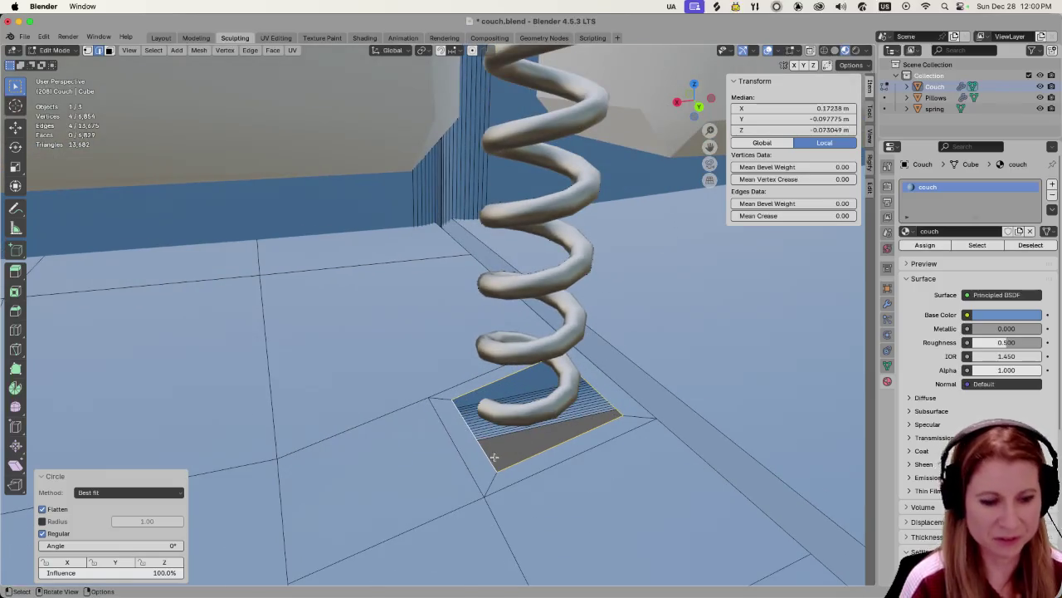
key("s")
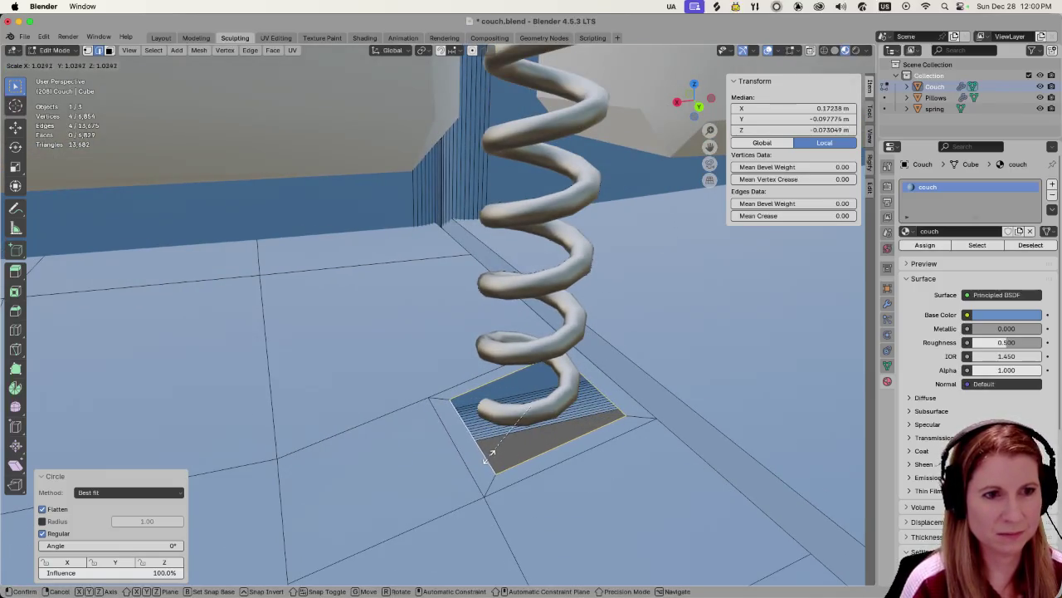
left_click(493, 452)
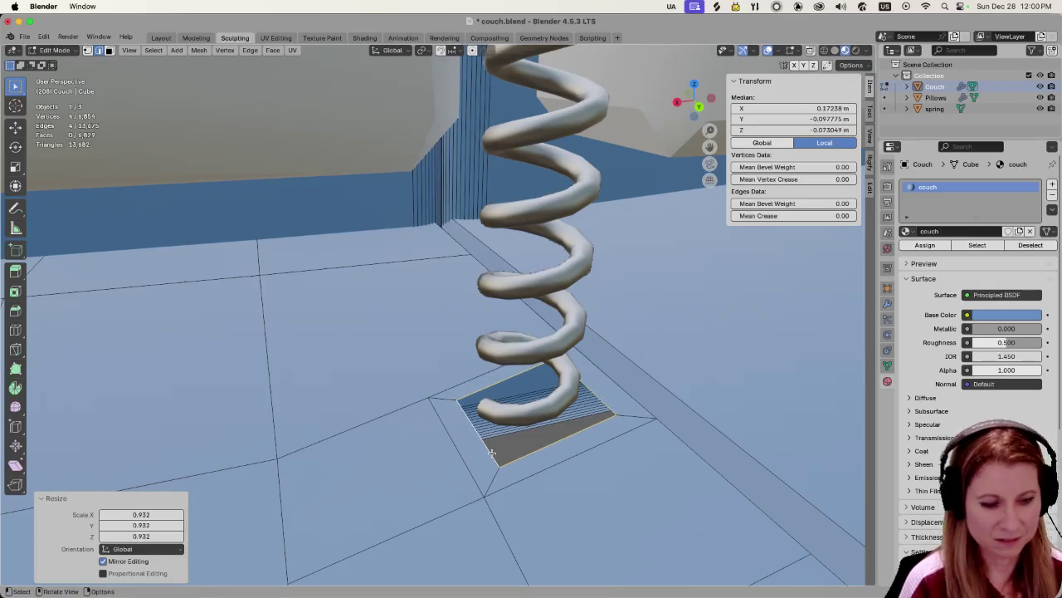
key("ctrl+z")
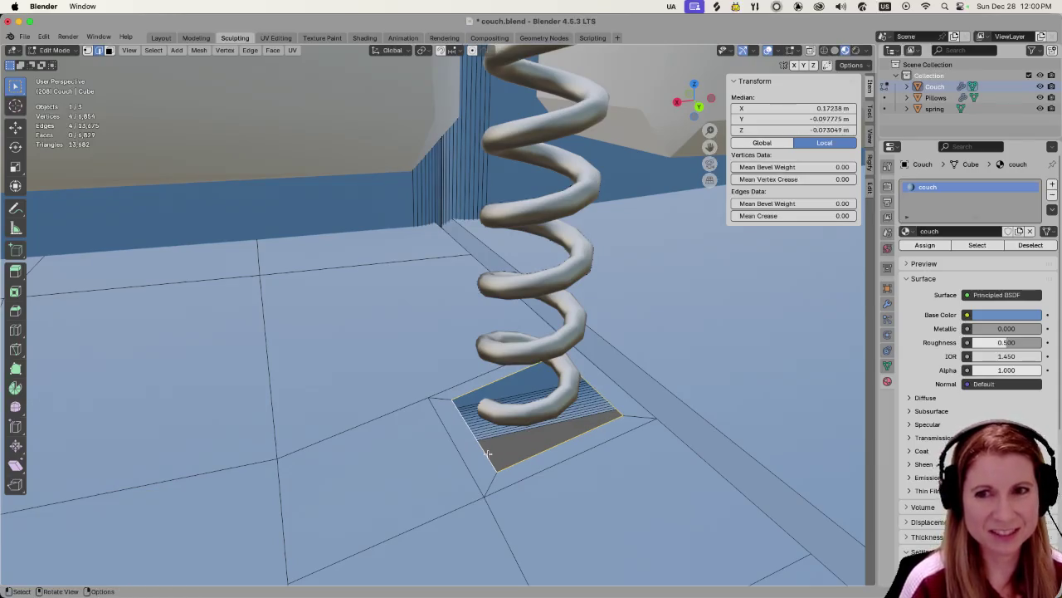
right_click(488, 453)
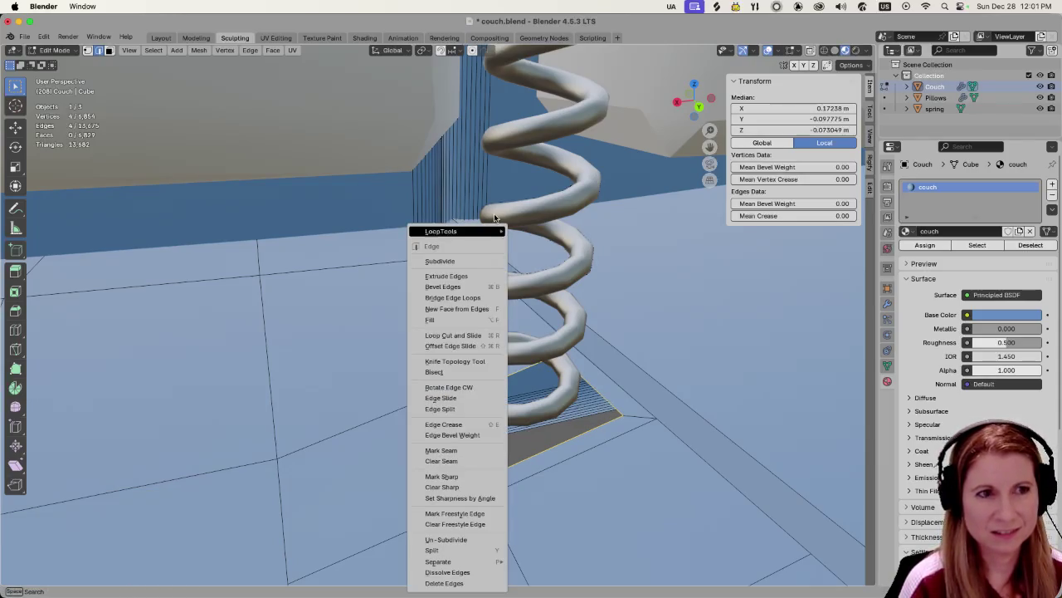
mouse_move(455, 230)
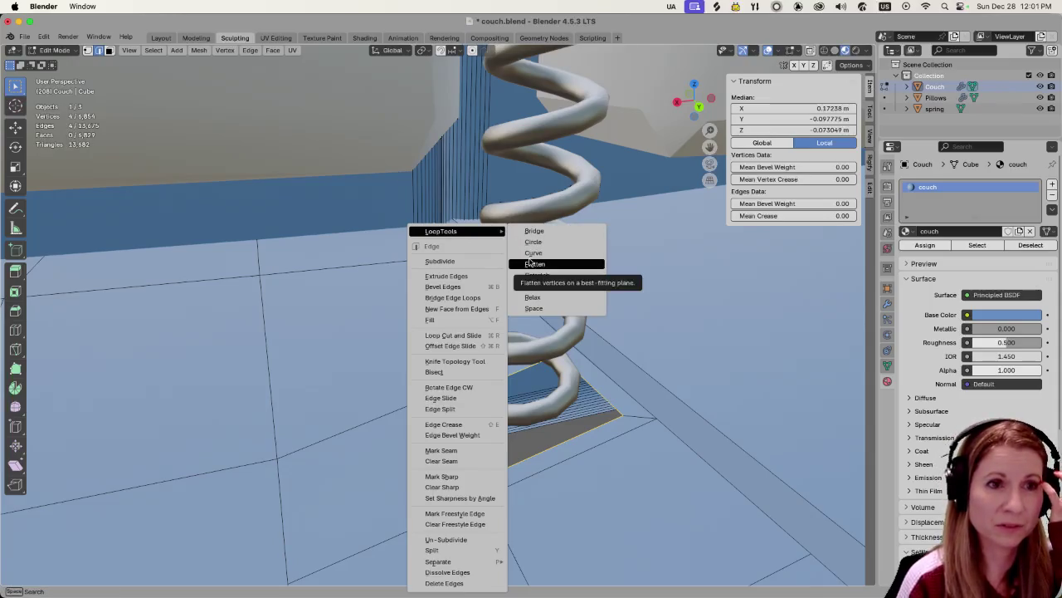
left_click(565, 241)
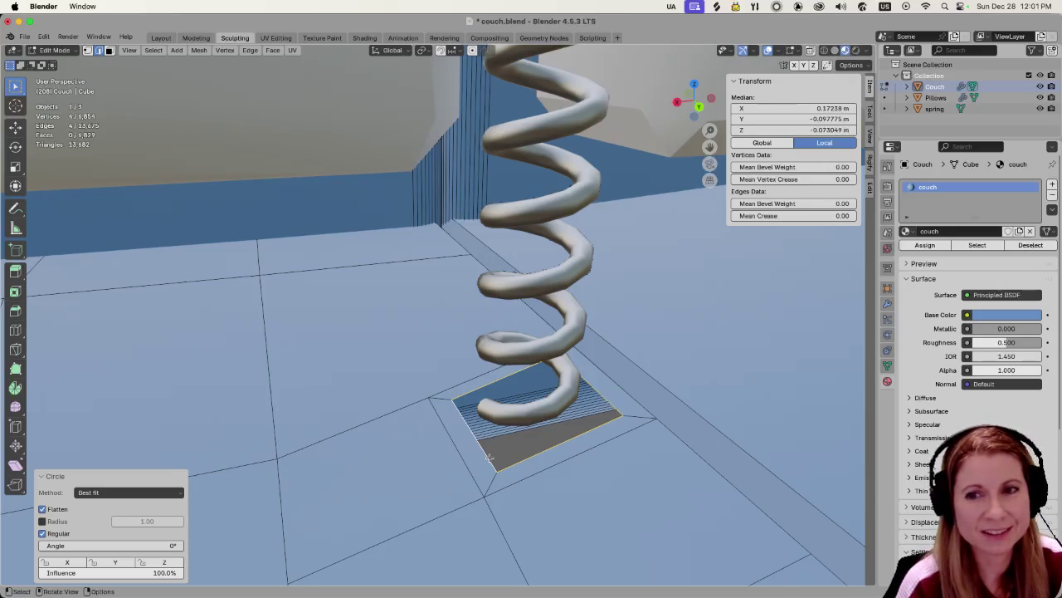
right_click(489, 458)
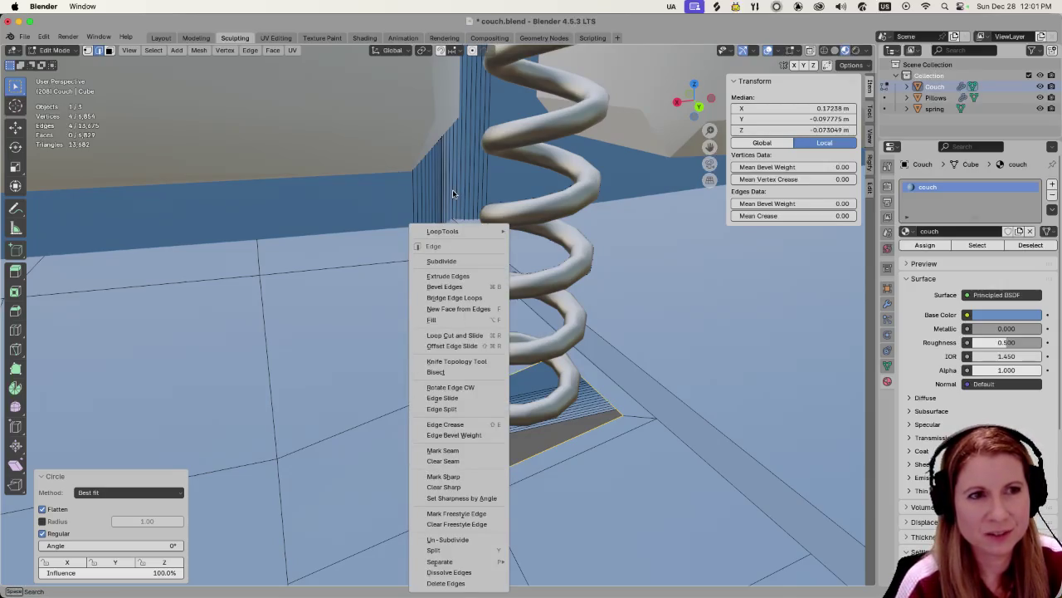
mouse_move(458, 231)
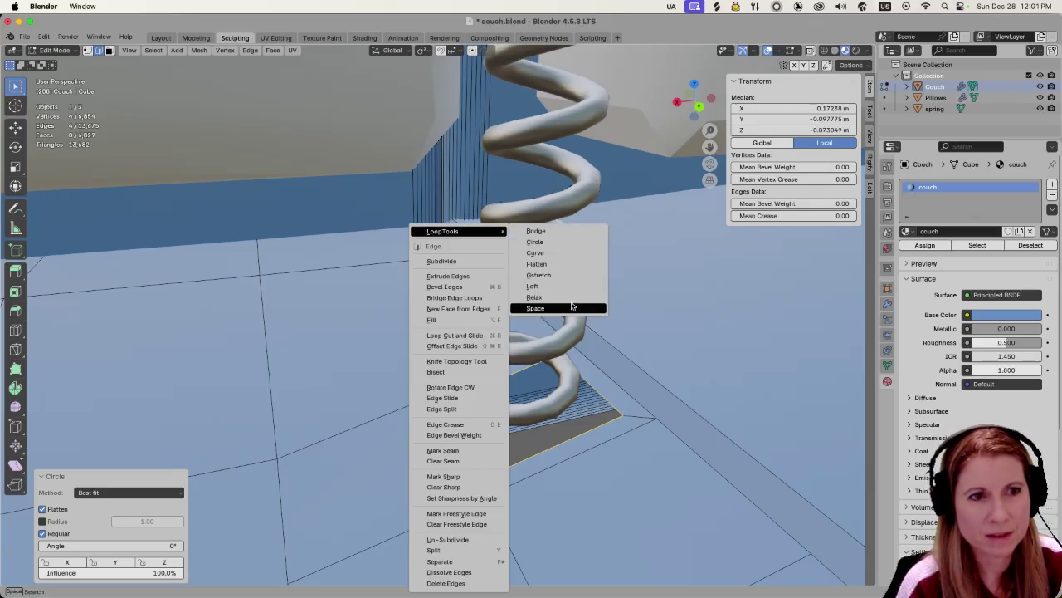
Apply LoopTools Relax, Loft and Curve to the hole's border loop.
left_click(572, 297)
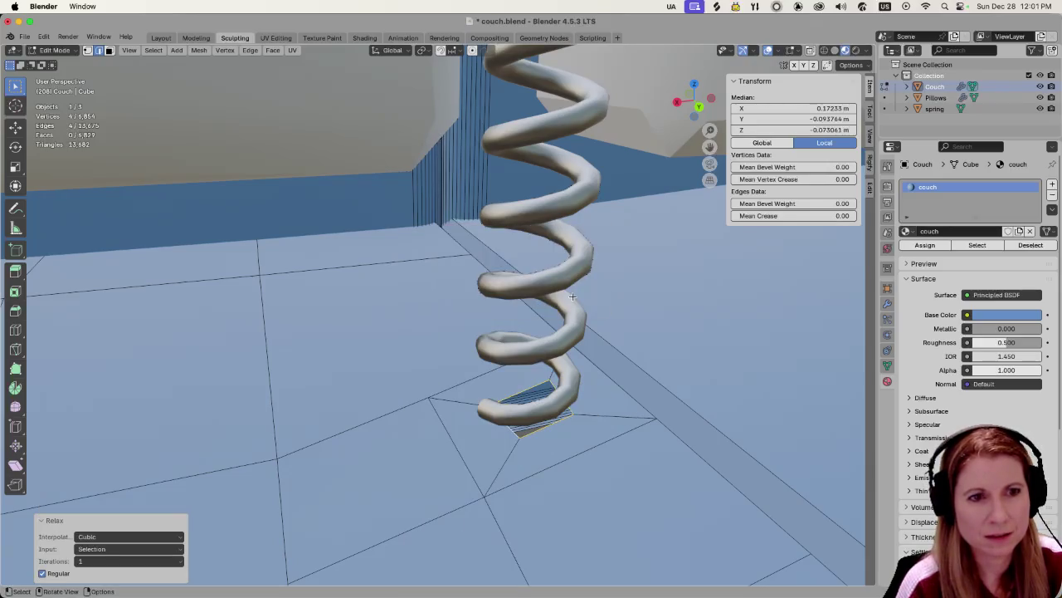
right_click(531, 429)
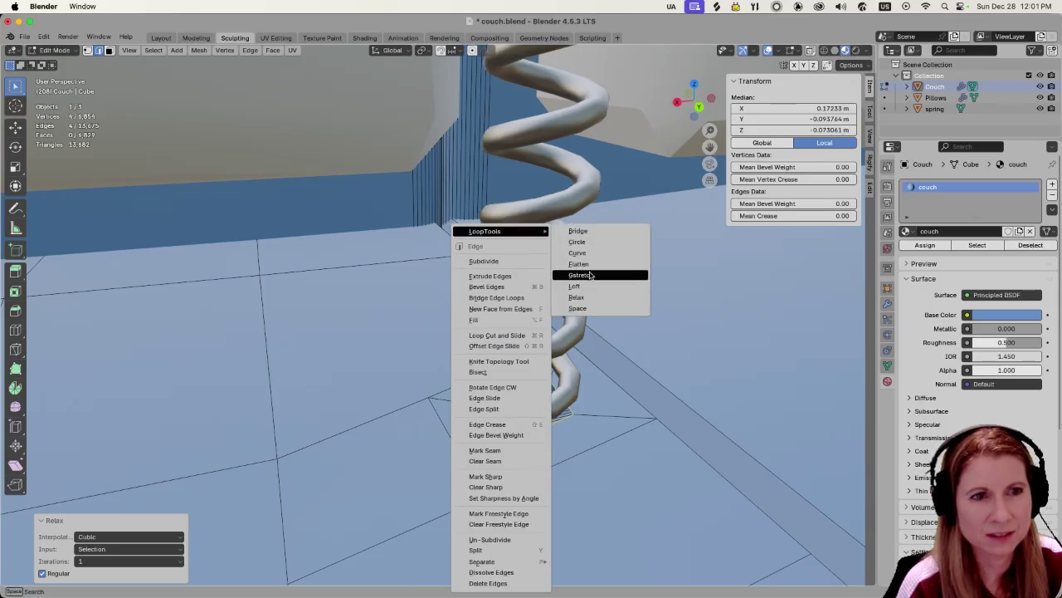
left_click(581, 286)
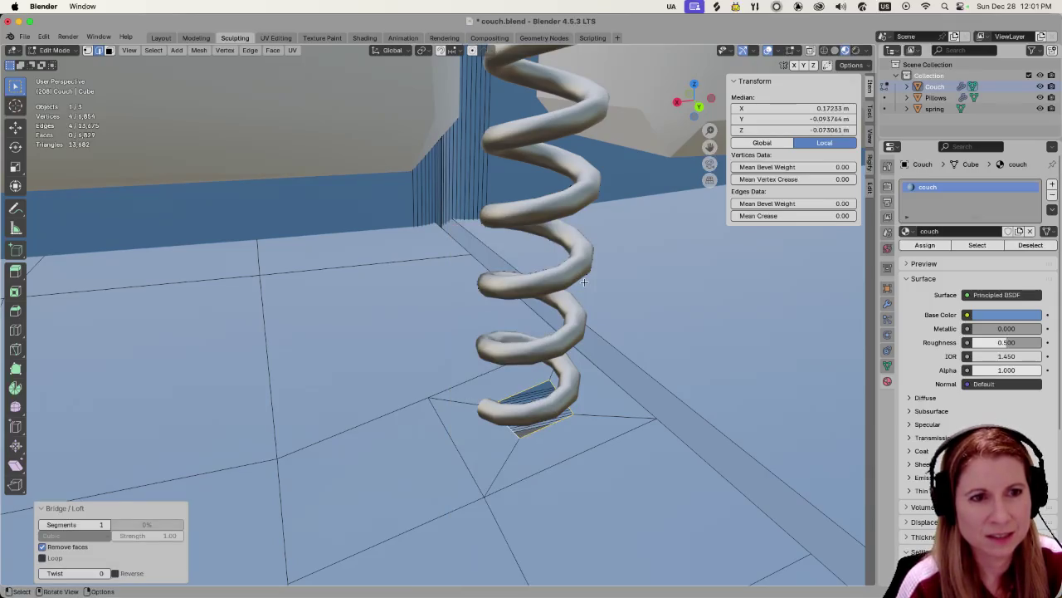
right_click(546, 422)
mouse_move(506, 232)
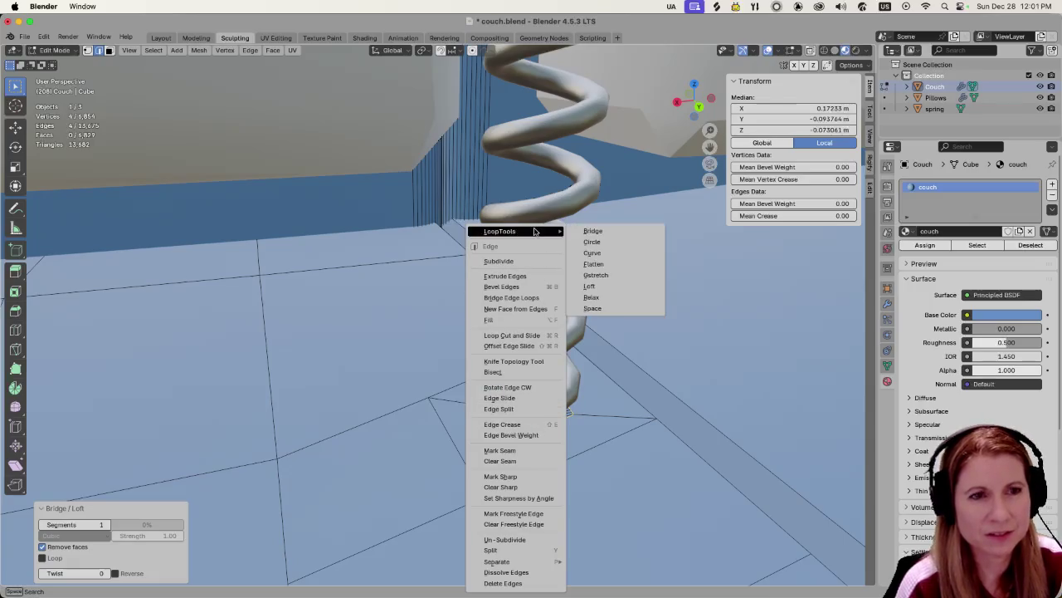
left_click(611, 253)
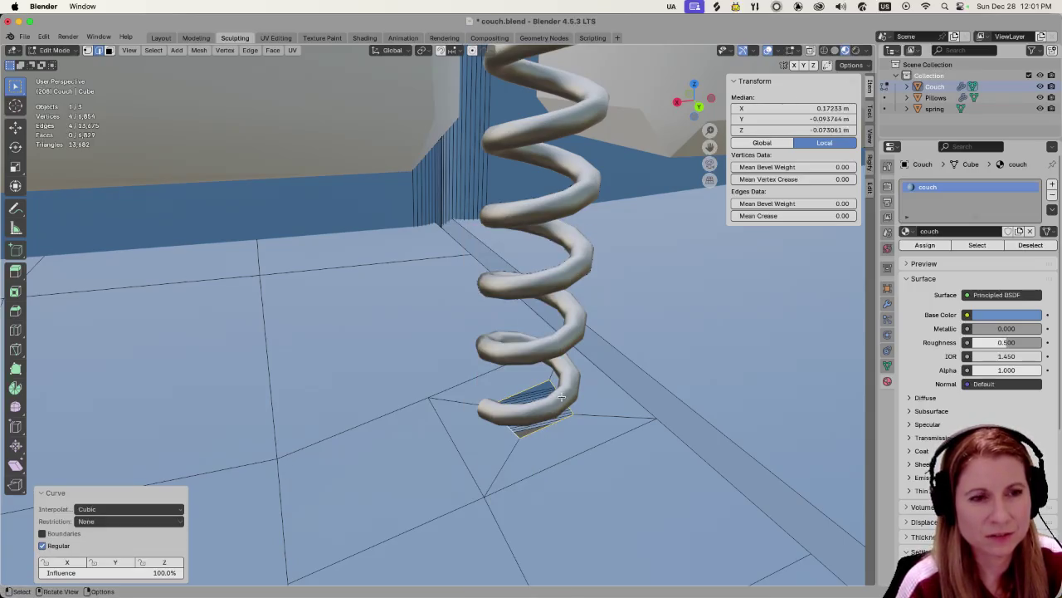
Clear the selection and reselect the edges around the hole border.
left_click(538, 440)
left_click(542, 428)
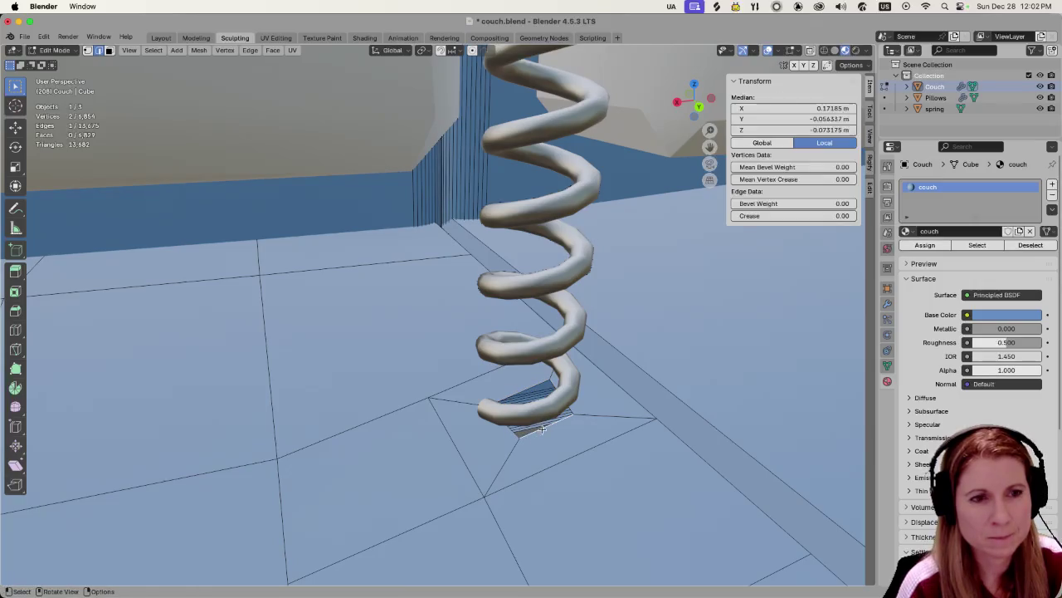
left_click(541, 428, "ctrl")
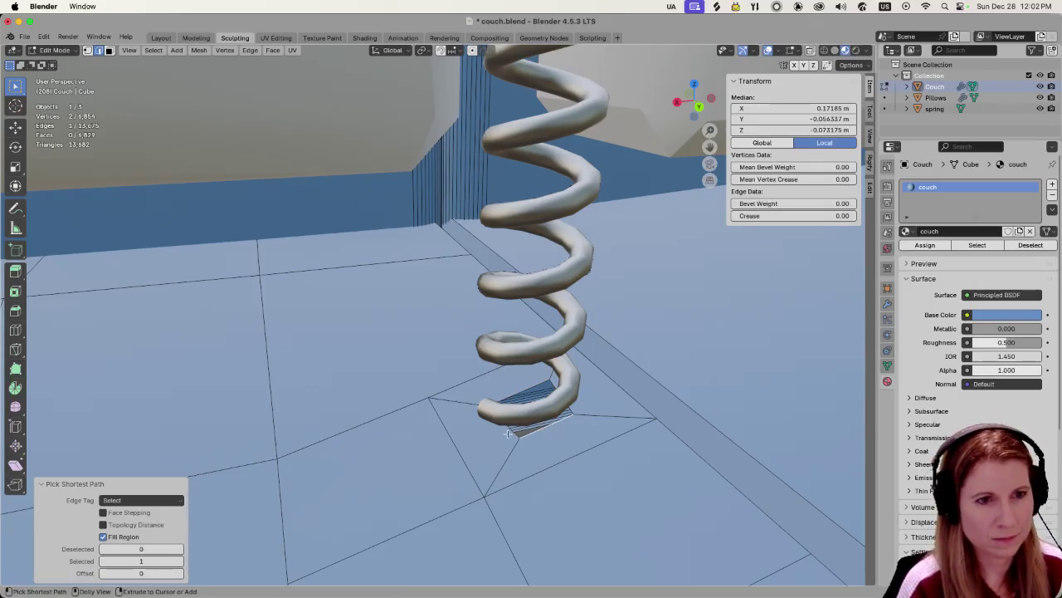
left_click(513, 432, "ctrl")
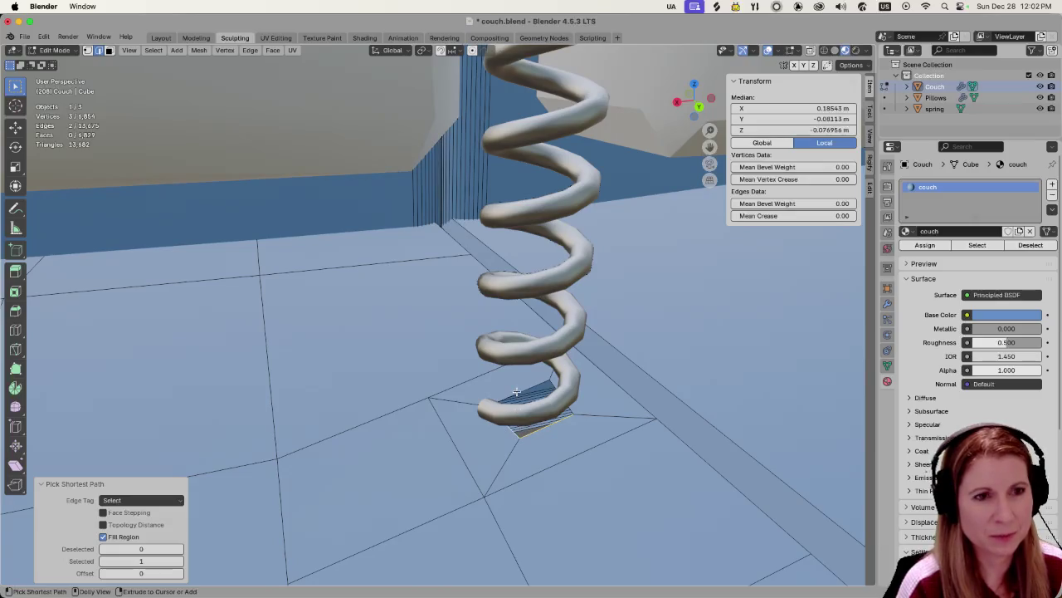
left_click(521, 386, "shift")
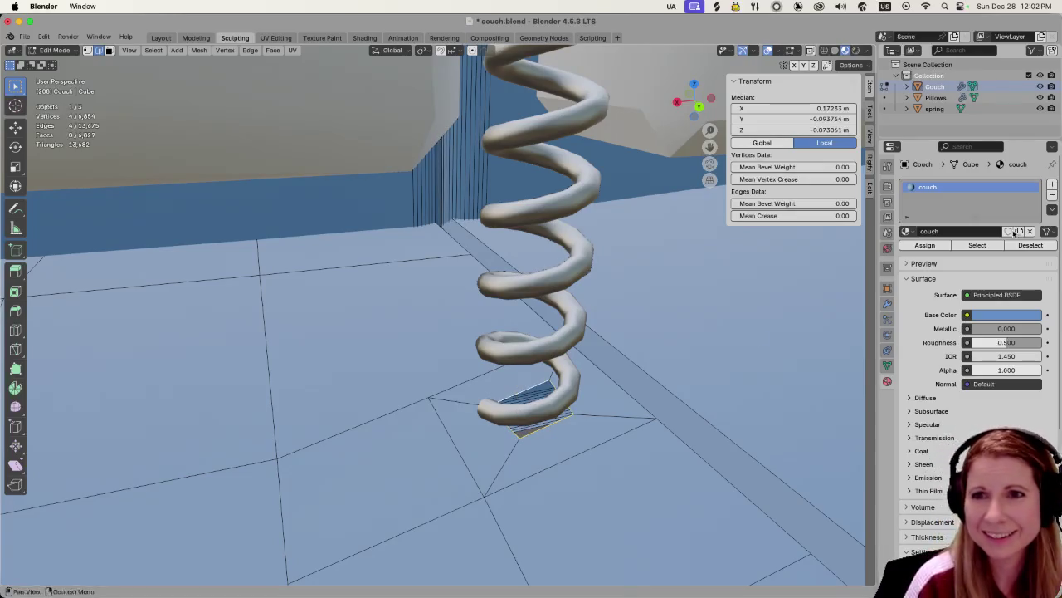
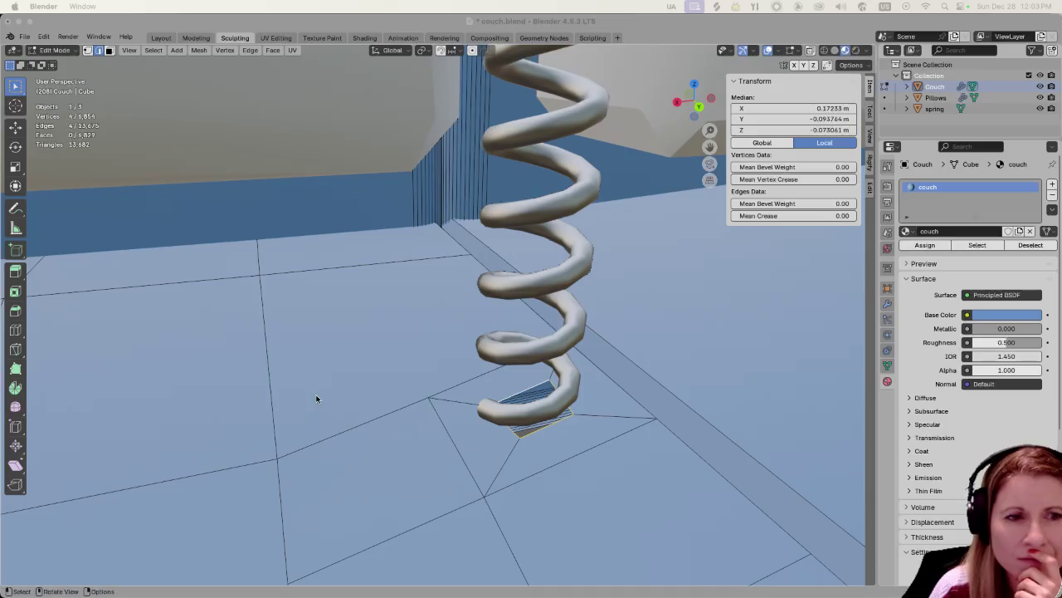
Even the selected edge loop under the spring base with LoopTools Circle, then orbit to check it.
right_click(506, 396)
mouse_move(465, 232)
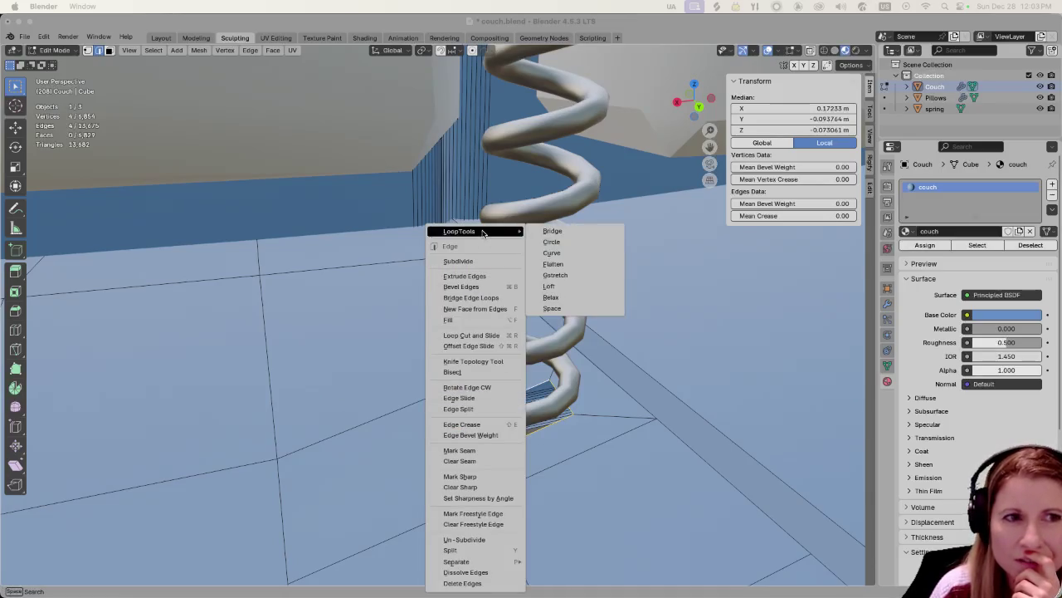
left_click(554, 242)
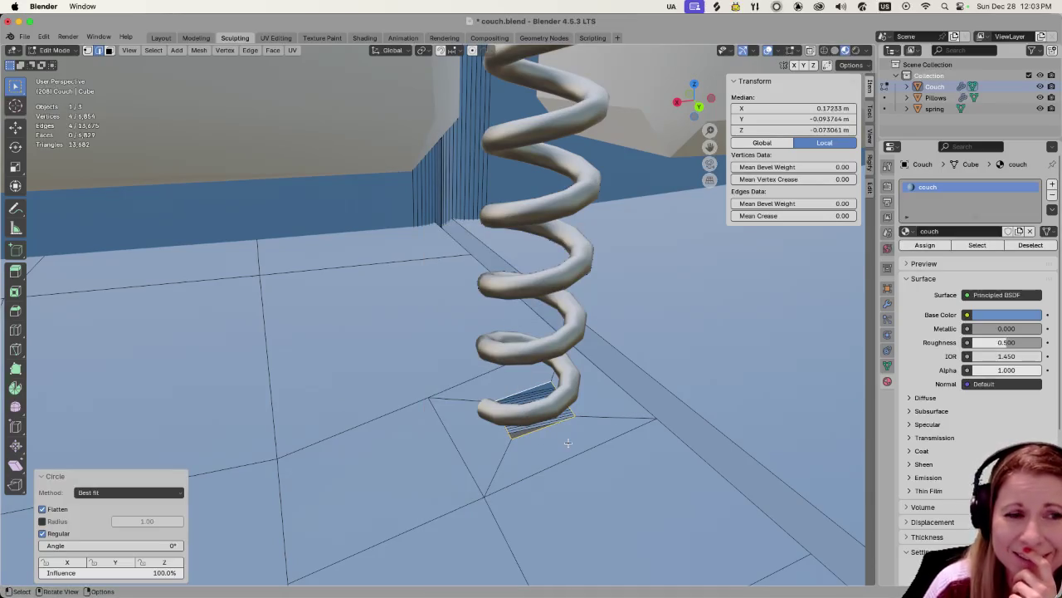
mouse_move(510, 432)
middle_mouse_down()
mouse_move(575, 421)
mouse_move(585, 440)
middle_mouse_up()
scroll(588, 445, "up", 2)
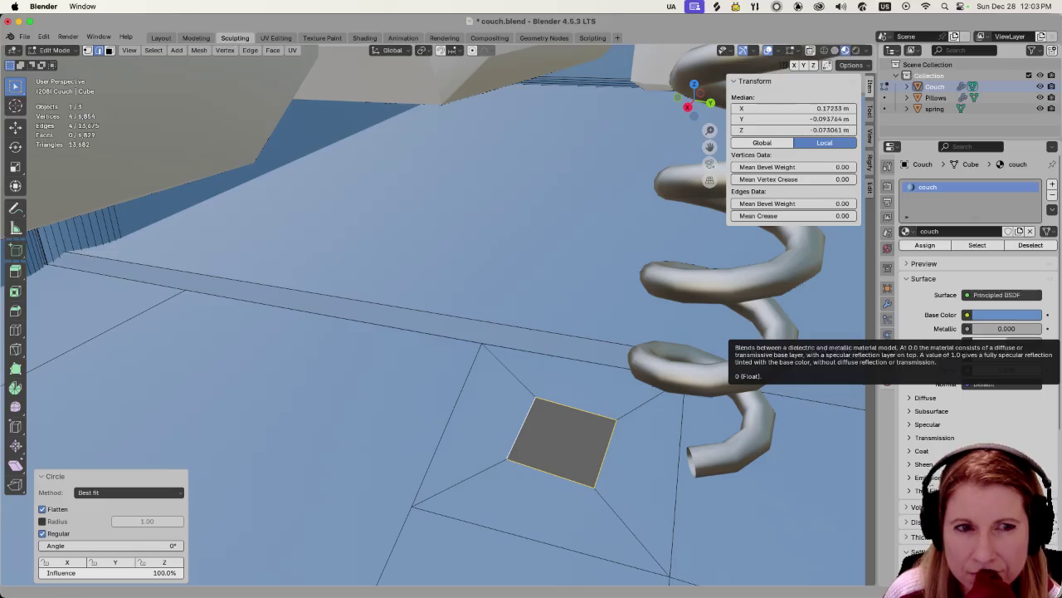
mouse_move(662, 297)
middle_mouse_down()
mouse_move(669, 287)
mouse_move(649, 312)
middle_mouse_up()
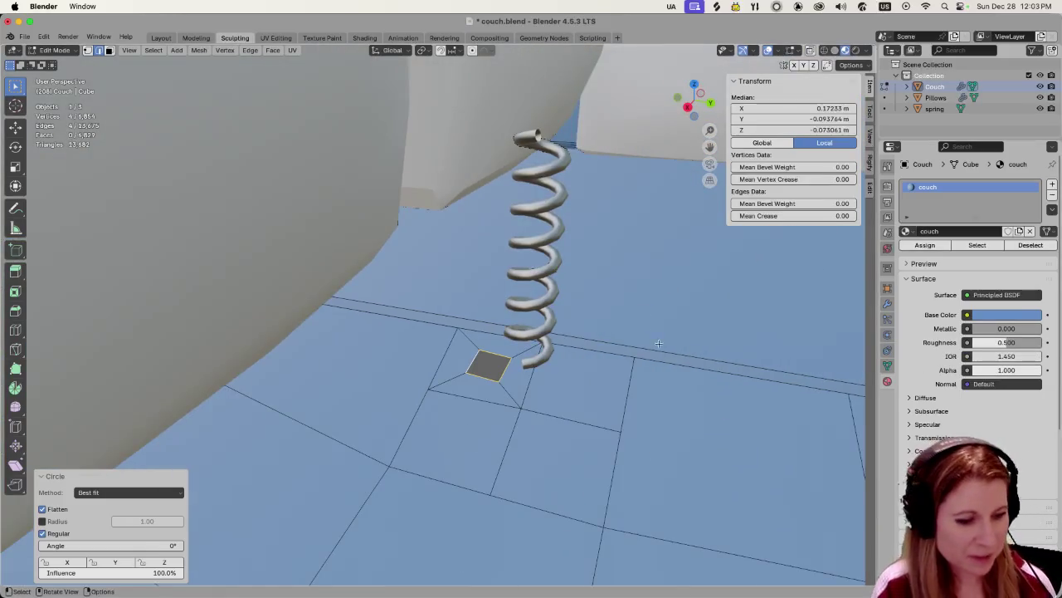
key("Tab")
mouse_move(694, 384)
middle_mouse_down()
mouse_move(545, 369)
mouse_move(539, 379)
middle_mouse_up()
scroll(531, 380, "down", 5)
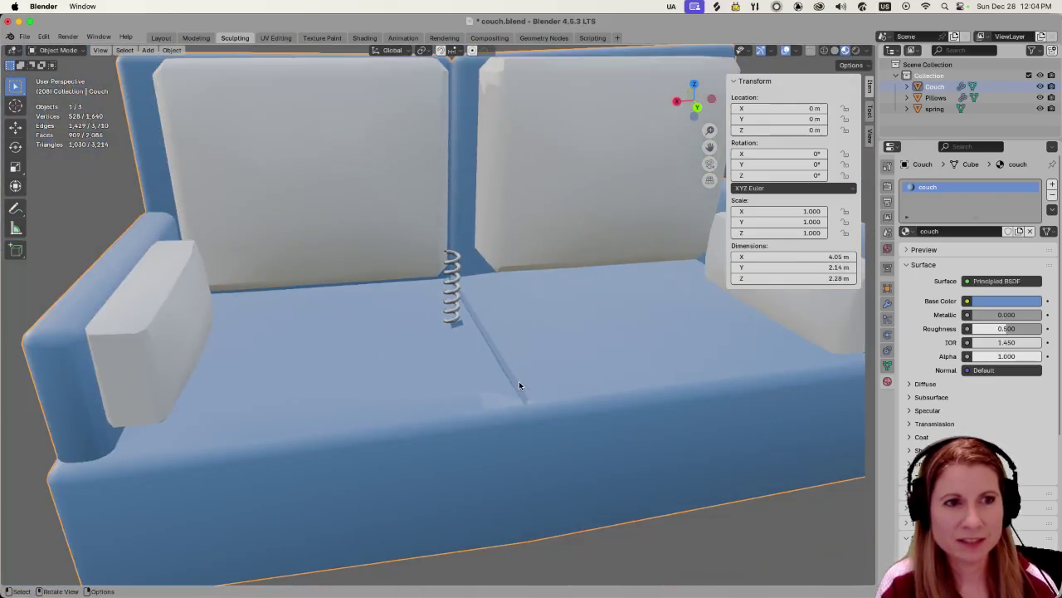
scroll(514, 381, "down", 3)
scroll(459, 381, "up", 2)
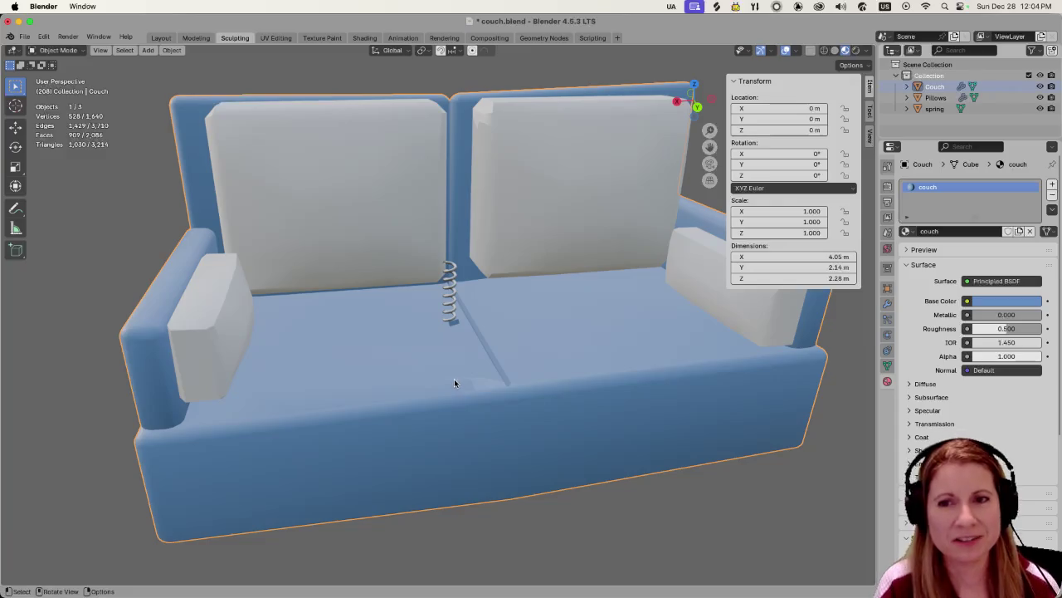
key("Tab")
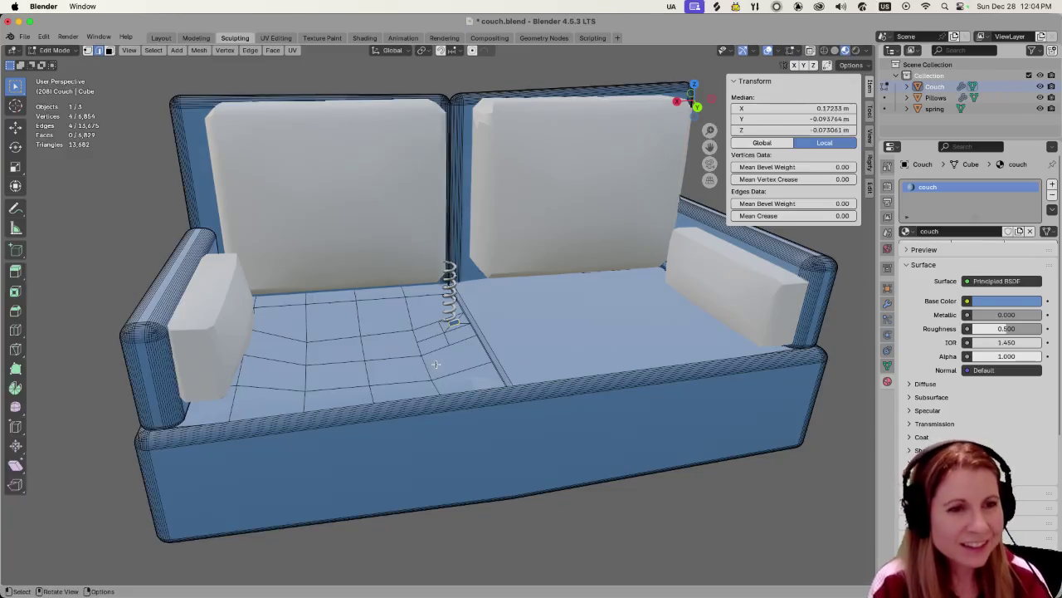
scroll(444, 368, "up", 4)
key("ctrl+z")
left_click(440, 366, "ctrl")
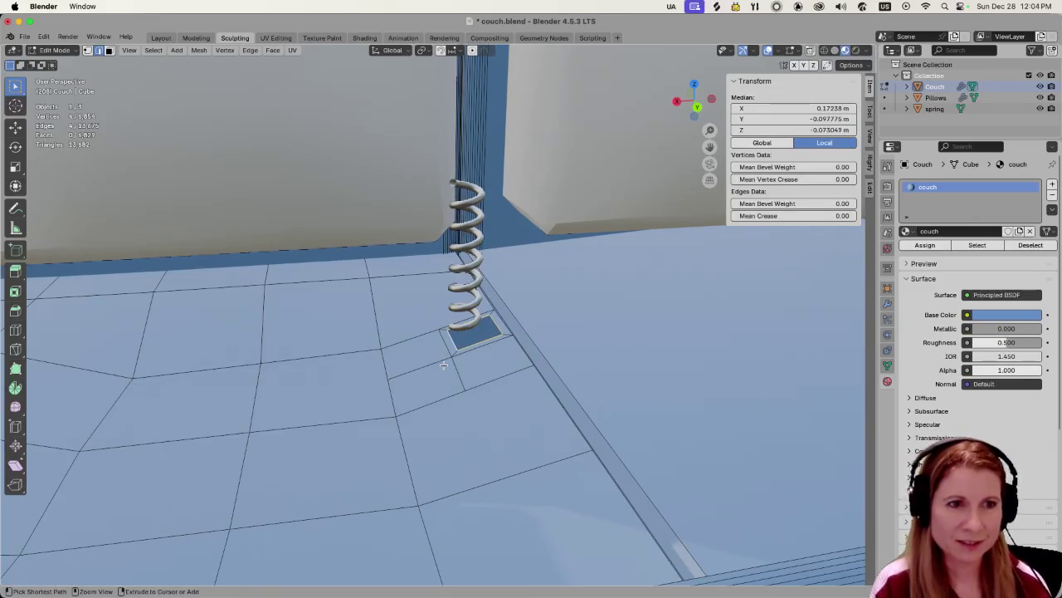
key("alt+a")
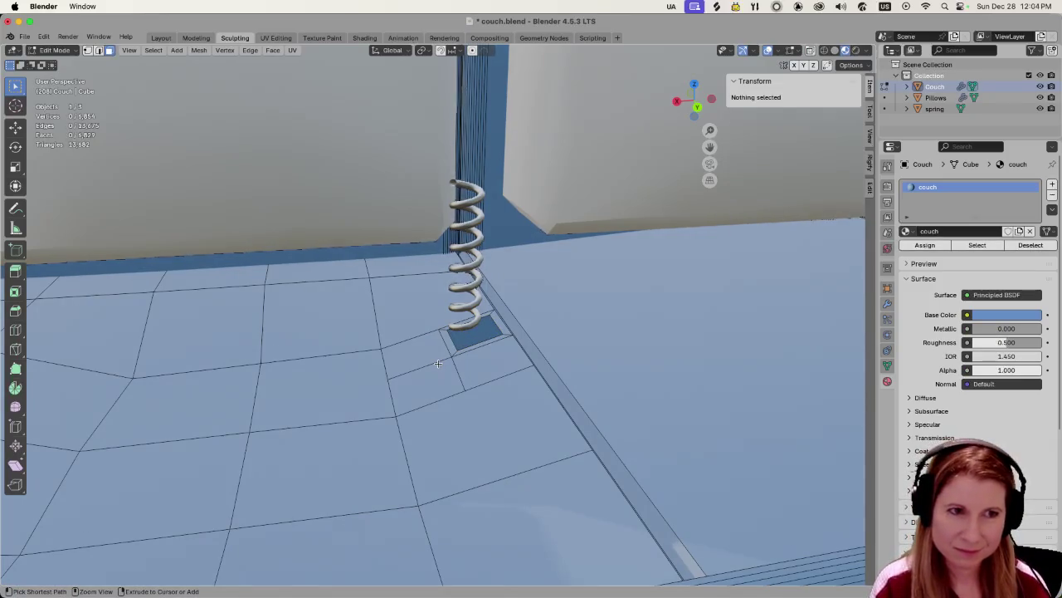
key("ctrl+z")
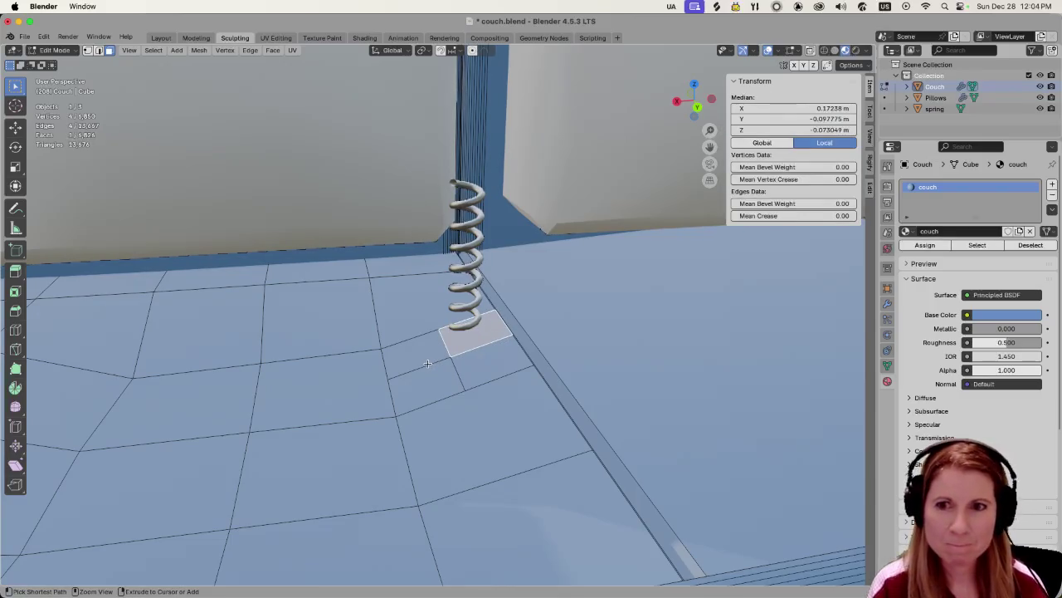
scroll(429, 365, "up", 2)
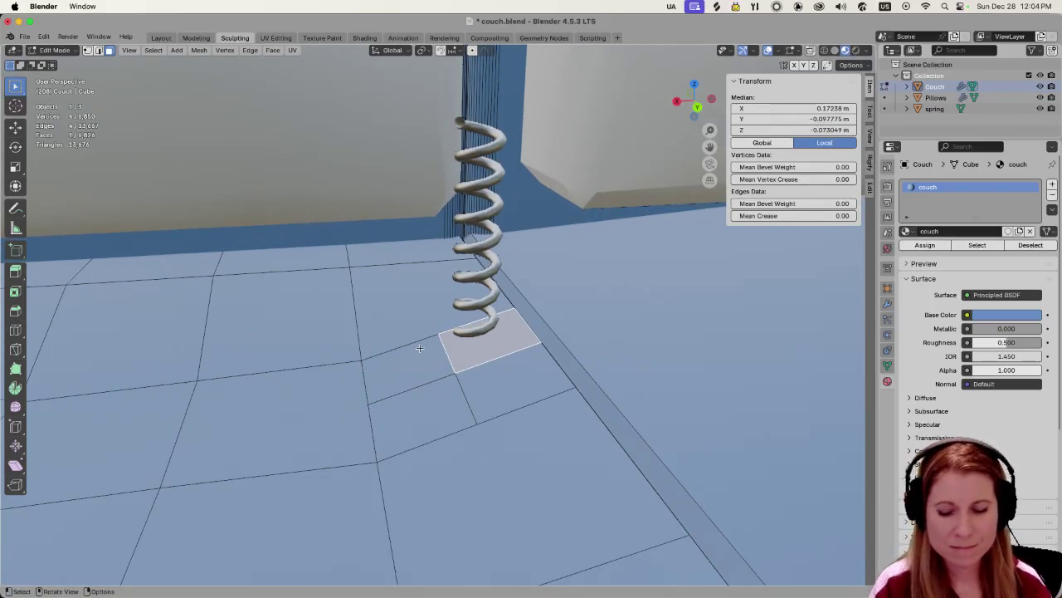
scroll(419, 349, "up", 2)
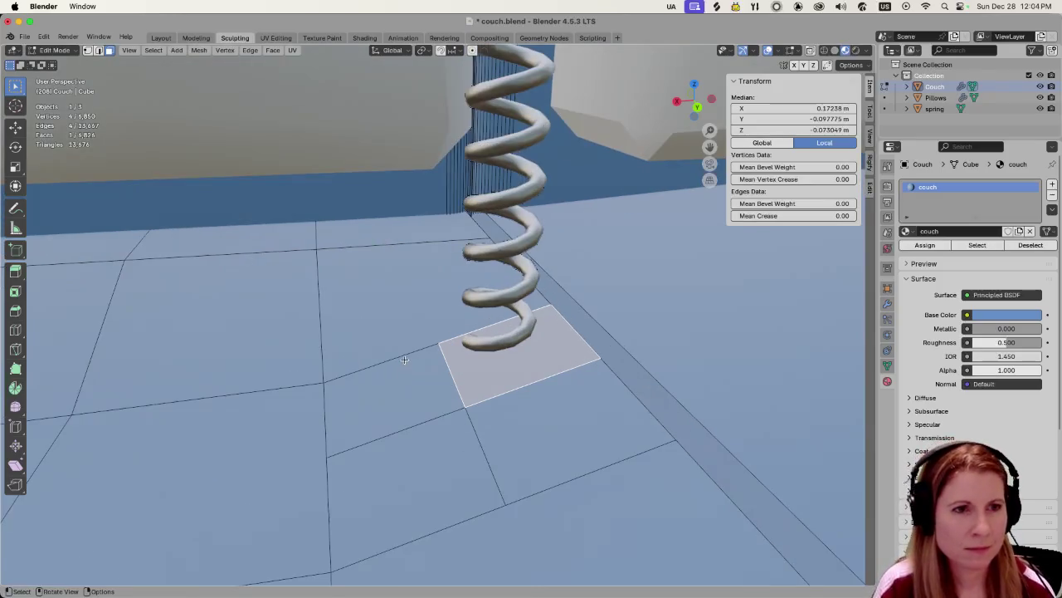
left_click(494, 469)
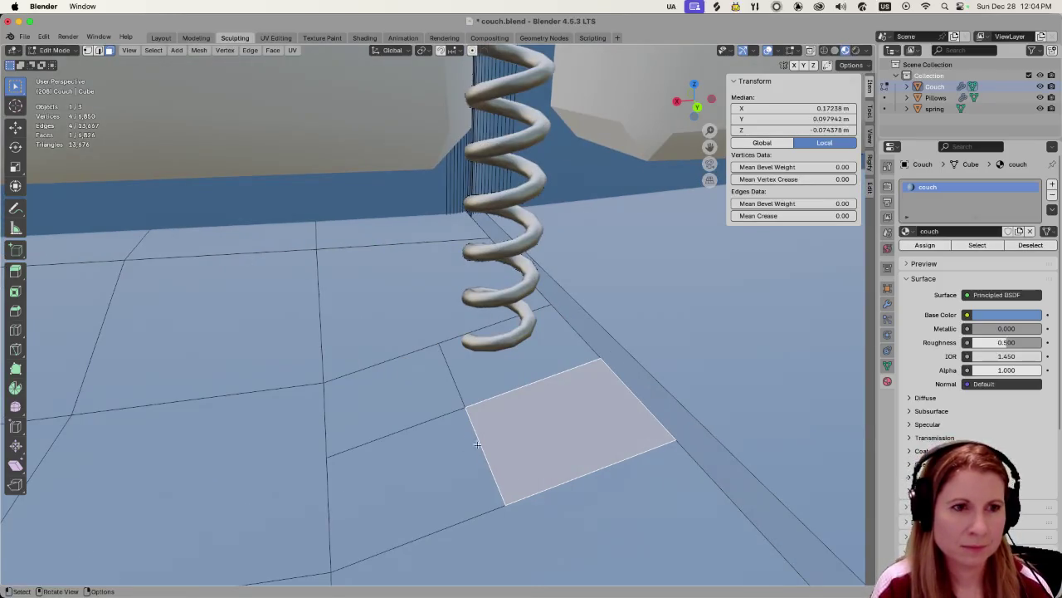
left_click(464, 412)
left_click(463, 399)
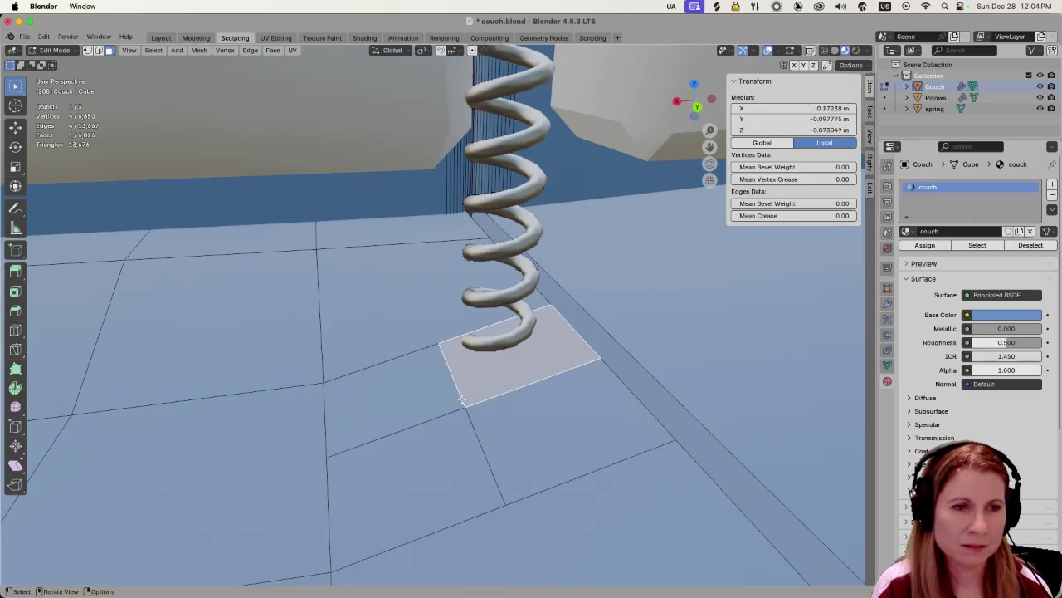
left_click(509, 405)
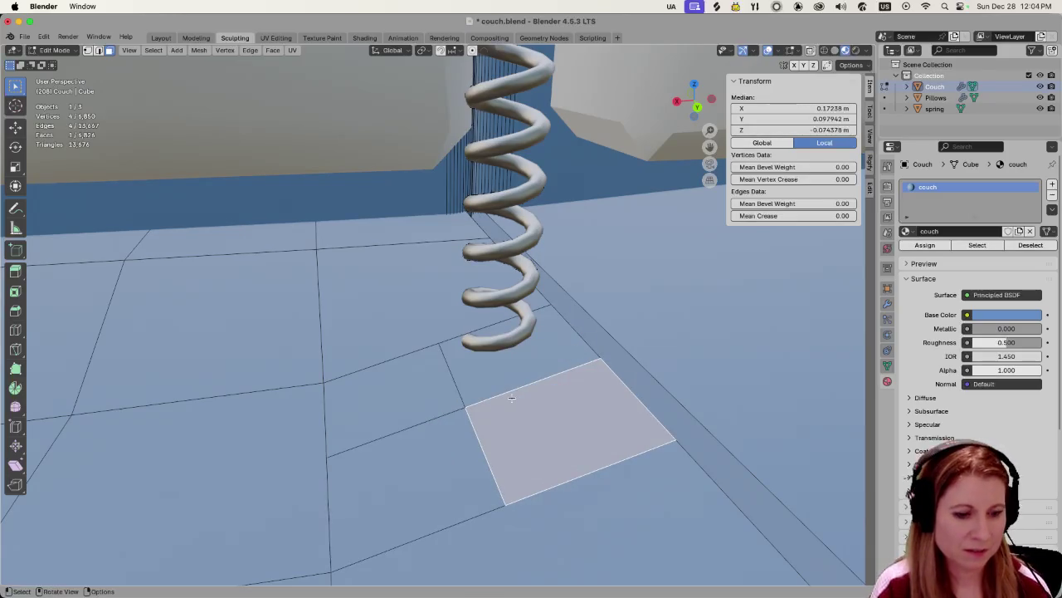
key("2")
left_click(509, 391)
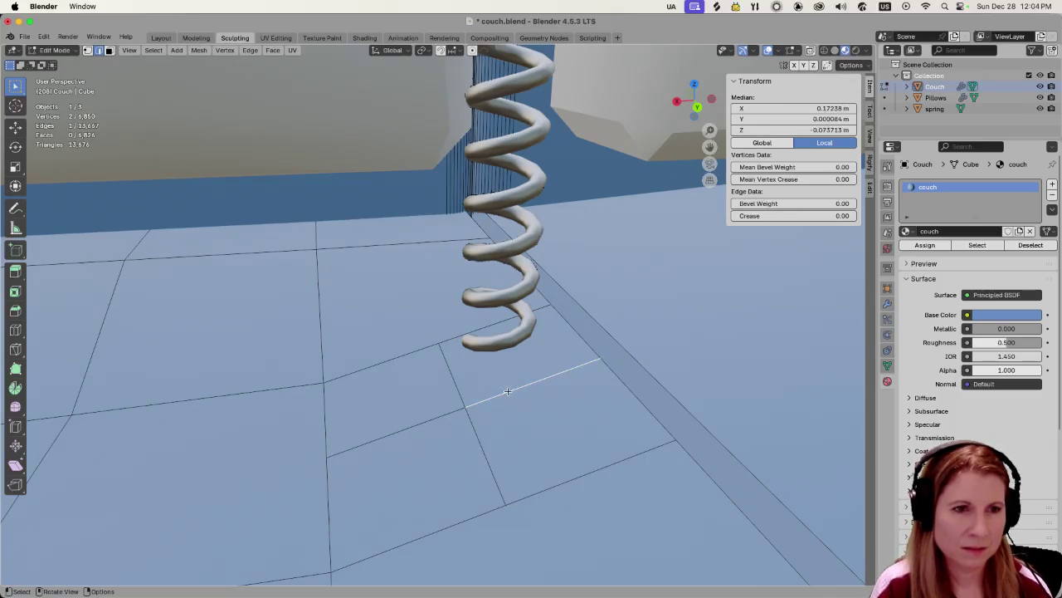
Dissolve the edge below the spring, then subdivide the merged floor face with one cut.
right_click(509, 394)
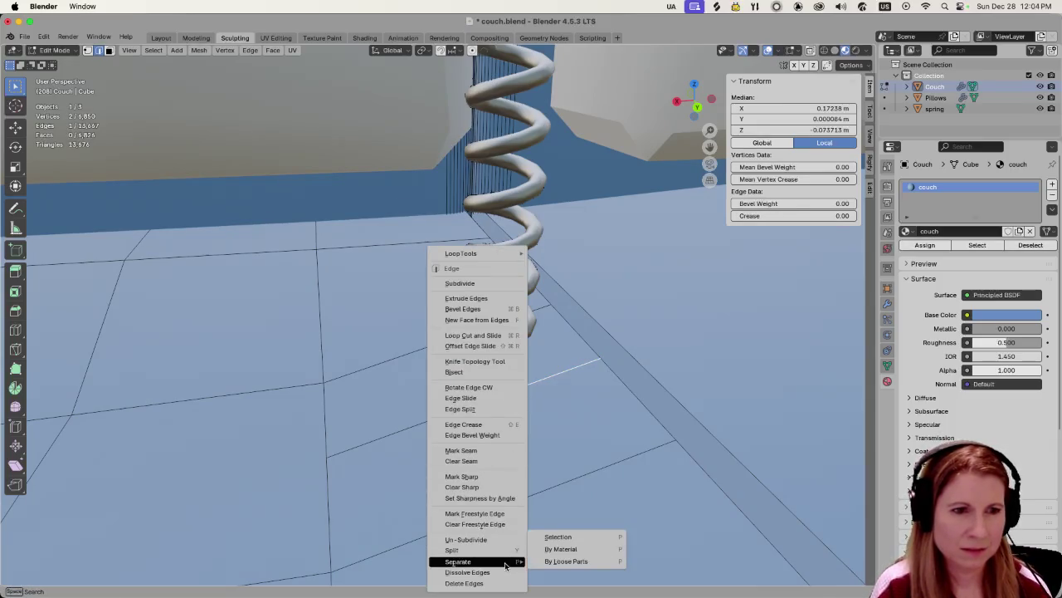
left_click(472, 572)
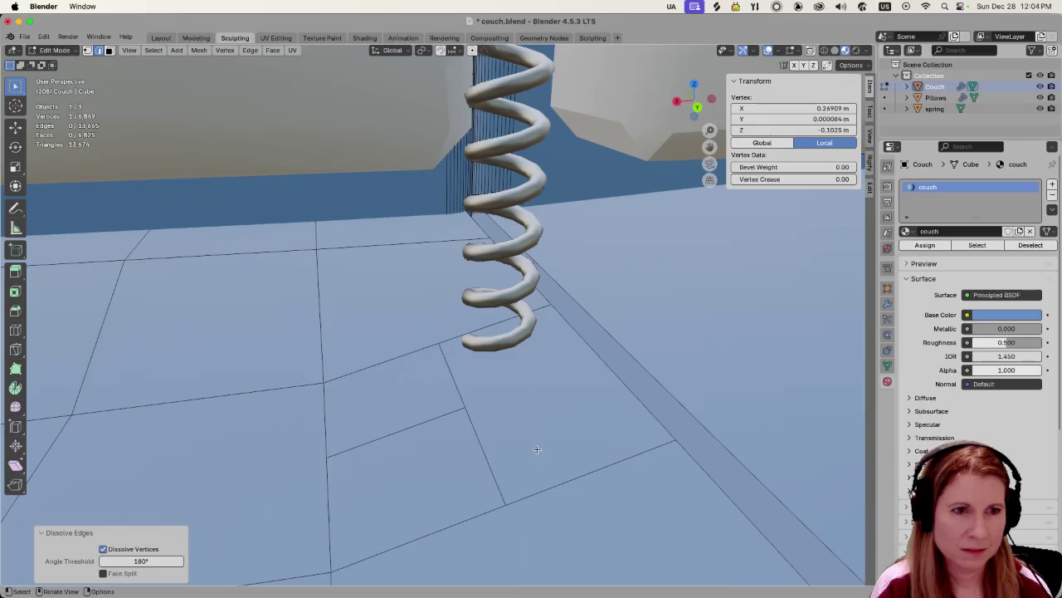
left_click(537, 449)
left_click(526, 400)
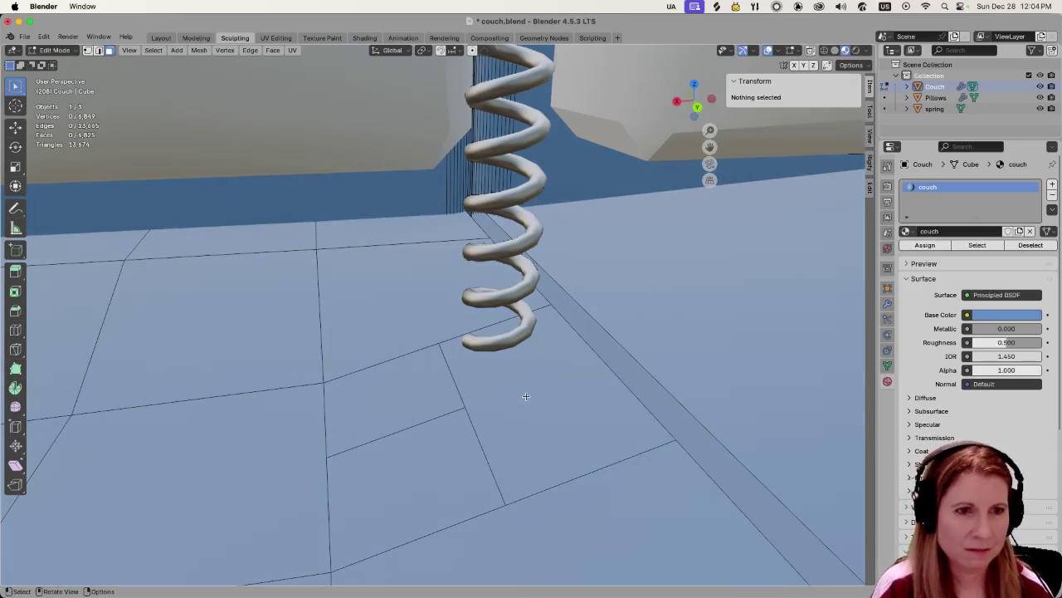
left_click(525, 396)
right_click(525, 396)
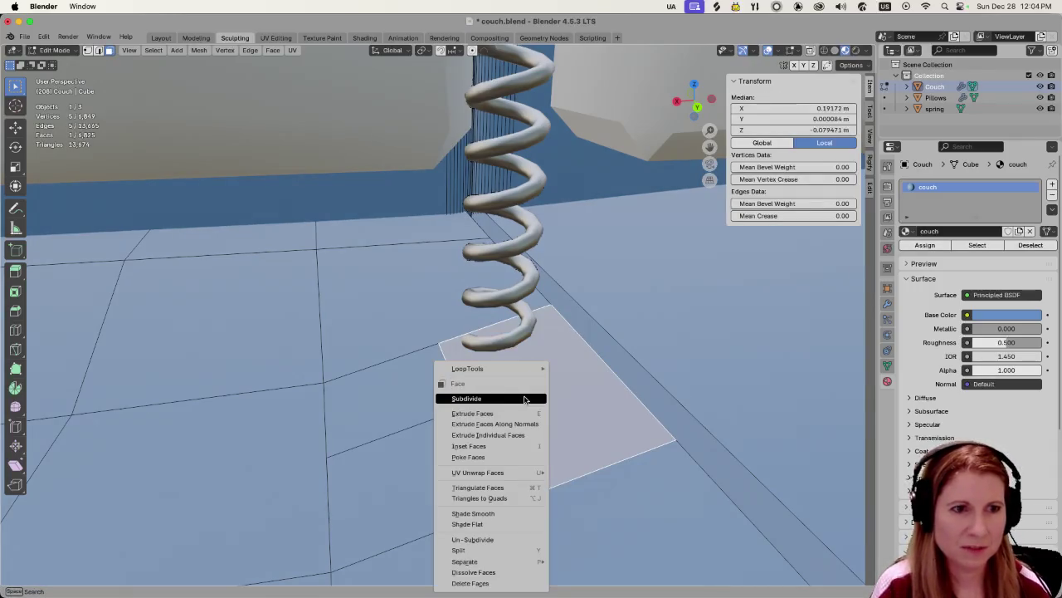
left_click(525, 398)
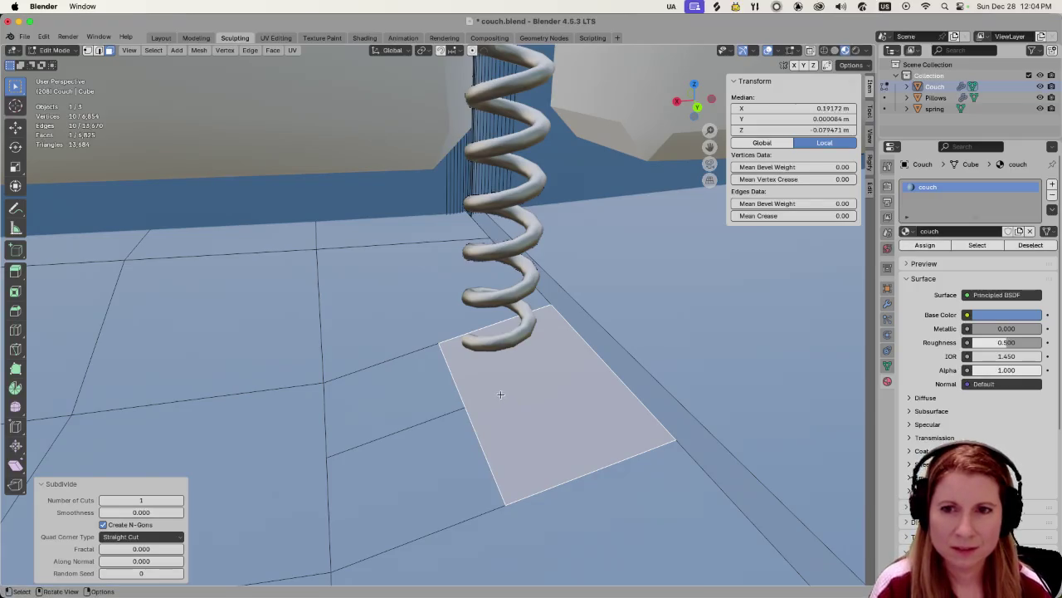
Zoom around the spring base and select the floor faces beside it.
scroll(500, 387, "down", 2)
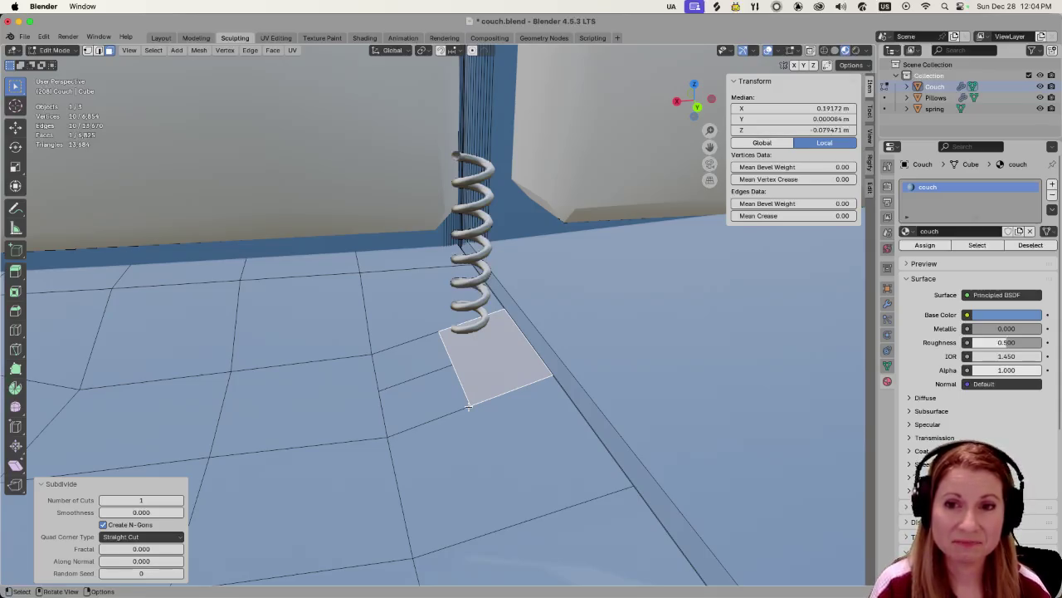
scroll(469, 407, "up", 2)
scroll(482, 414, "up", 3)
scroll(489, 414, "up", 2)
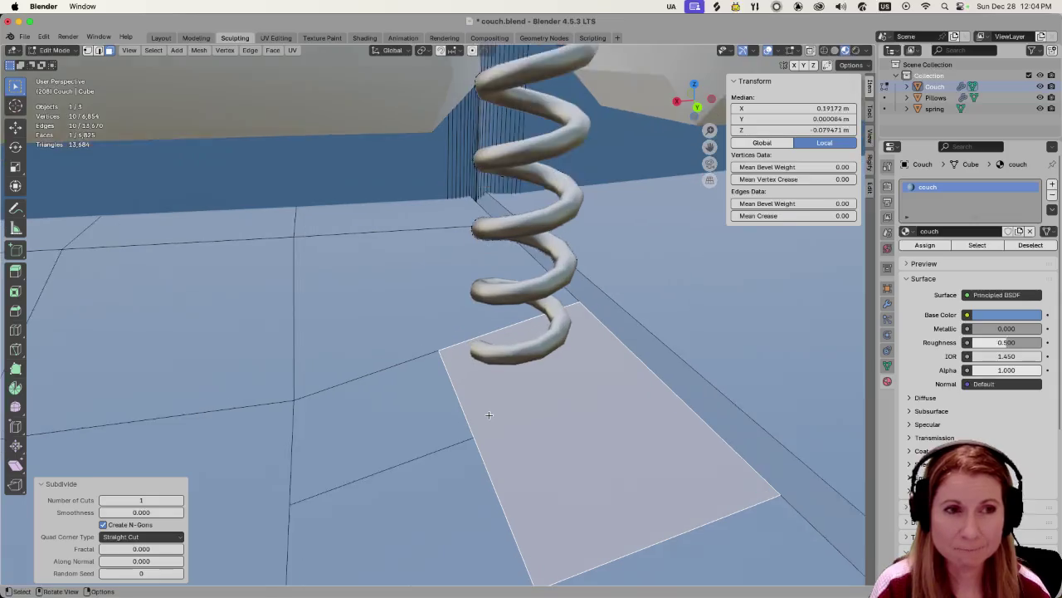
scroll(489, 414, "down", 3)
scroll(452, 390, "down", 3)
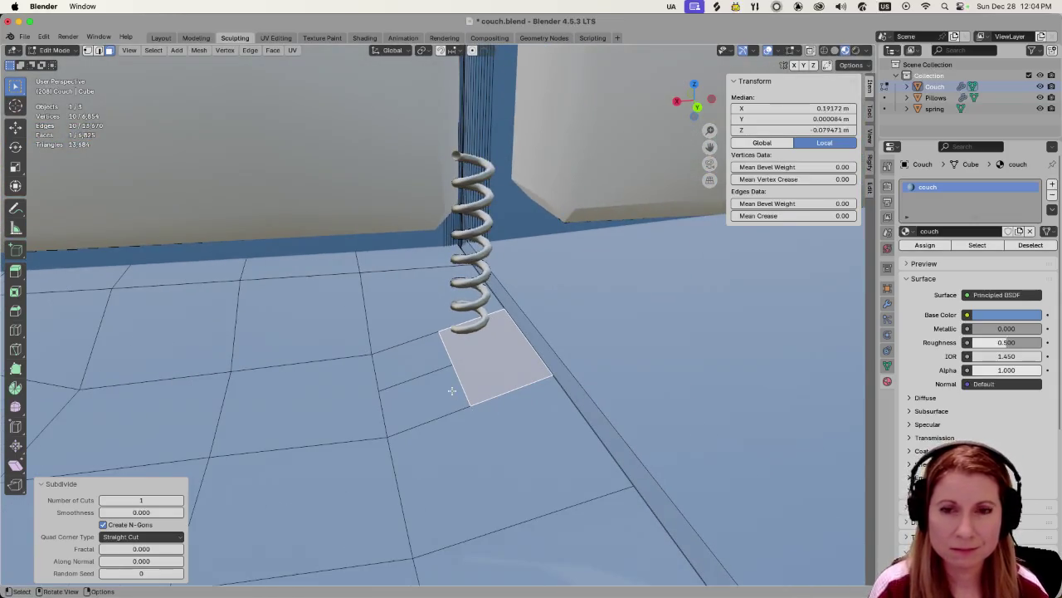
scroll(451, 390, "up", 2)
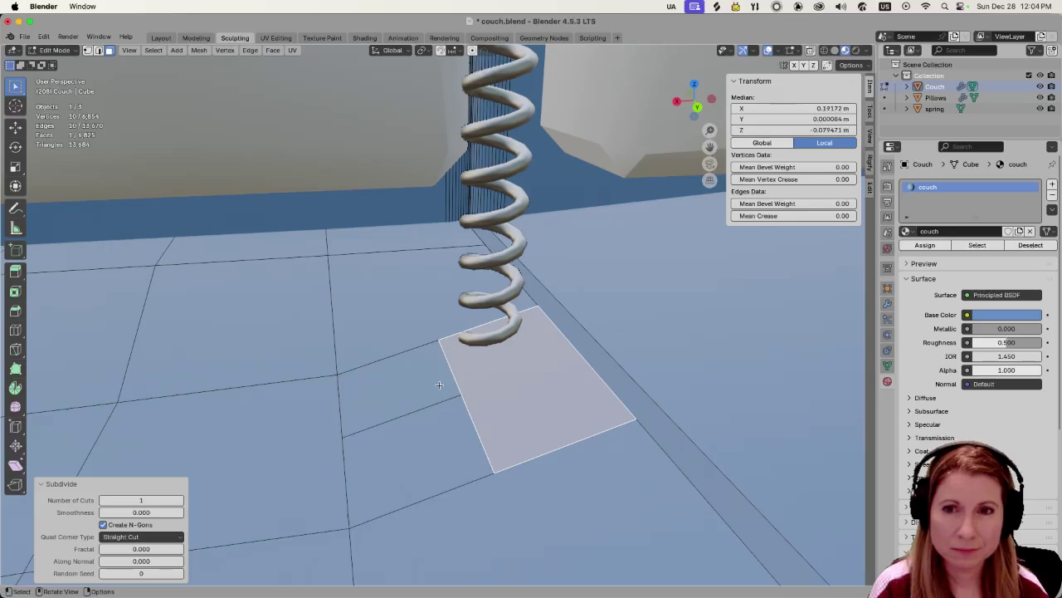
scroll(439, 382, "down", 2)
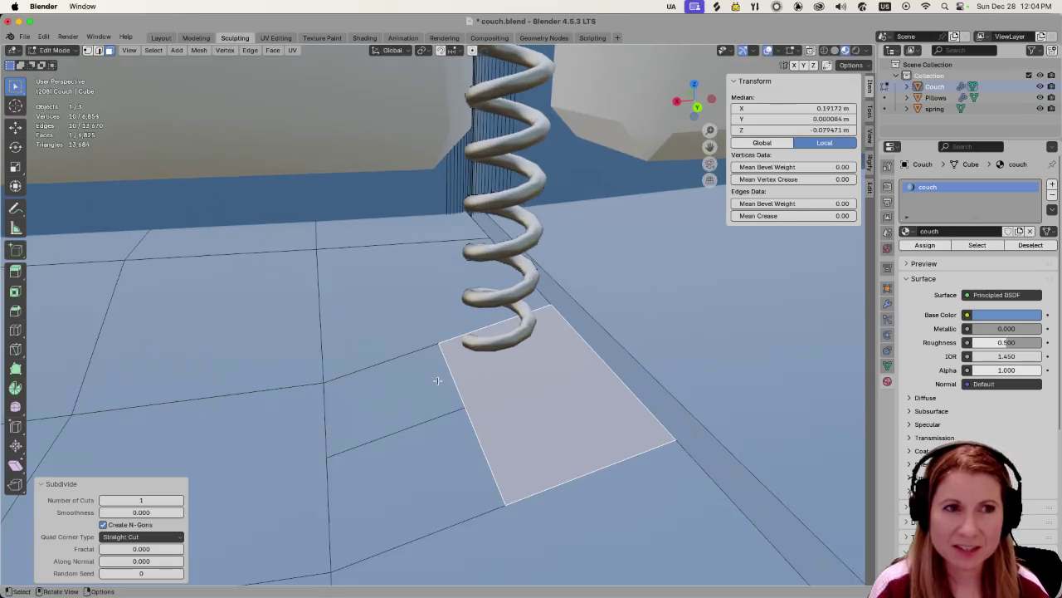
scroll(438, 383, "down", 2)
scroll(437, 383, "down", 2)
scroll(434, 385, "up", 6)
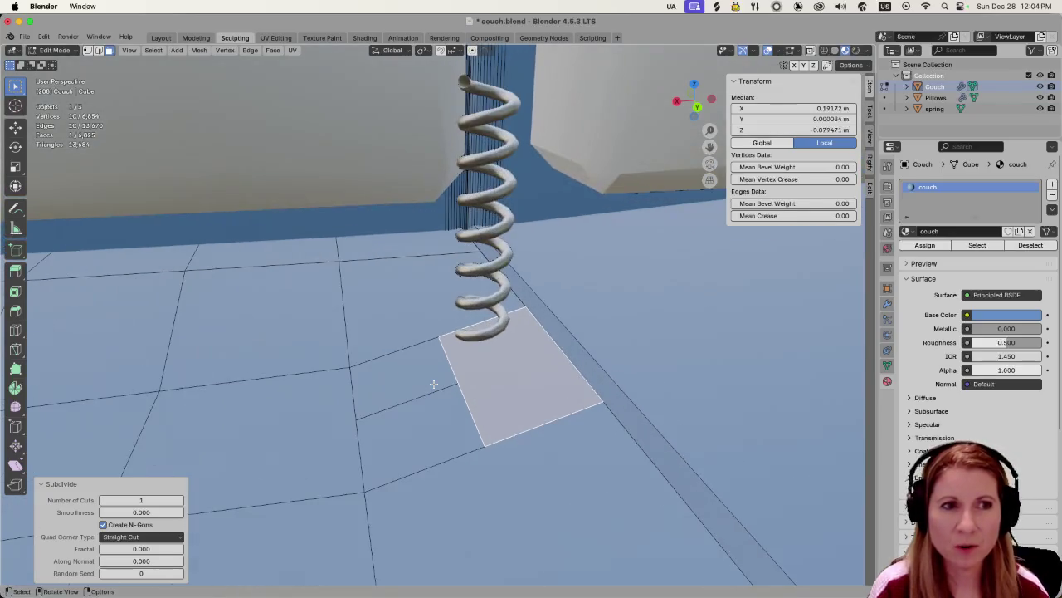
left_click(471, 304)
left_click(478, 199)
scroll(476, 199, "down", 4)
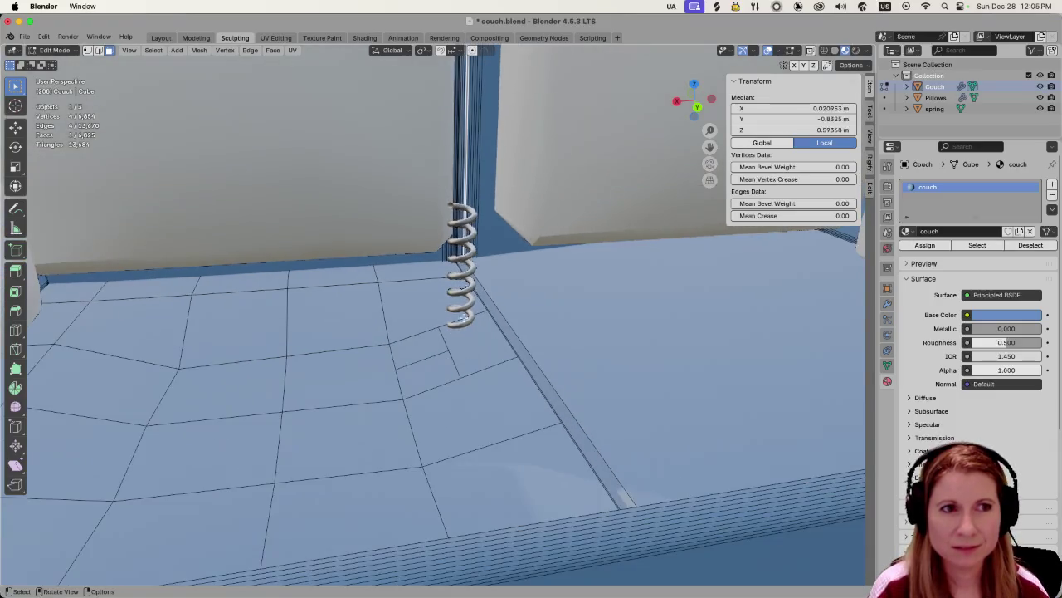
left_click(465, 363)
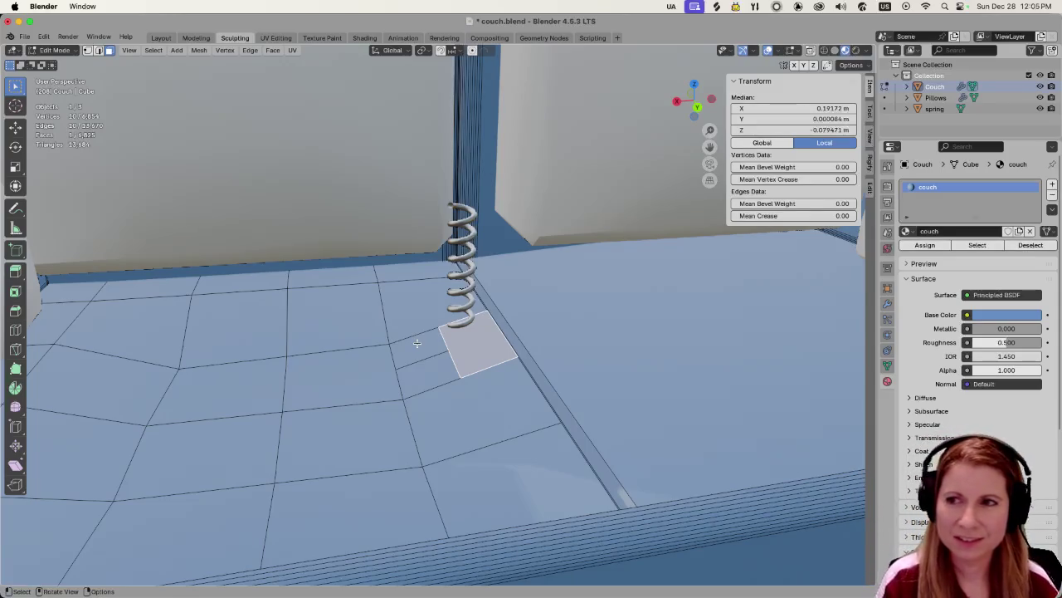
Select the seat face at the spring's base and the spring object, then zoom in.
left_click(457, 288)
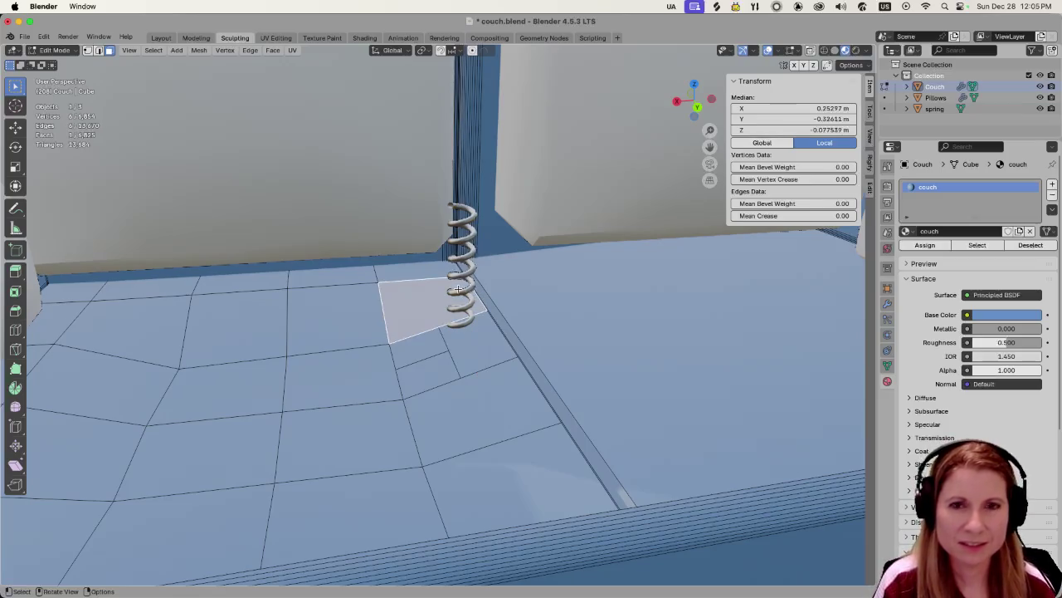
left_click(949, 108)
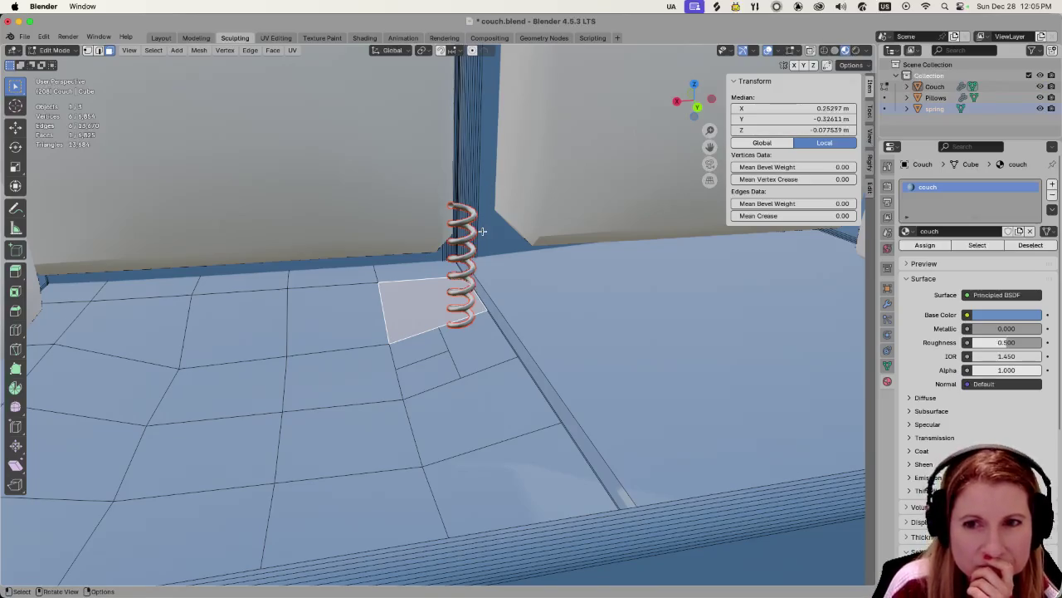
scroll(438, 362, "up", 1)
scroll(438, 364, "up", 2)
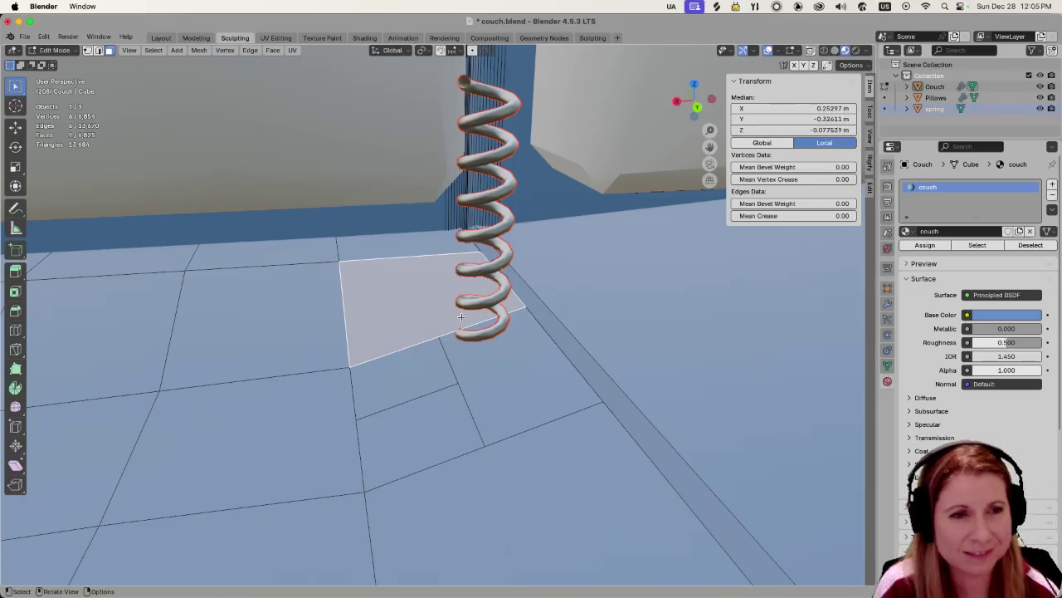
In Object Mode, move the spring along X to -0.070 m and lower it to Z -0.106 m.
key("Tab")
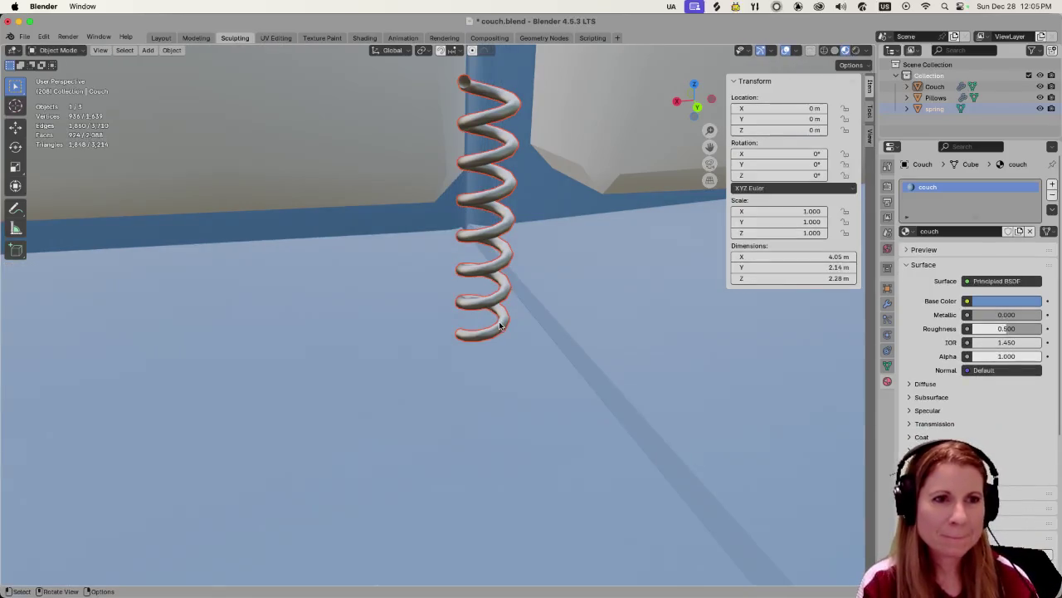
left_click(499, 324)
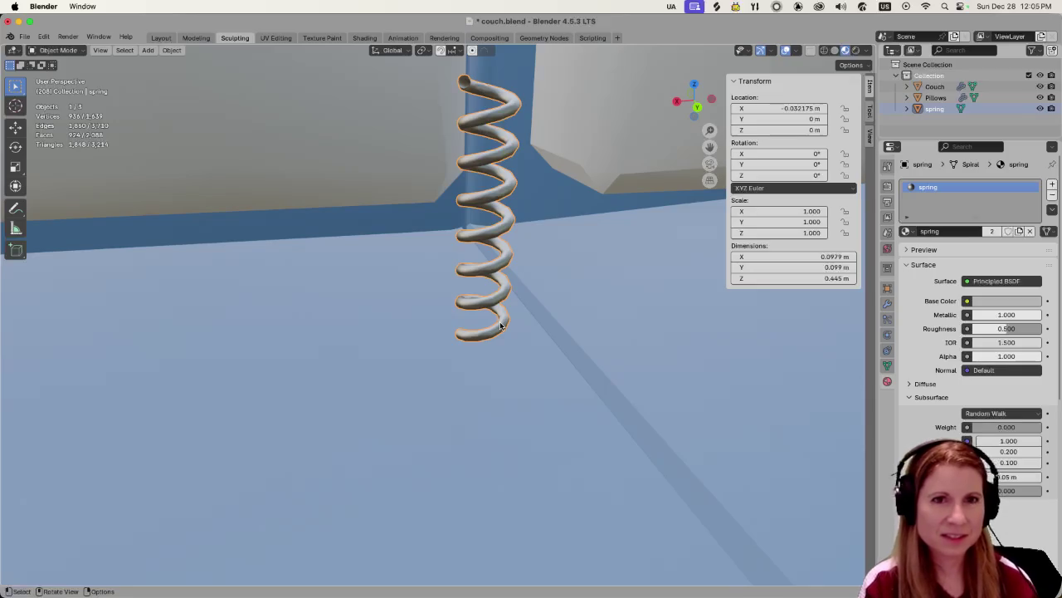
key("g")
key("x")
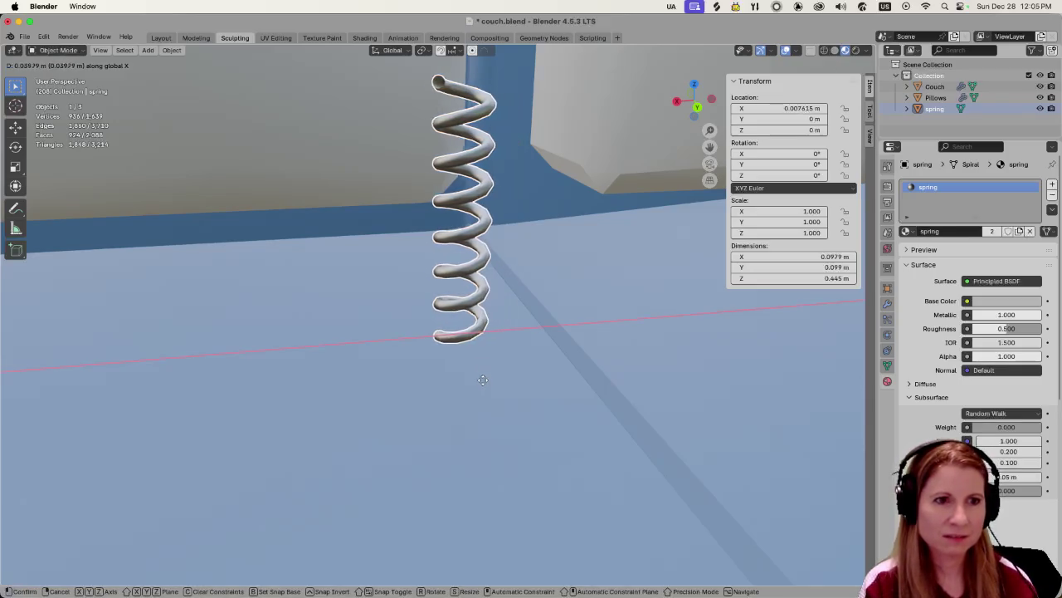
left_click(523, 379)
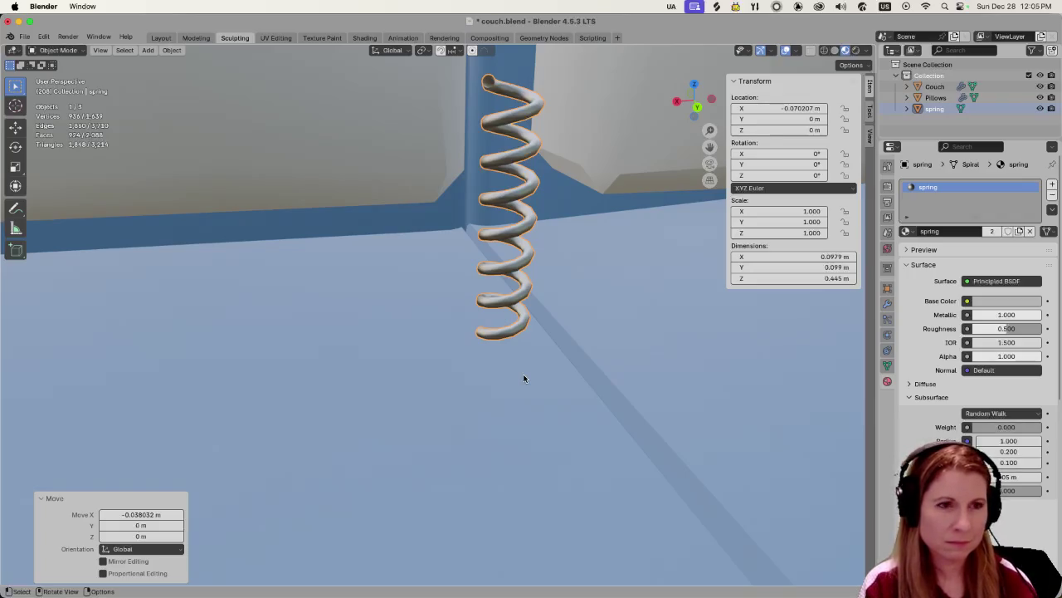
key("g")
key("z")
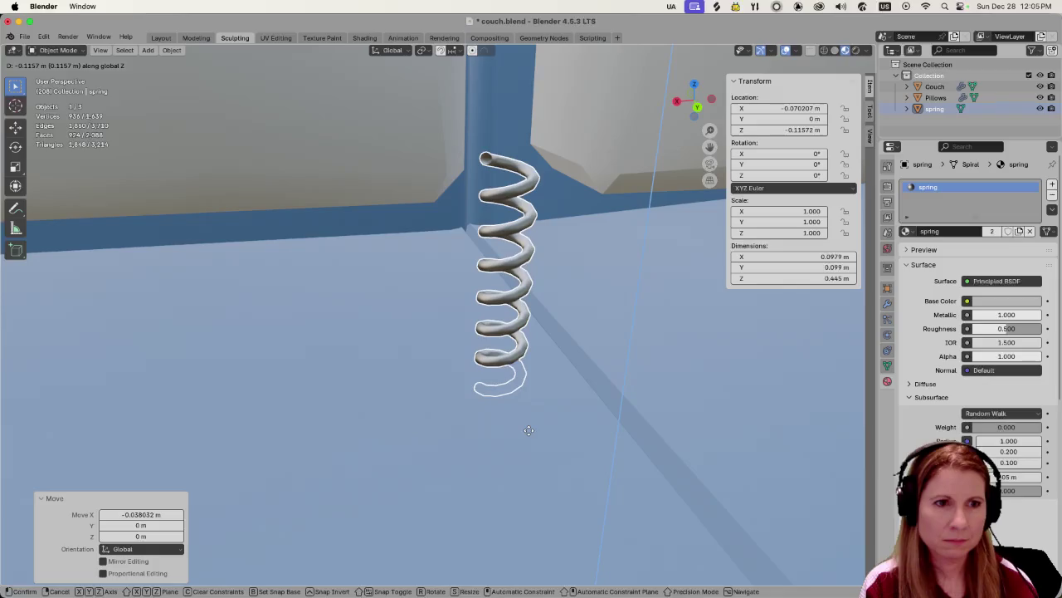
left_click(531, 429)
Select the couch and enter Edit Mode on its mesh.
scroll(552, 415, "down", 2)
scroll(559, 405, "down", 3)
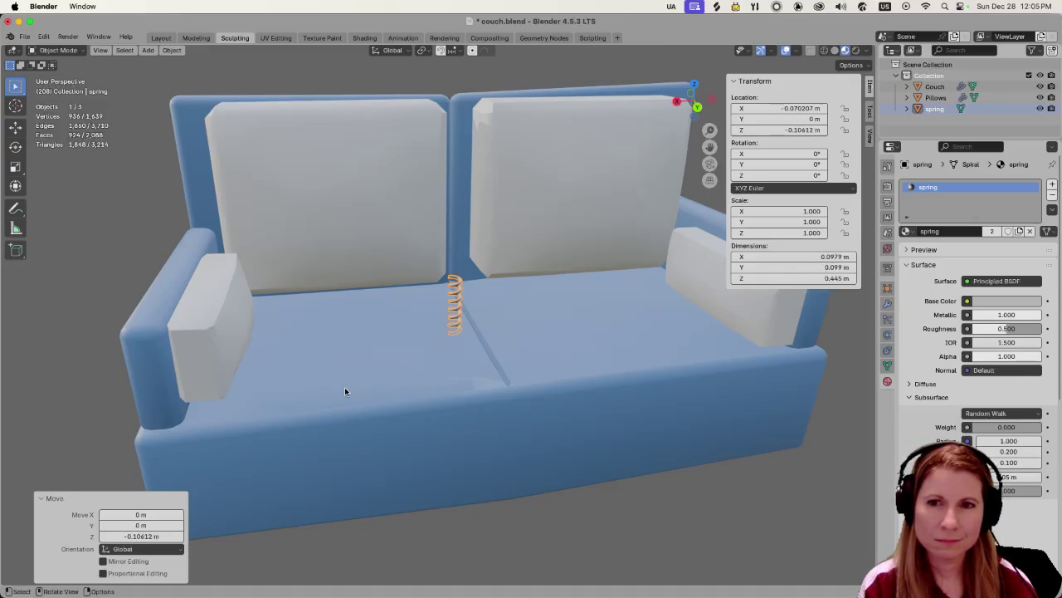
scroll(324, 392, "up", 5)
scroll(323, 391, "up", 2)
left_click(519, 412)
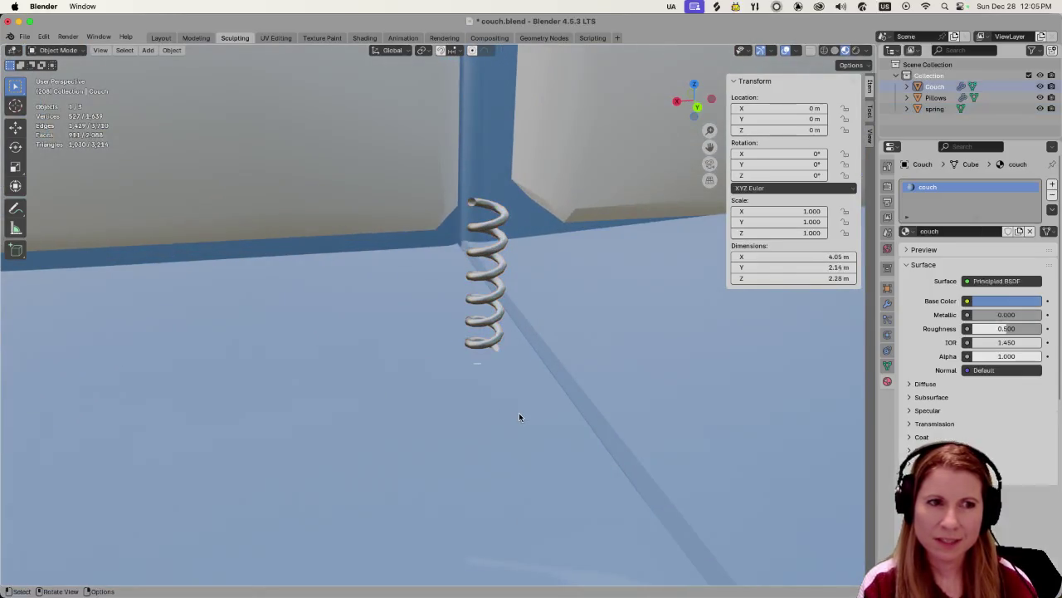
key("Tab")
Select the seat face under the spring and zoom in to check it.
left_click(490, 378)
scroll(481, 386, "up", 2)
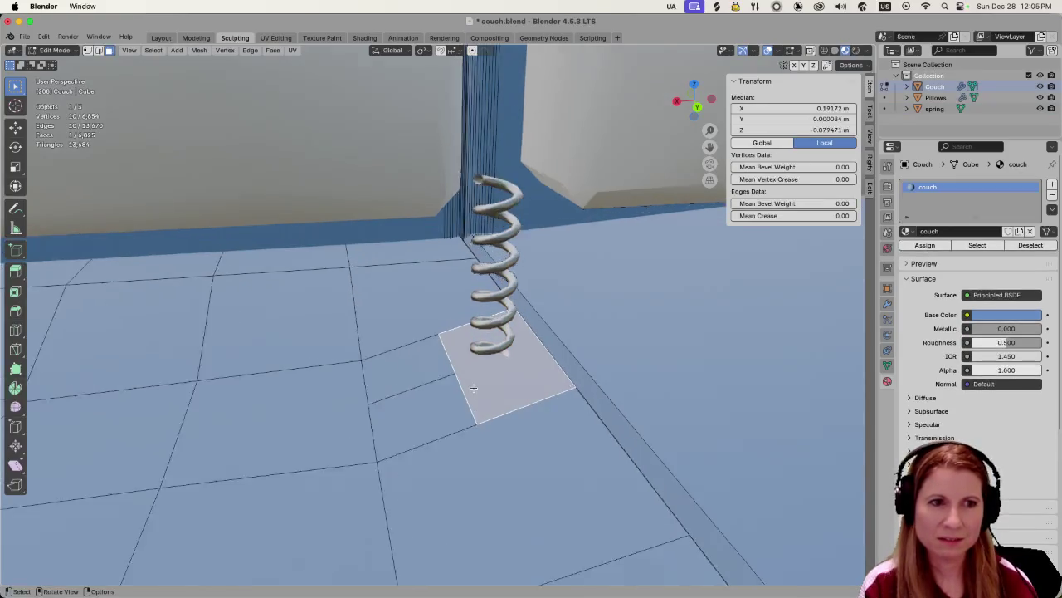
scroll(473, 388, "up", 2)
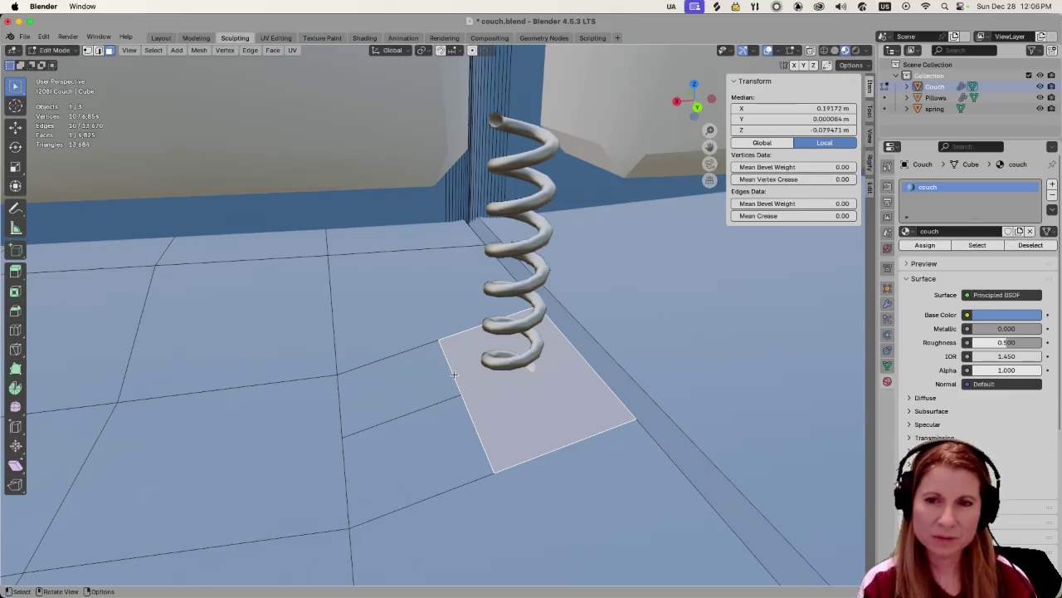
scroll(437, 376, "up", 2)
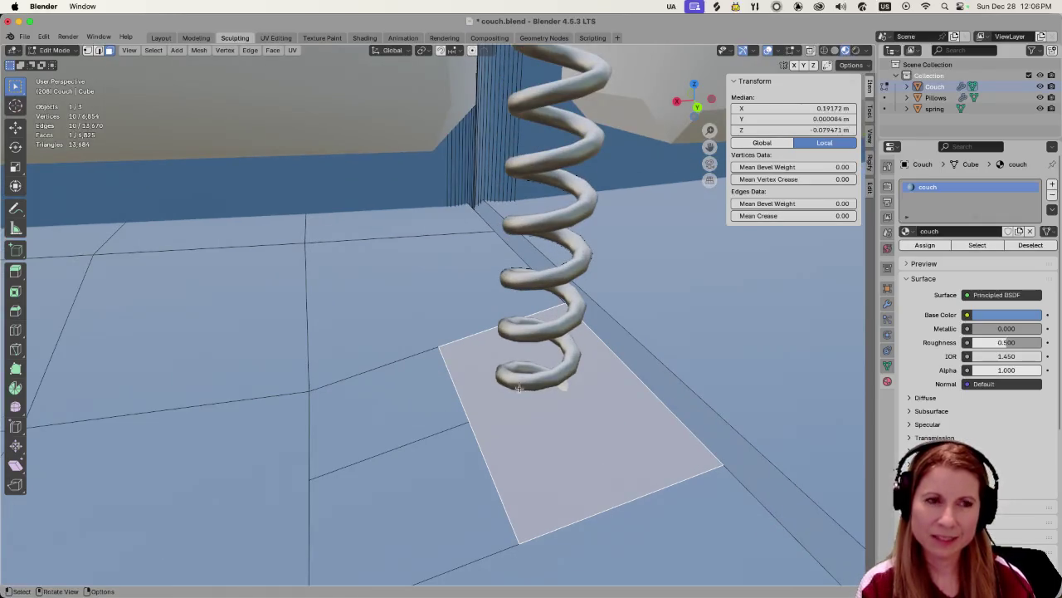
scroll(543, 428, "down", 3)
scroll(531, 428, "down", 3)
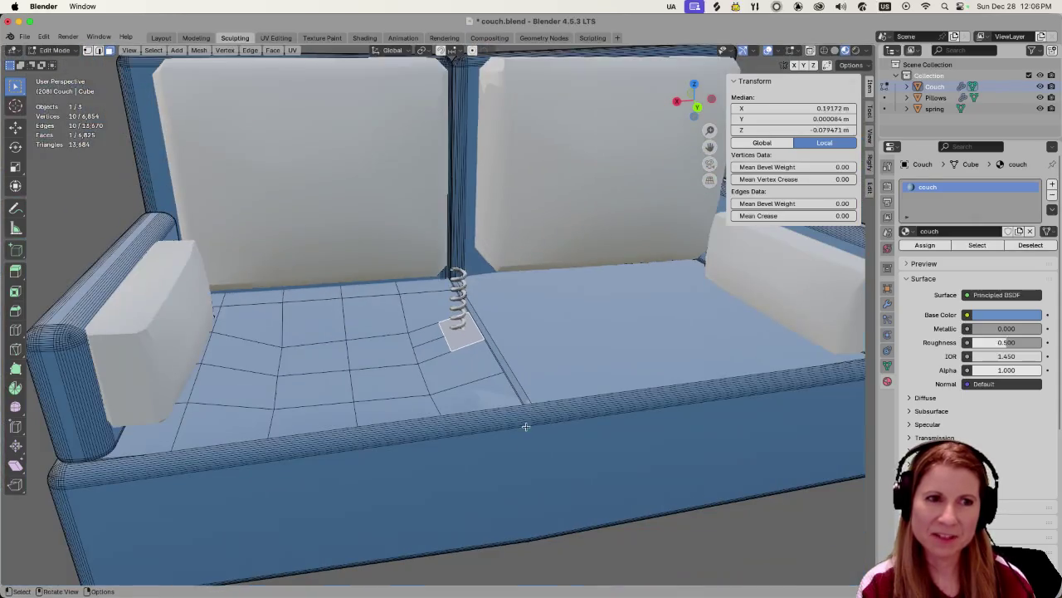
scroll(465, 397, "down", 2)
Clear the face selection and save couch.blend.
left_click(596, 515)
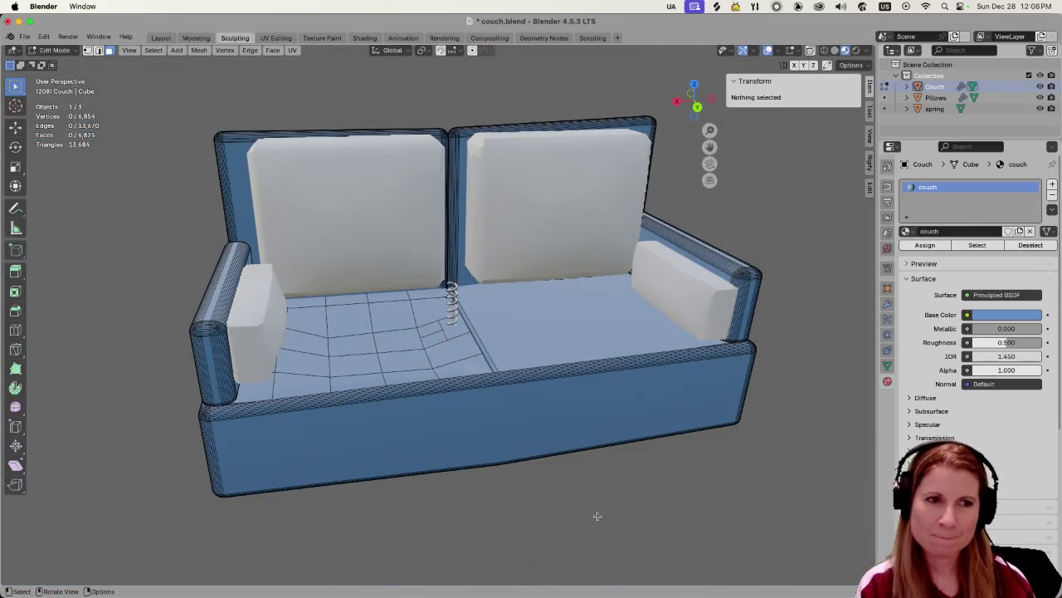
left_click(454, 329)
left_click(615, 539)
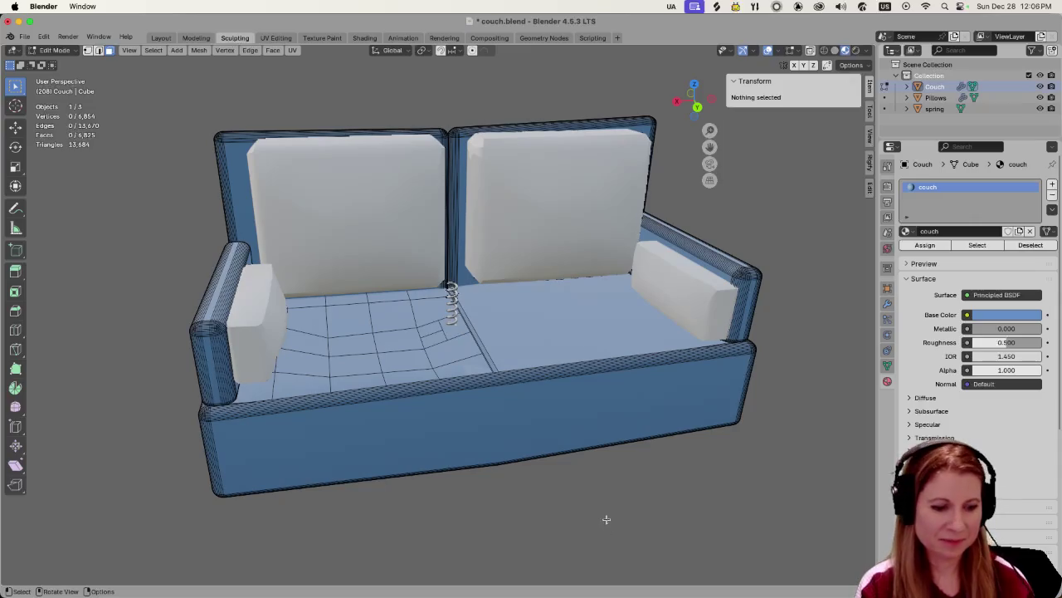
key("super+s")
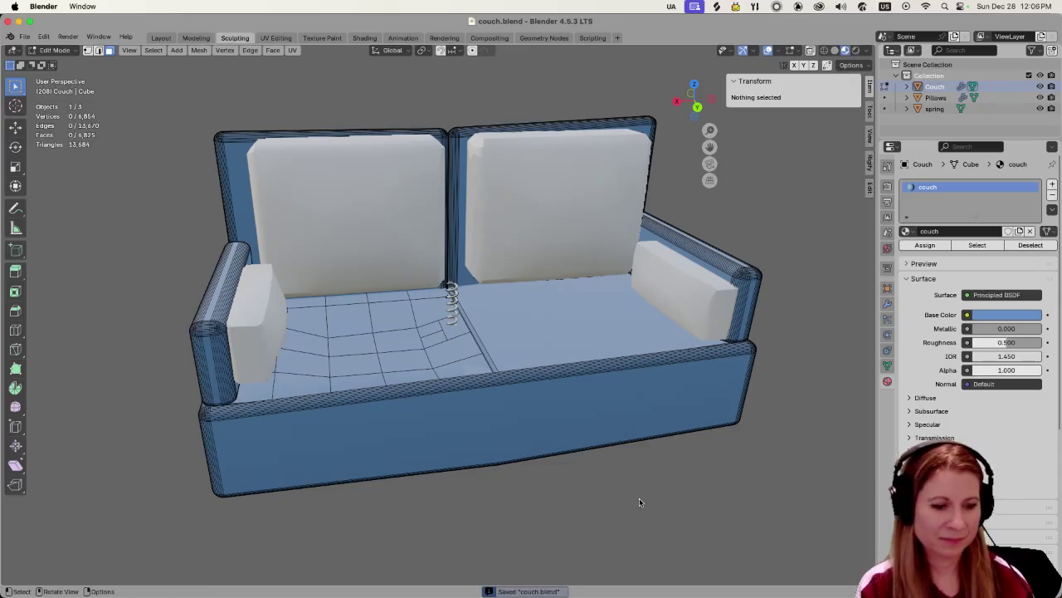
key("super+Tab")
key("super+Tab")
key("super+Tab")
key("super+Tab")
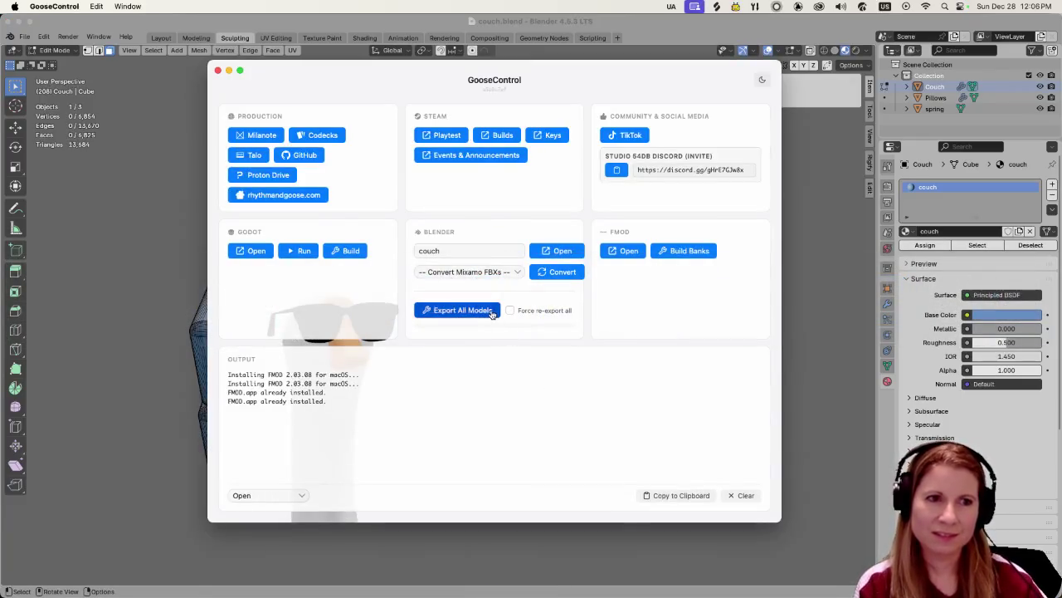
Export all models from GooseControl, giving 3 exported and 48 skipped.
left_click(492, 312)
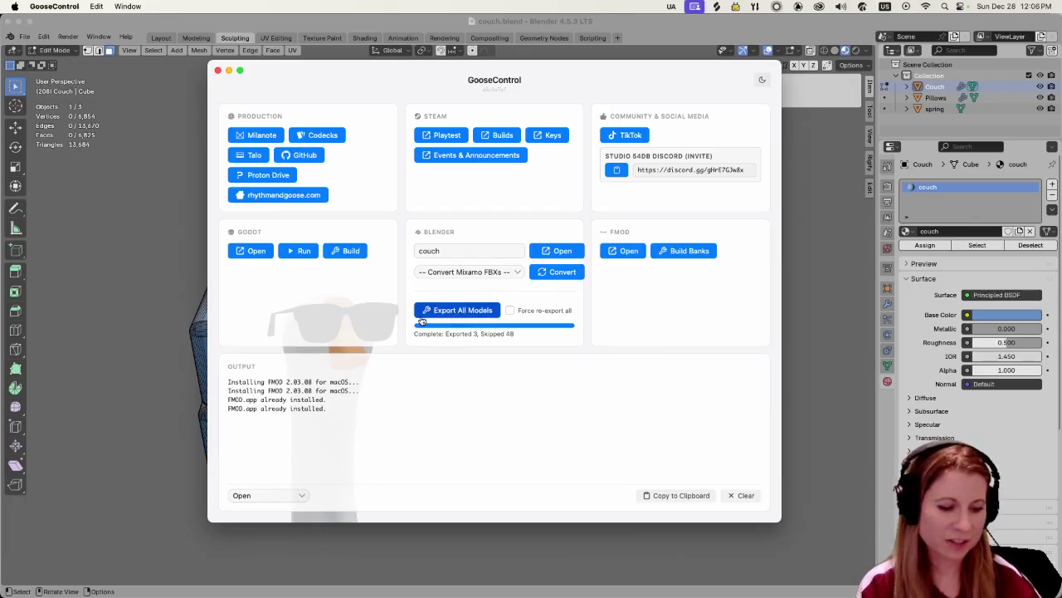
key("super+Tab")
key("super+Tab")
key("super+Tab")
key("super+Tab")
key("super+Tab")
key("super+Tab")
key("super+Tab")
key("super+Tab")
key("super+Tab")
key("super+Tab")
key("super+Tab")
key("super+Tab")
key("super+Tab")
key("super+Tab")
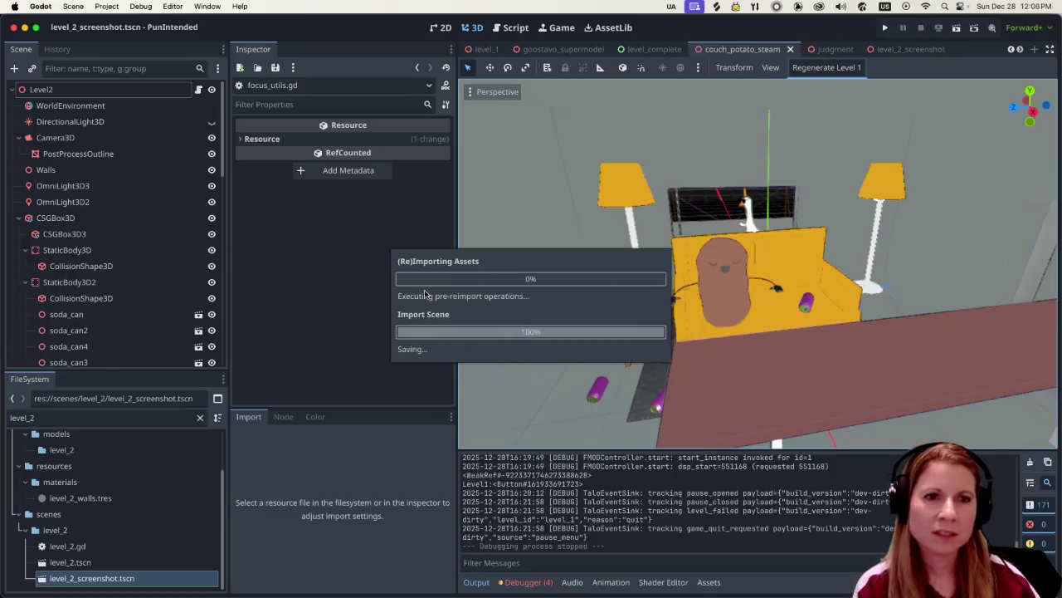
Zoom the Godot viewport to inspect the reimported couch's spring beside the potato.
scroll(794, 326, "up", 1)
scroll(792, 327, "up", 2)
scroll(791, 329, "up", 3)
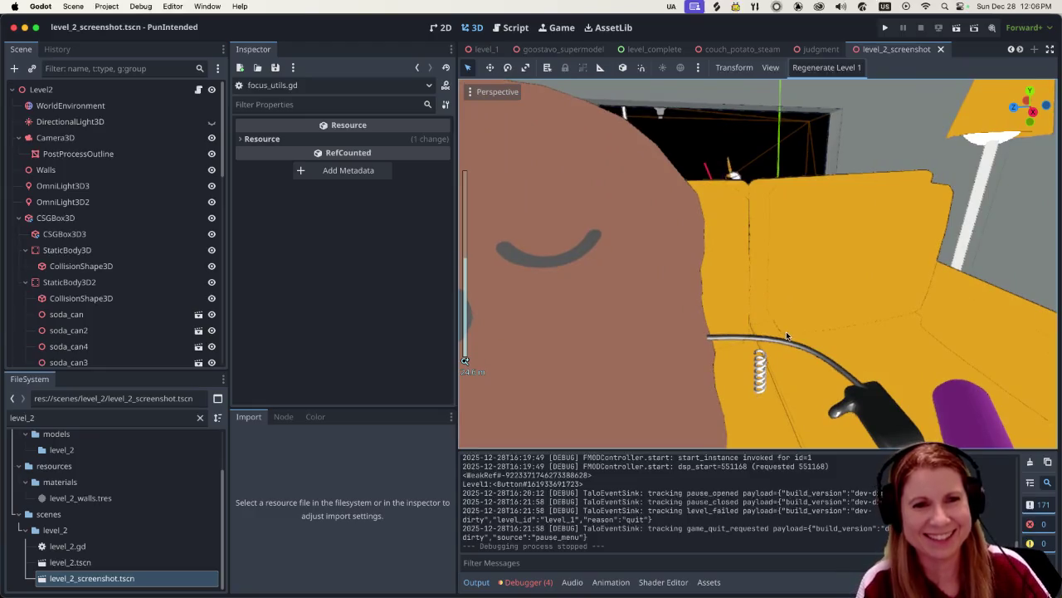
scroll(776, 349, "down", 5)
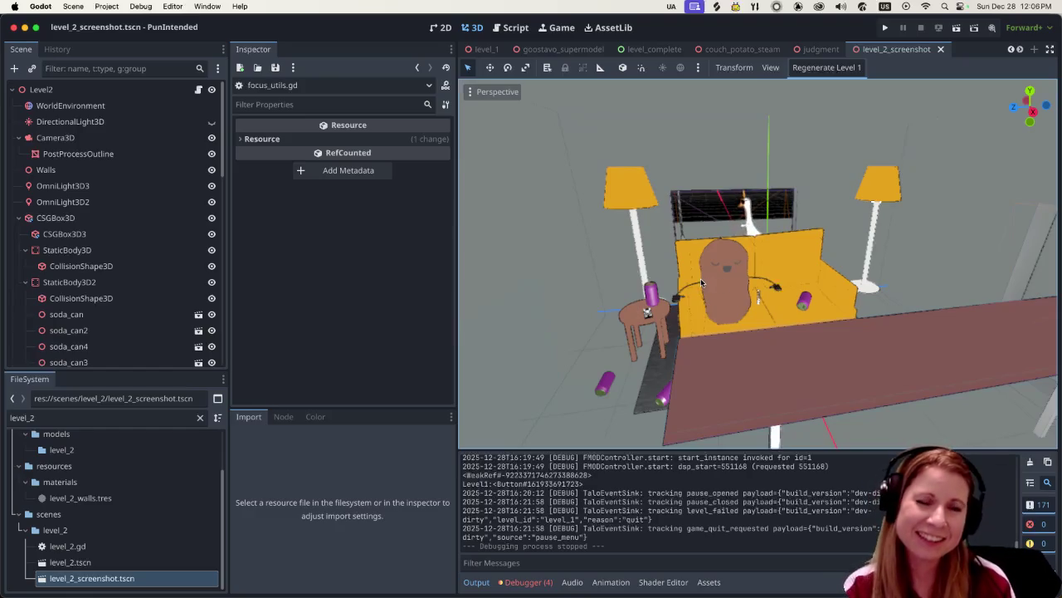
scroll(776, 342, "up", 3)
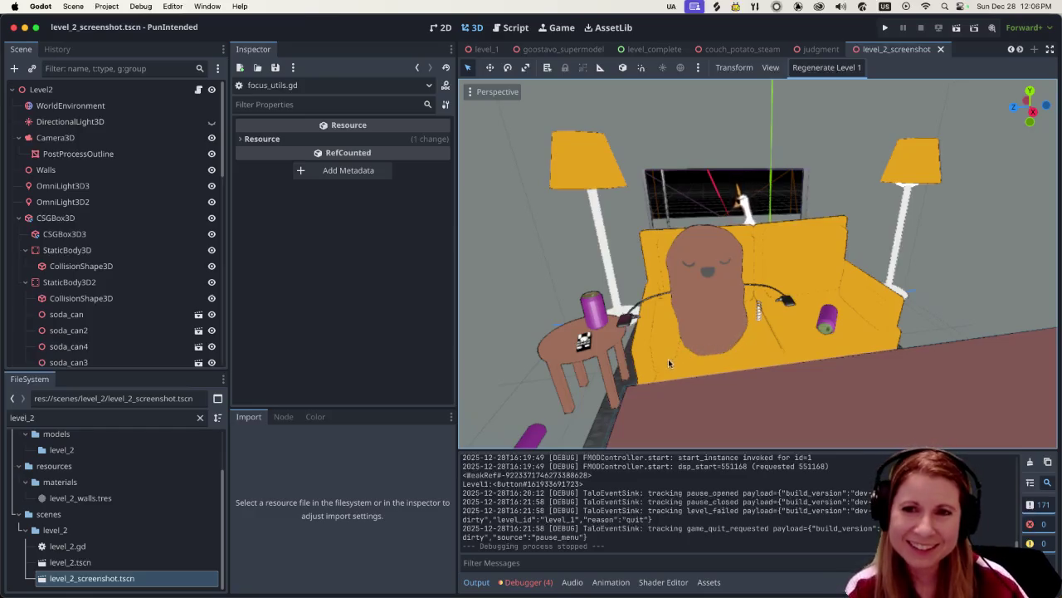
scroll(665, 359, "up", 4)
scroll(664, 358, "down", 5)
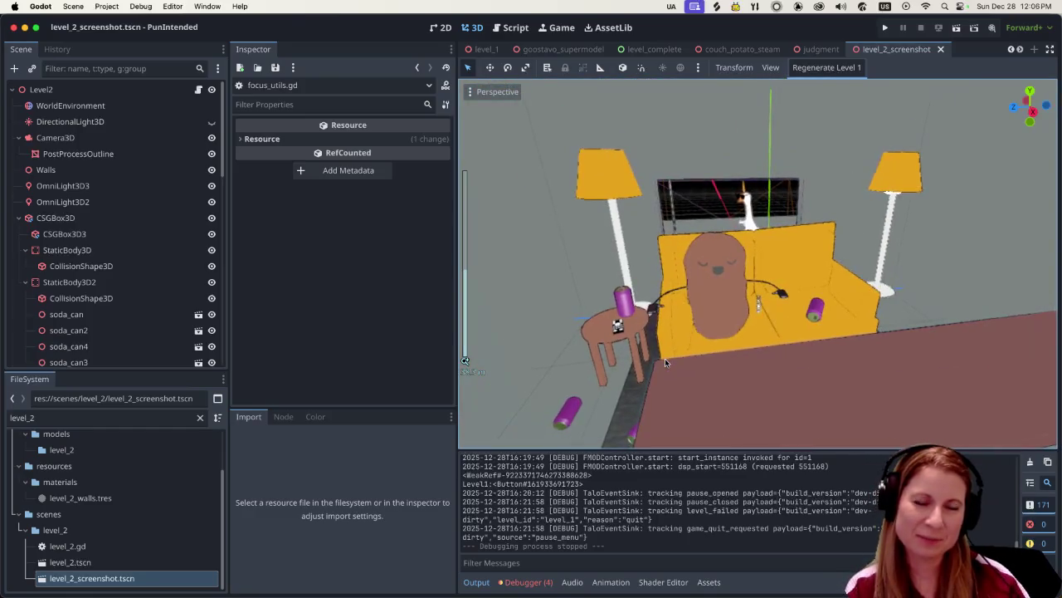
scroll(661, 359, "up", 2)
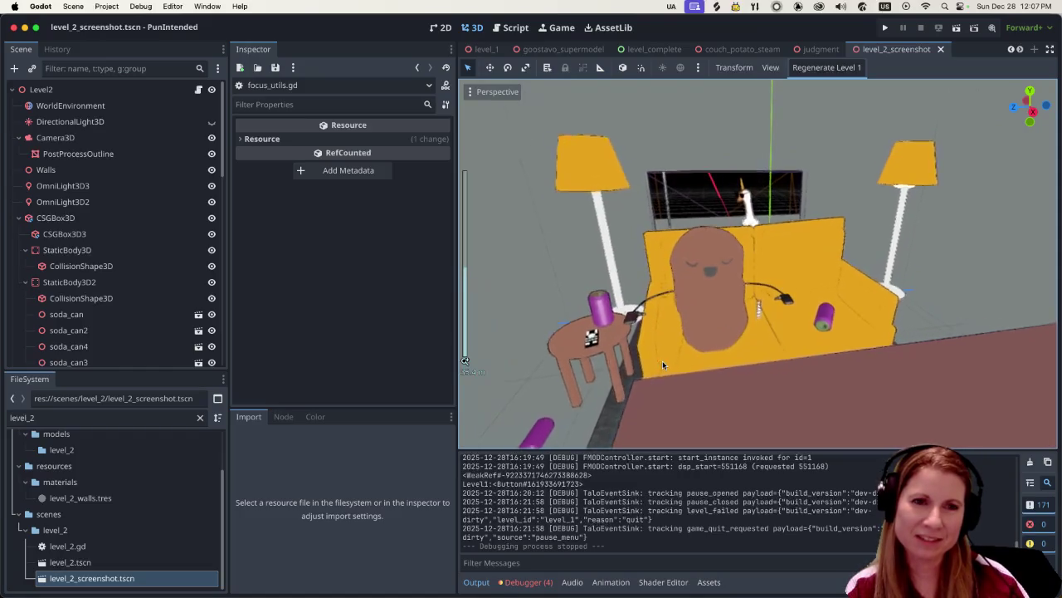
scroll(662, 360, "up", 2)
scroll(664, 361, "up", 1)
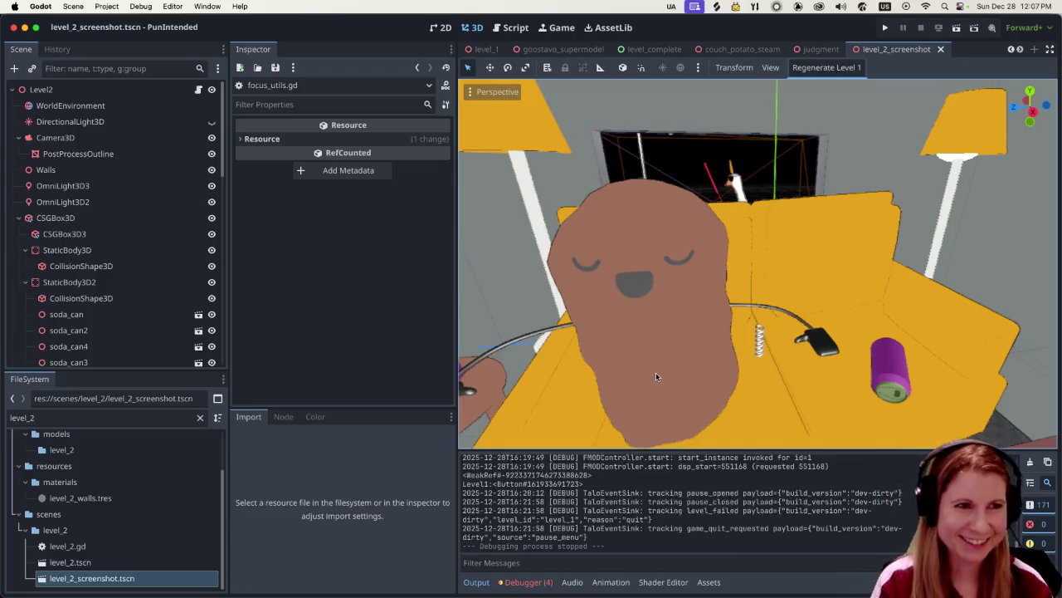
key("super+Tab")
key("super+Tab")
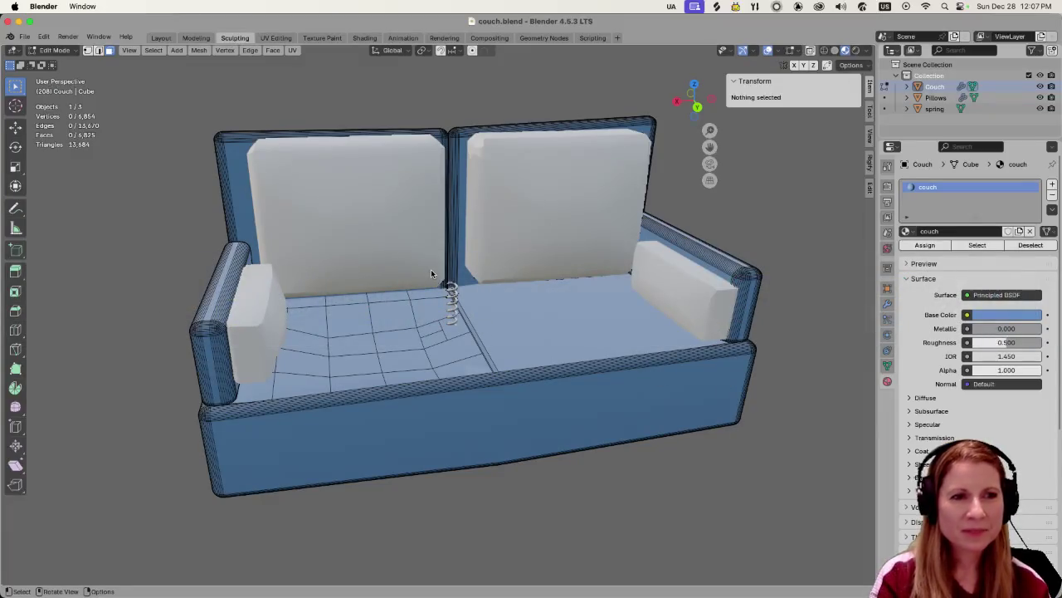
Select the spring, restore Material Preview shading, and begin scaling it on X and Y.
left_click(452, 307)
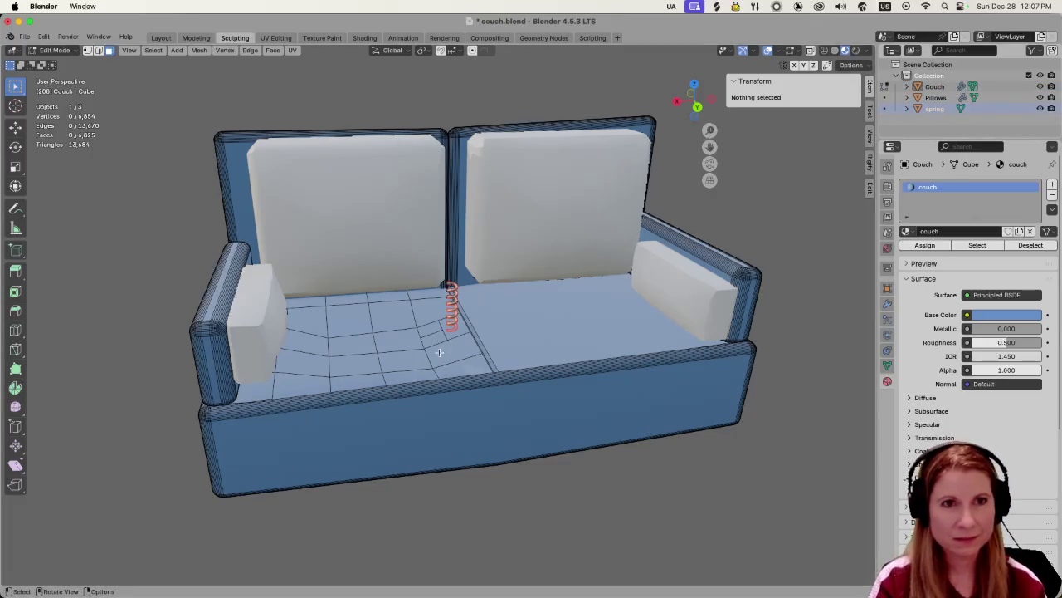
key("alt+z")
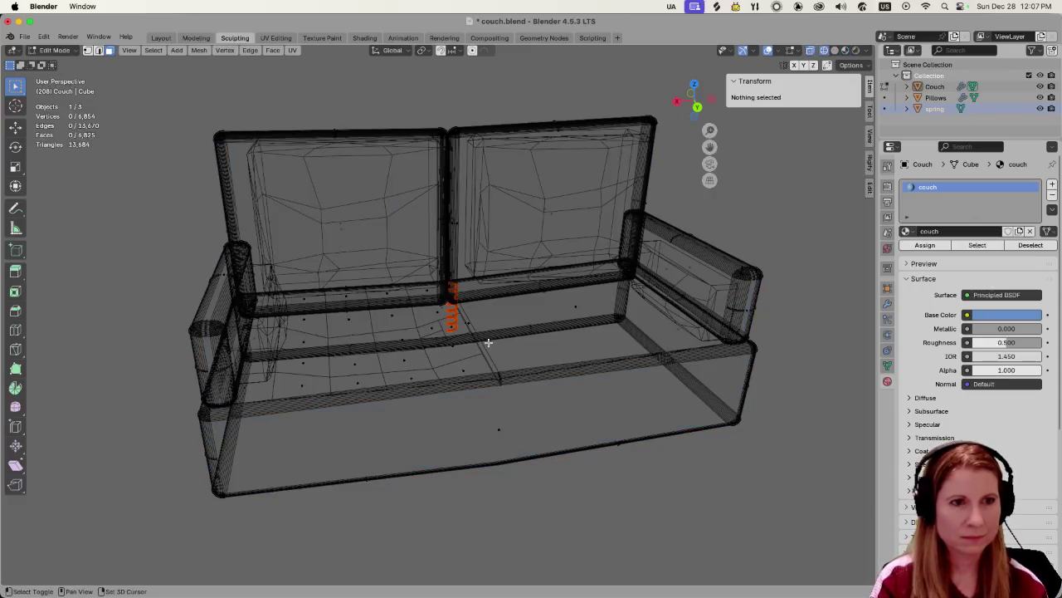
left_click(442, 297)
key("ctrl+z")
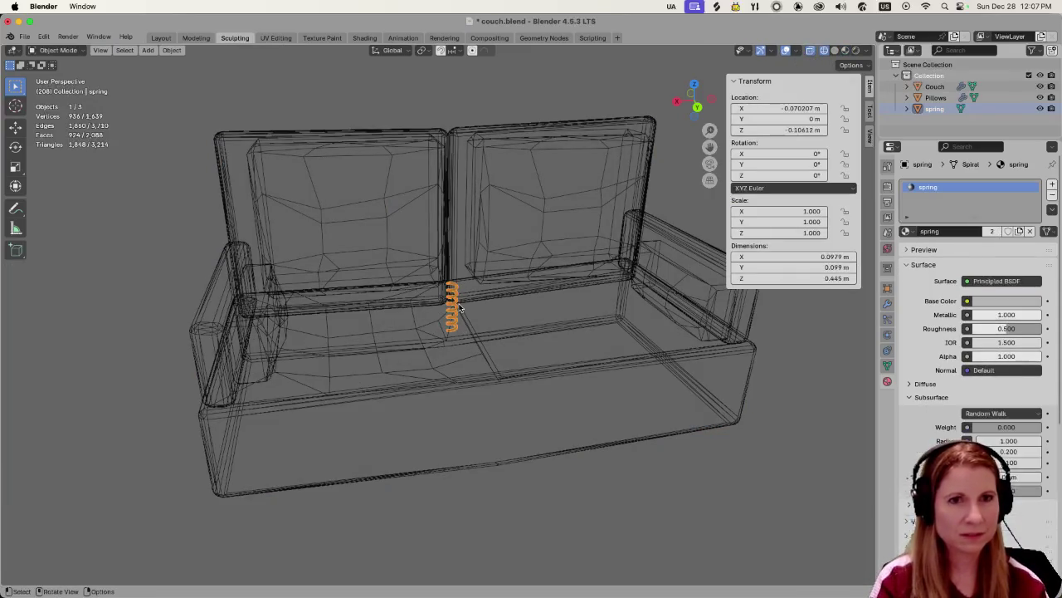
left_click(835, 49)
left_click(846, 49)
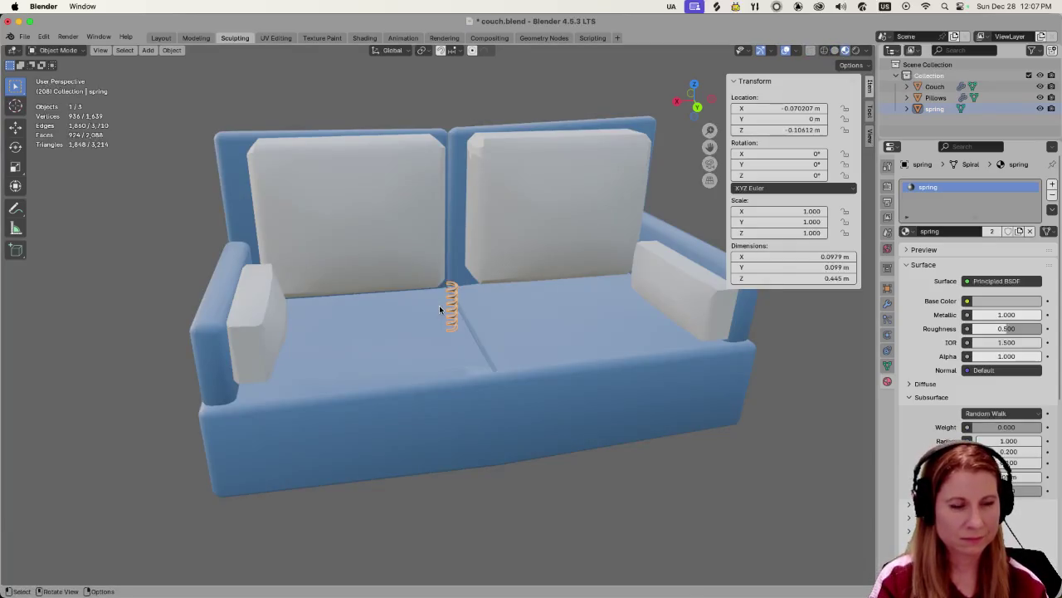
key("s")
key("shift+z")
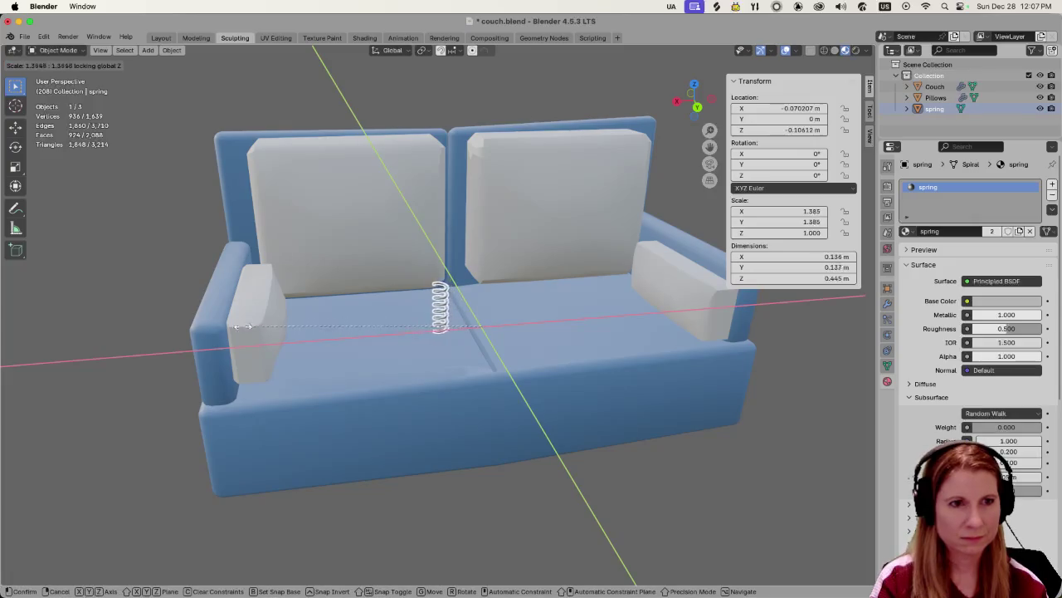
Confirm the spring's wider X/Y scale, then stretch it further along Y.
left_click(98, 380)
scroll(486, 368, "up", 5)
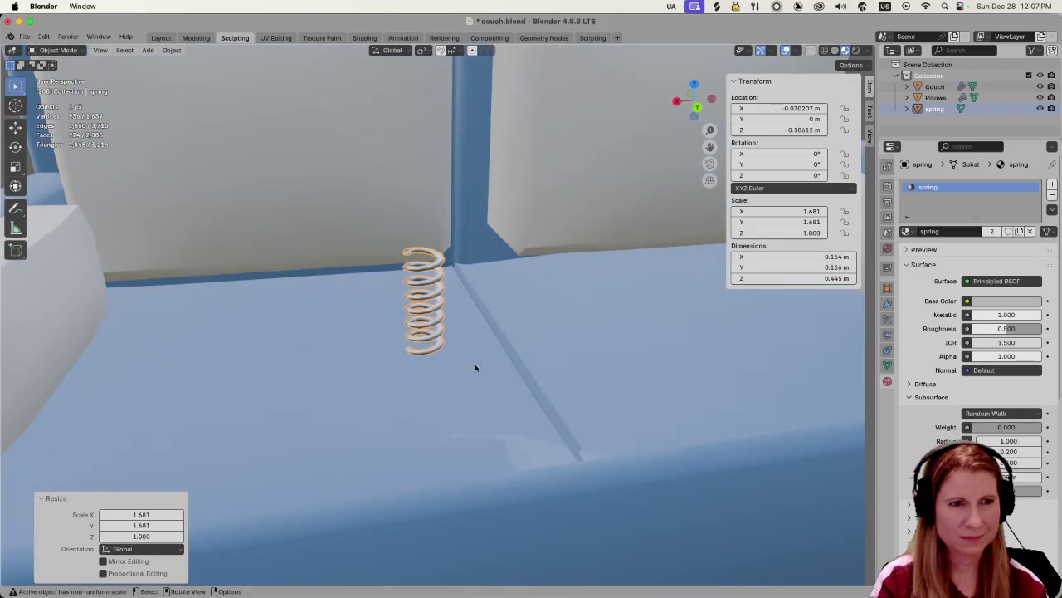
scroll(480, 363, "down", 5)
scroll(452, 367, "down", 2)
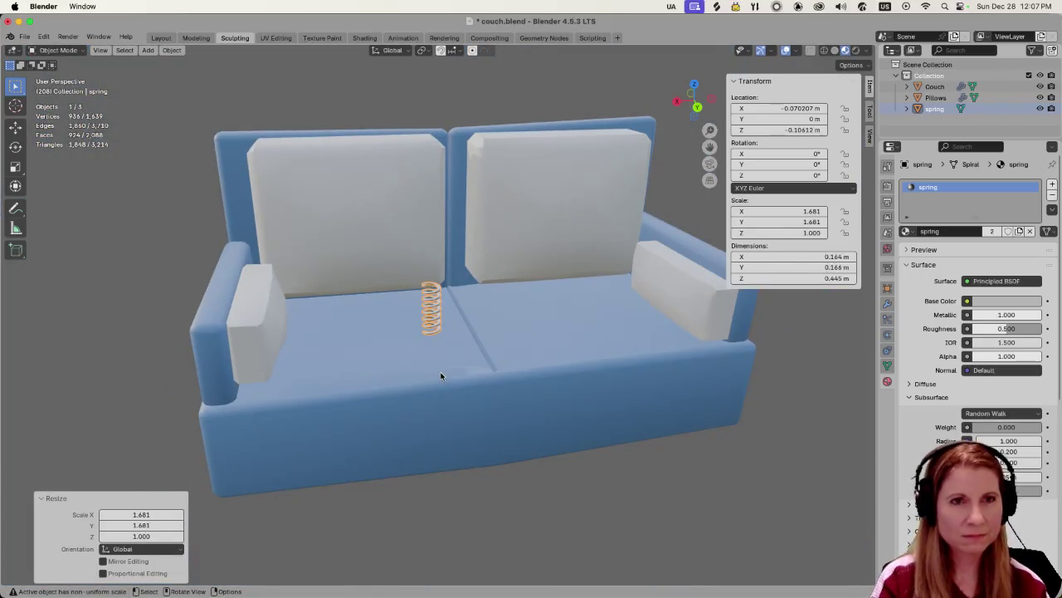
key("s")
key("y")
left_click(435, 352)
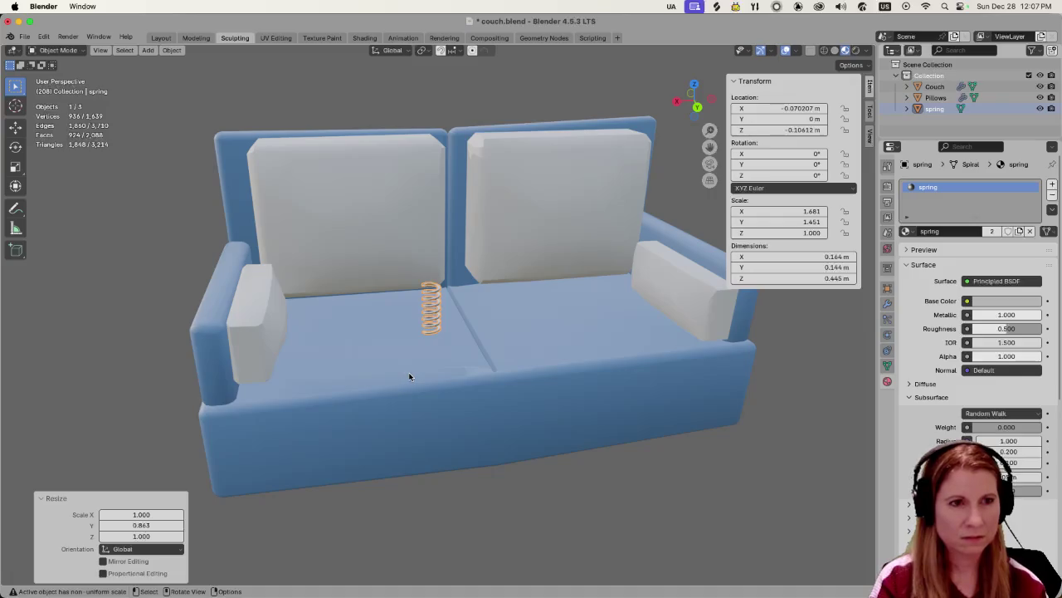
Scale the spring taller and wider, reaching 2.441 × 3.043 × 1.607.
key("s")
key("z")
left_click(382, 423)
key("s")
key("x")
left_click(344, 415)
key("s")
key("x")
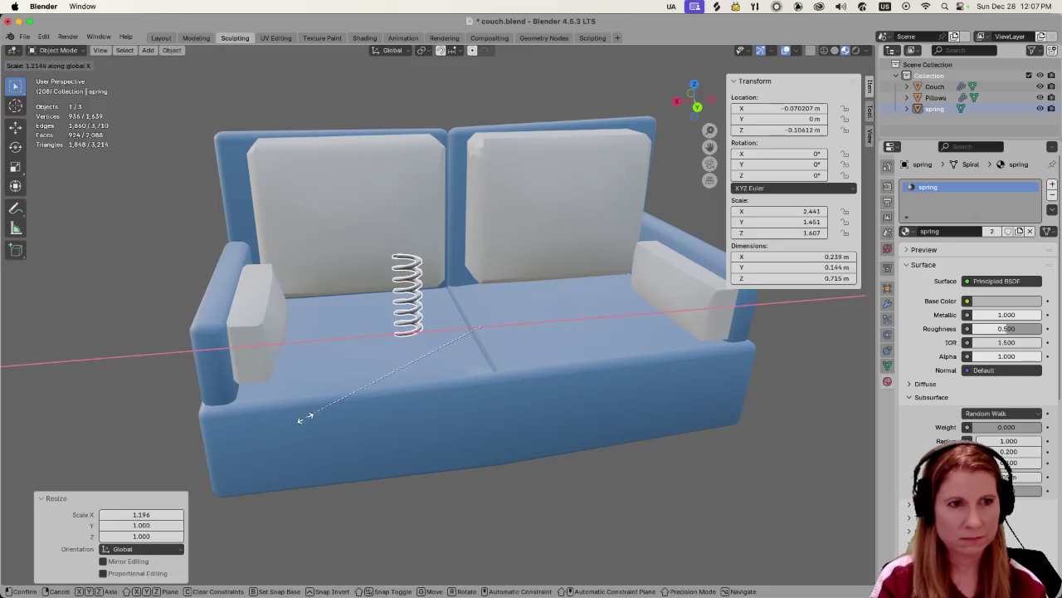
left_click(307, 413)
key("y")
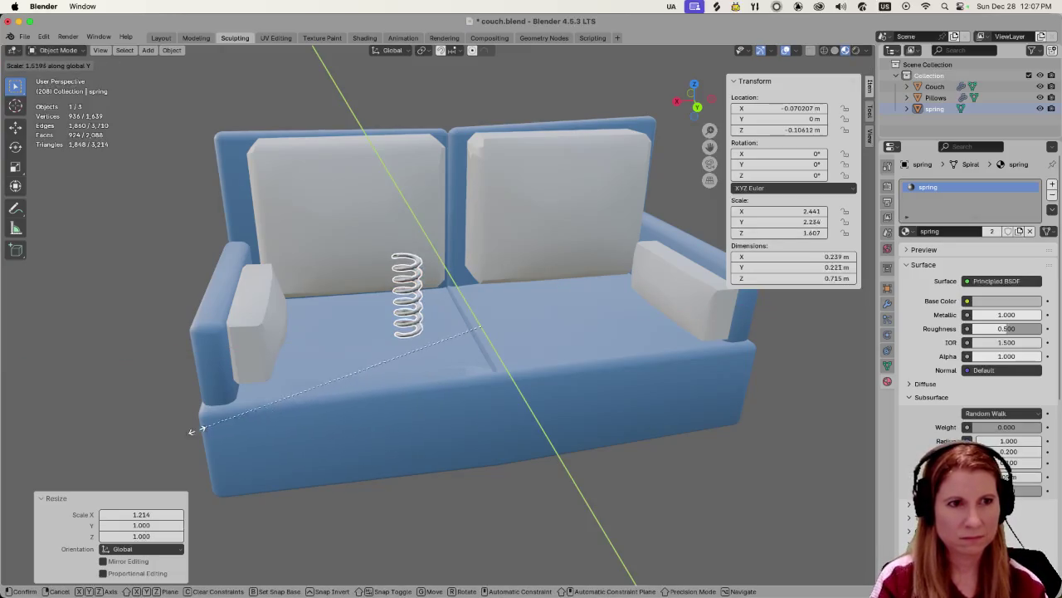
left_click(101, 479)
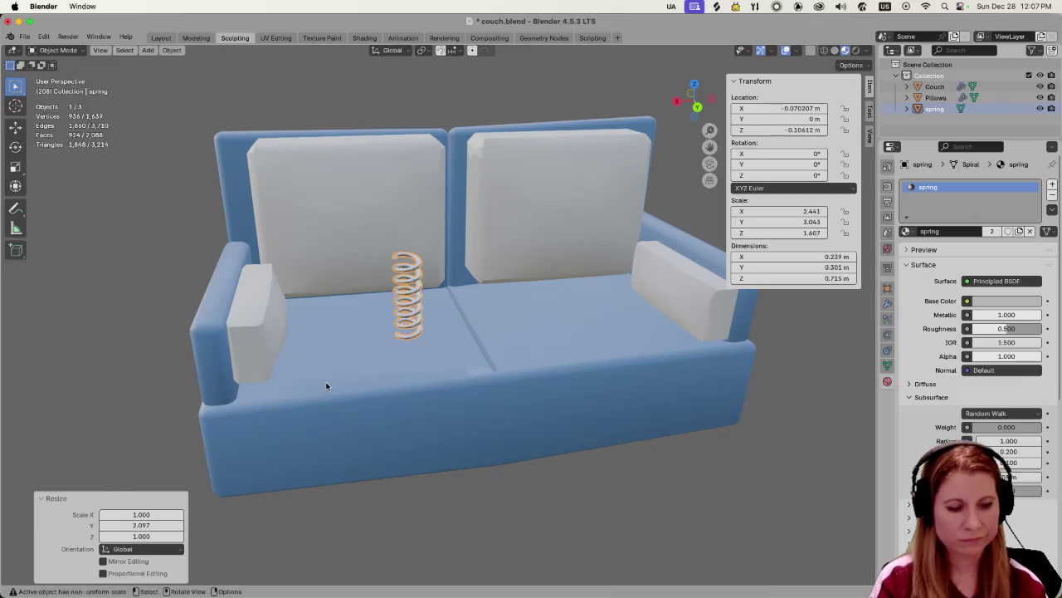
Move the spring along X to −0.37447 m, deselect it, and save couch.blend.
key("g")
key("x")
left_click(363, 375)
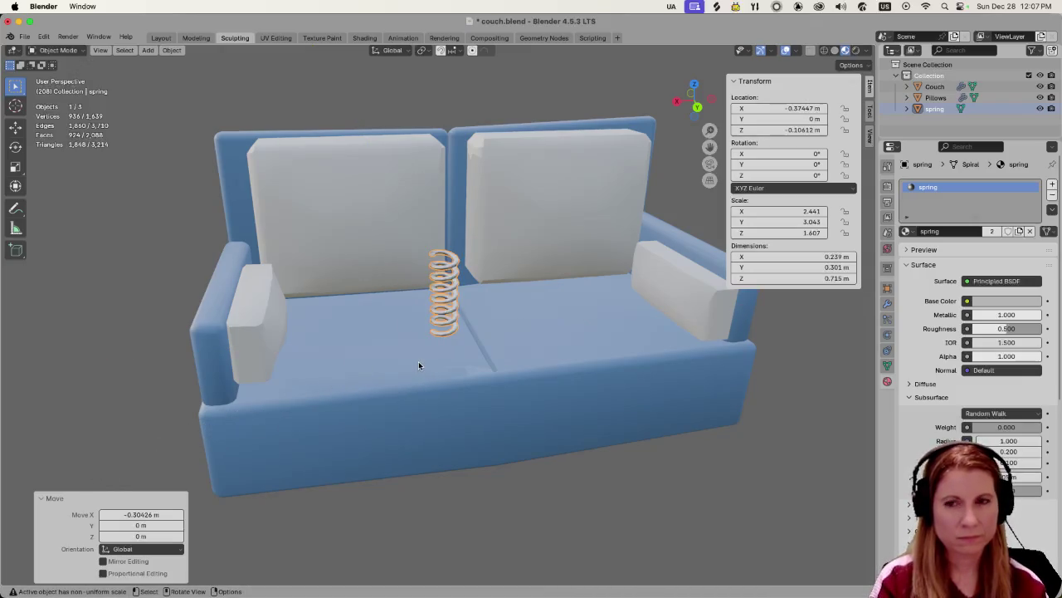
scroll(415, 363, "up", 3)
scroll(415, 363, "down", 3)
left_click(552, 495)
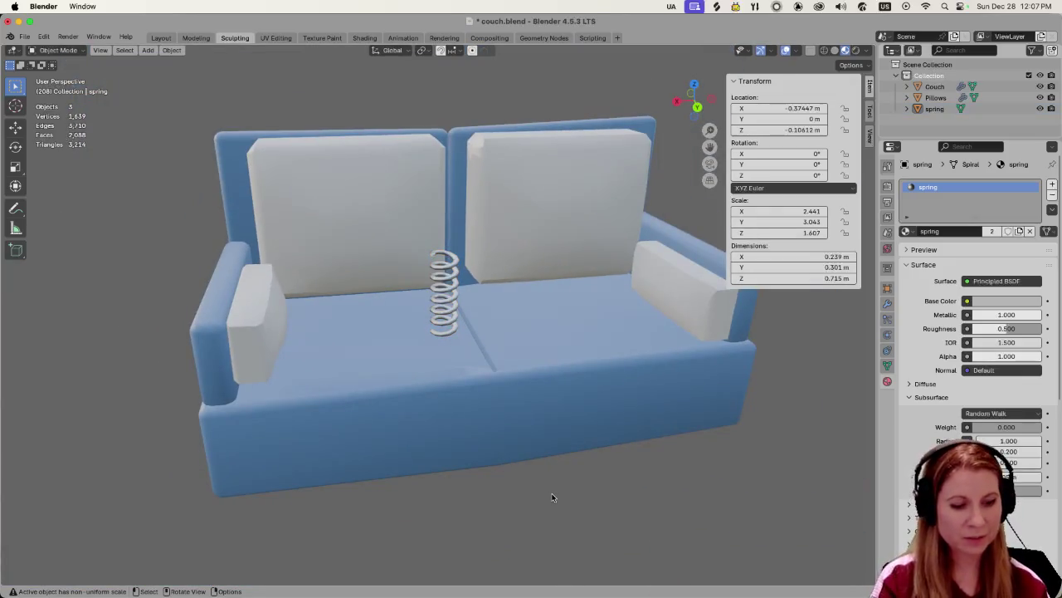
key("ctrl+s")
scroll(432, 389, "up", 4)
scroll(449, 338, "down", 4)
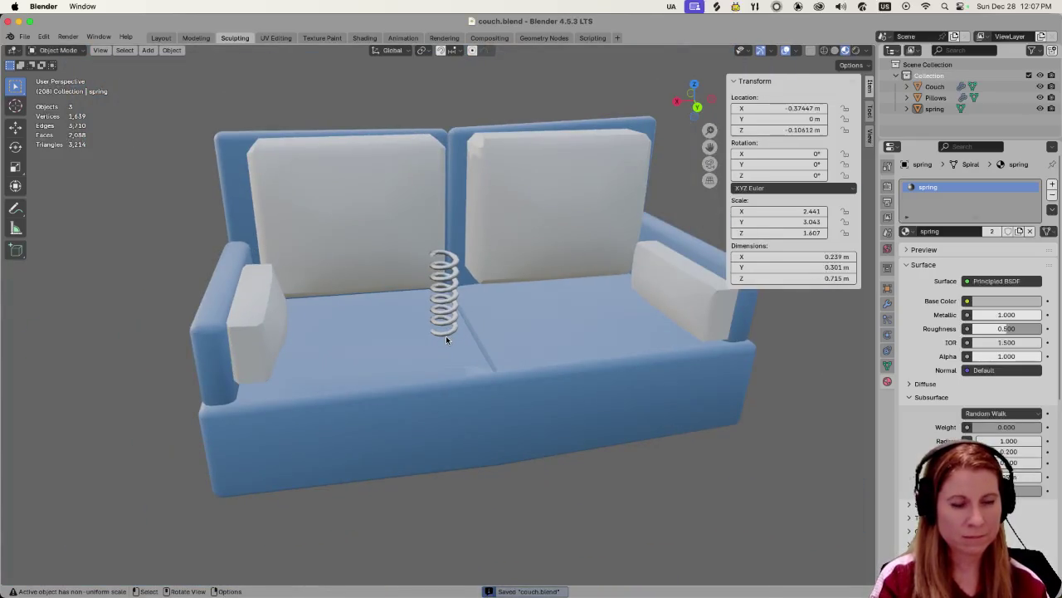
key("super+Tab")
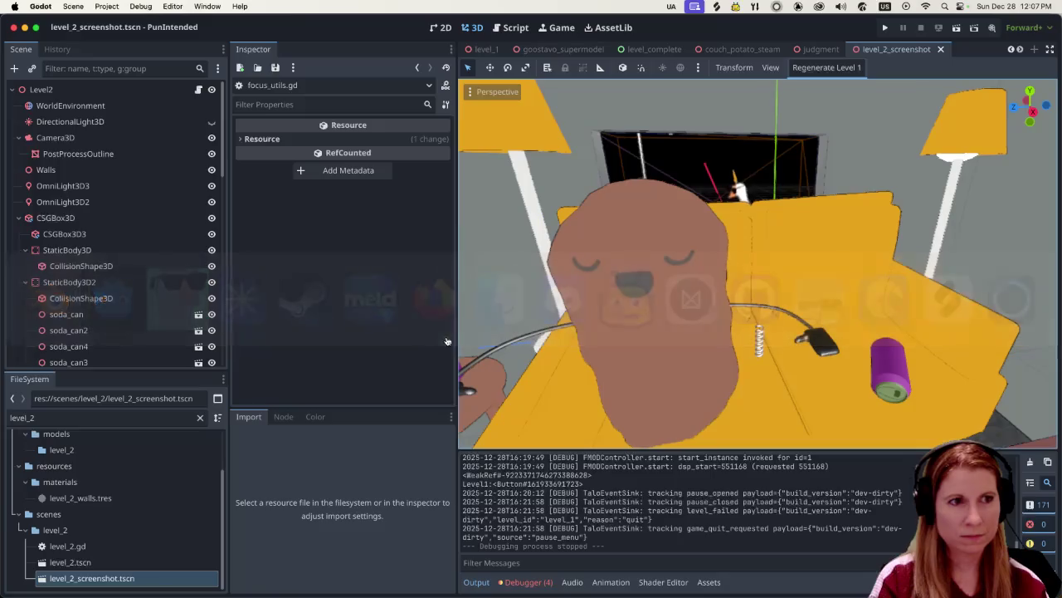
Re-export the models through GooseControl and return to Godot's level scene.
key("super+Tab")
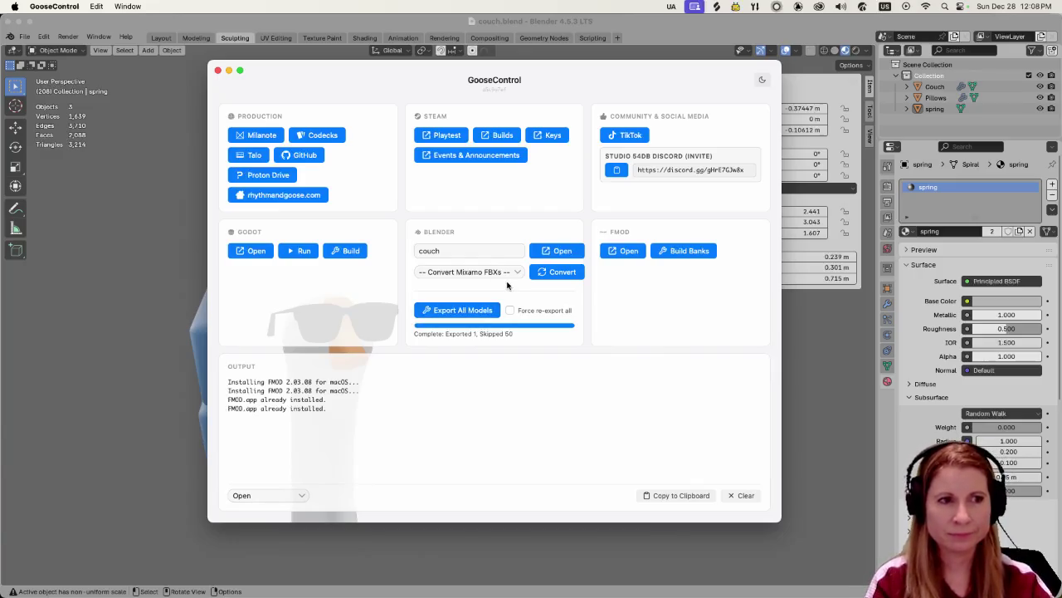
key("super+Tab")
key("super+Tab")
key("super+Tab")
key("super+Tab")
key("super+Tab")
key("super+Tab")
key("super+Tab")
key("super+Tab")
key("super+Tab")
key("super+Tab")
key("super+Tab")
key("super+Tab")
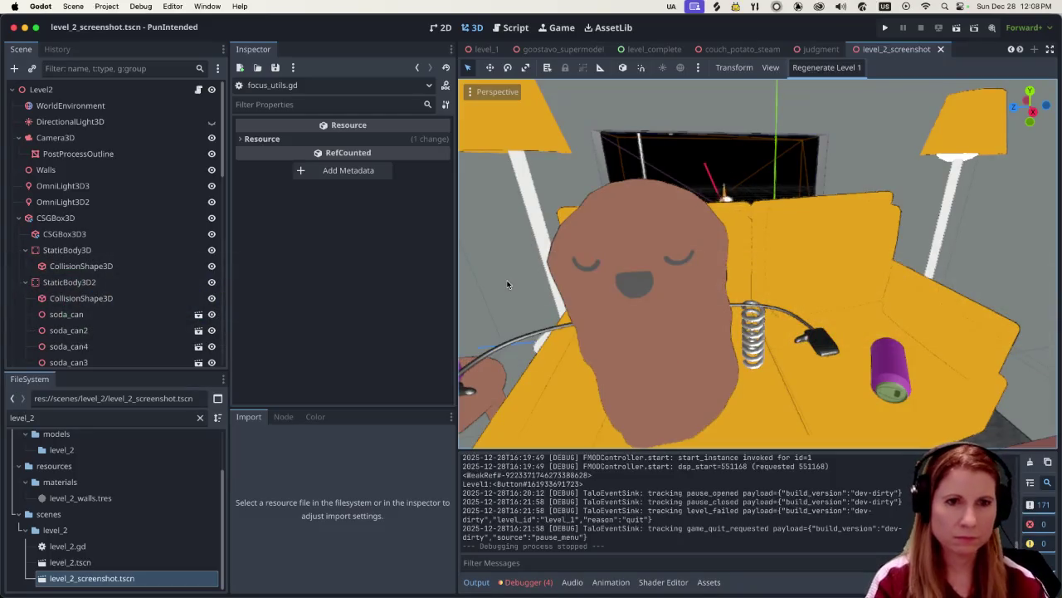
scroll(581, 383, "down", 5)
scroll(746, 344, "up", 3)
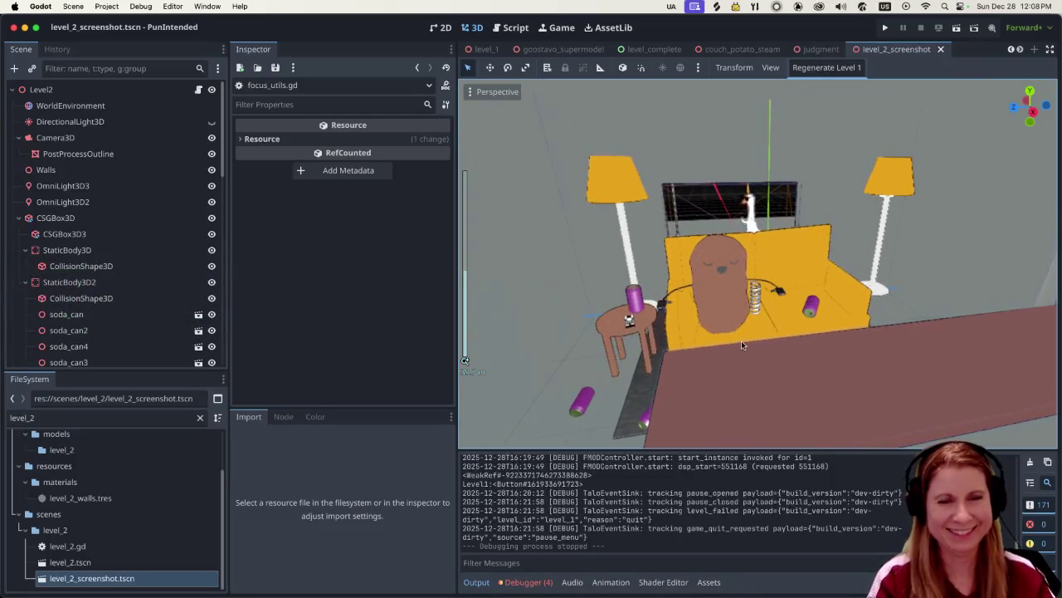
scroll(722, 385, "up", 2)
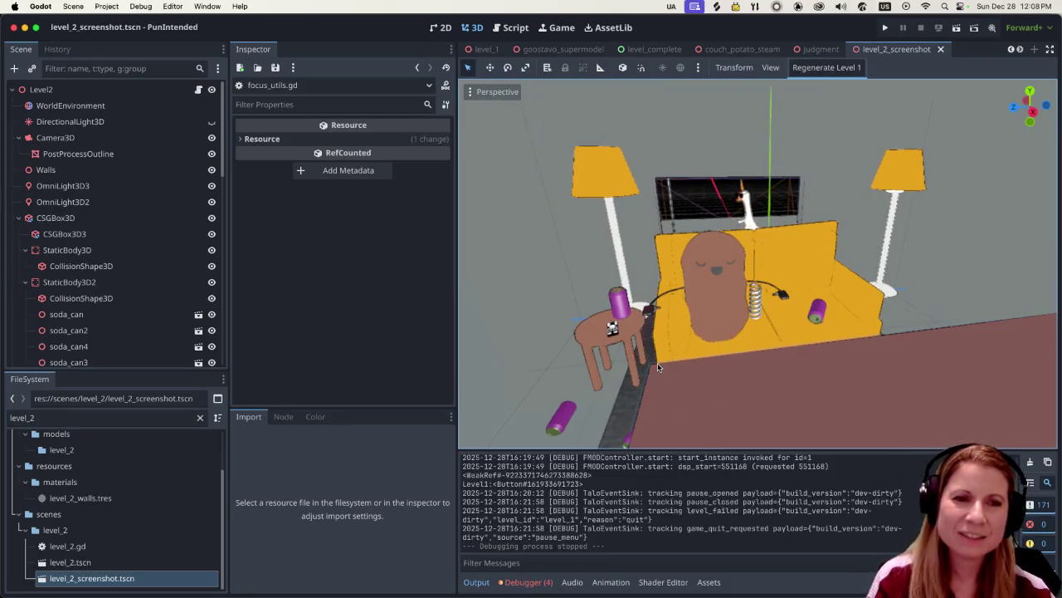
scroll(651, 363, "down", 2)
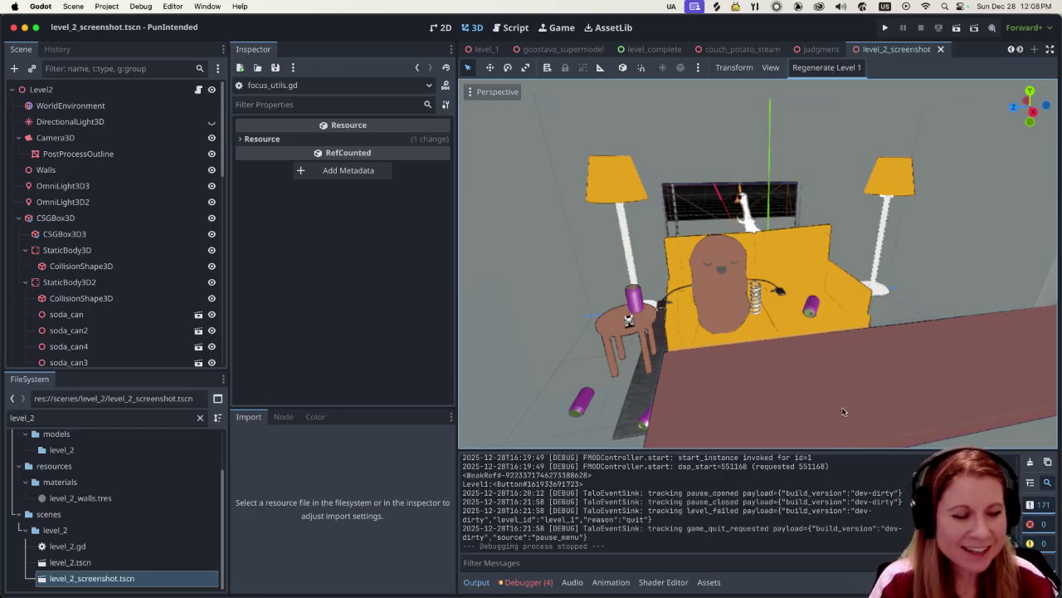
Zoom and orbit the Godot viewport to inspect the taller, wider spring beside the potato.
scroll(770, 332, "up", 3)
scroll(758, 326, "up", 3)
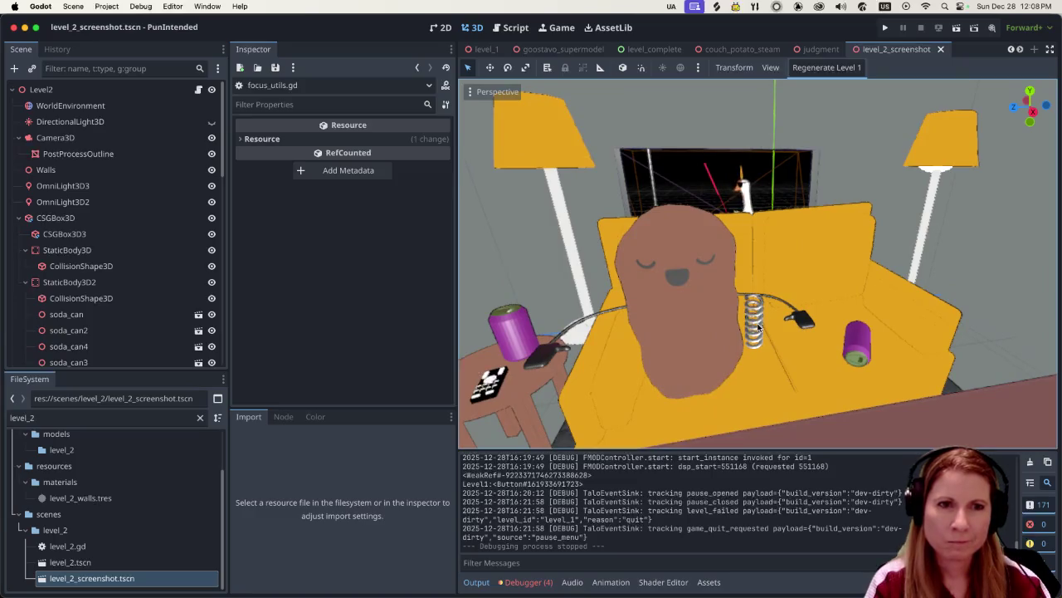
scroll(757, 327, "up", 2)
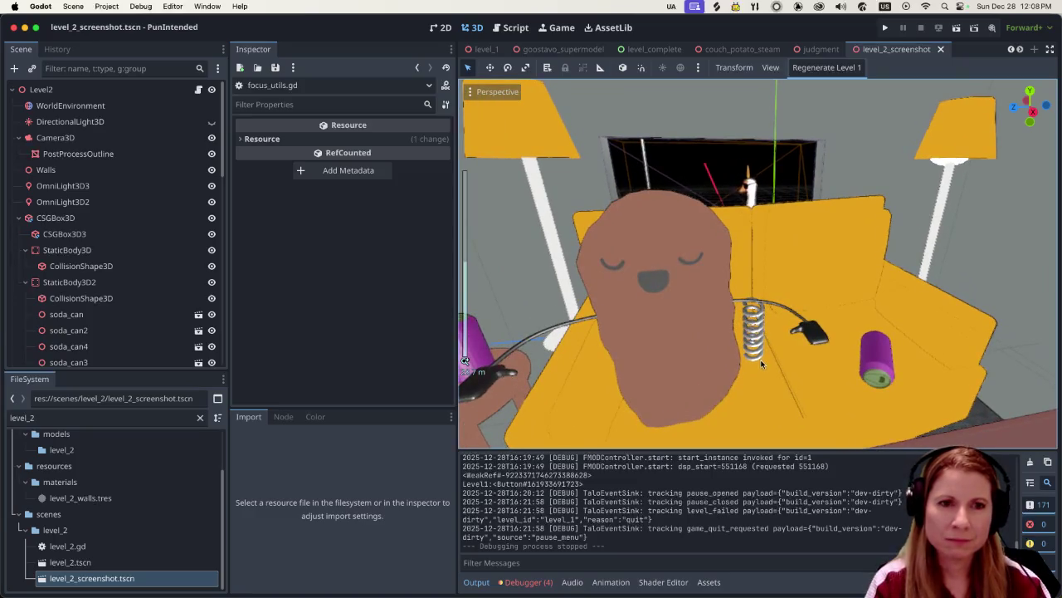
scroll(756, 340, "up", 2)
scroll(758, 341, "down", 2)
scroll(764, 344, "down", 1)
scroll(770, 344, "down", 1)
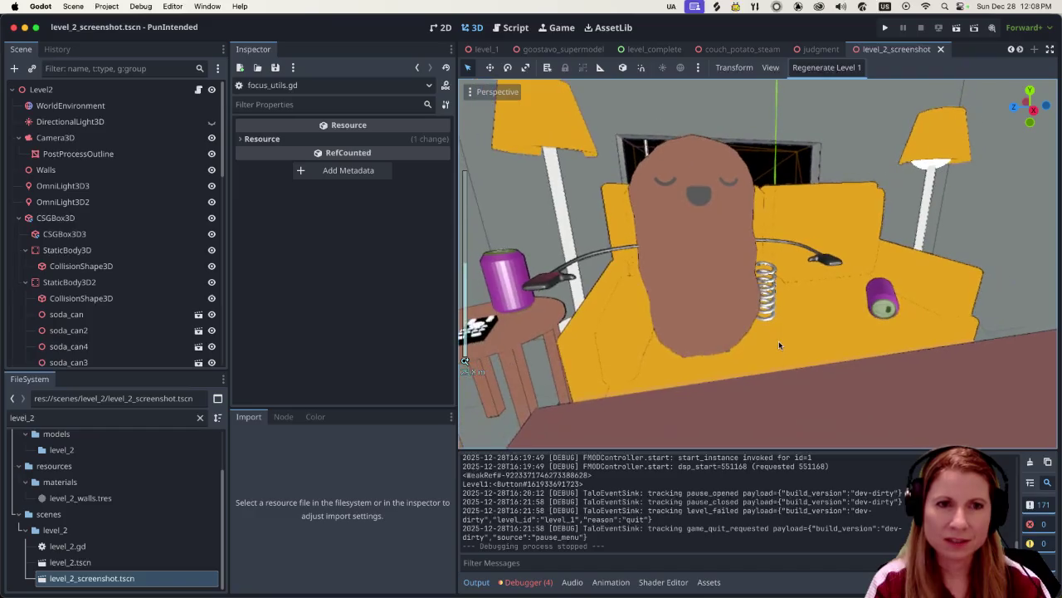
scroll(764, 346, "down", 1)
middle_click_drag(764, 342, 774, 344)
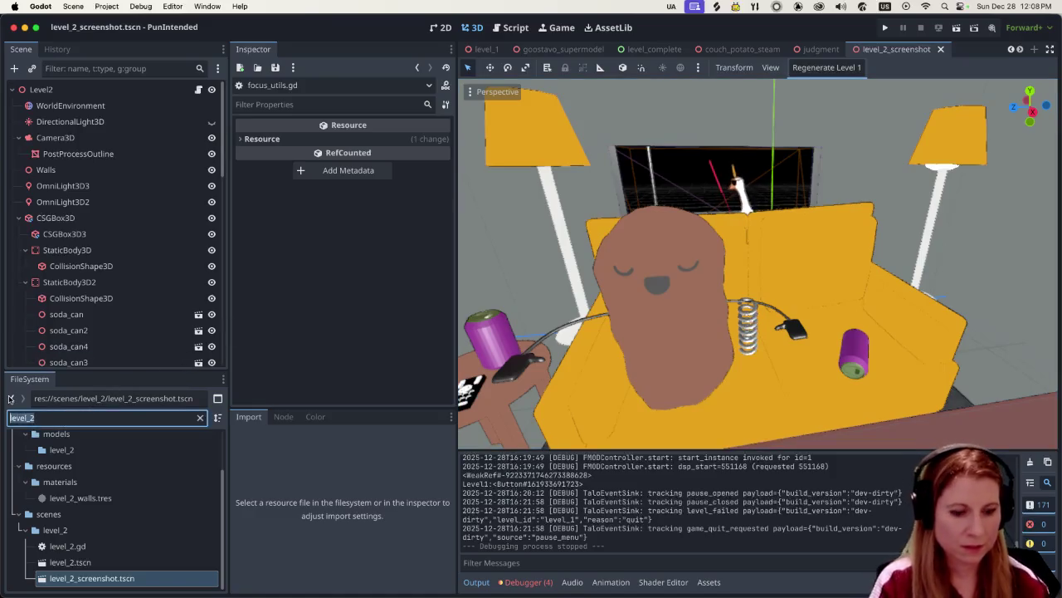
Filter the FileSystem for couch and open couch.glb's import settings at the spring material.
key("super+a")
type("couch")
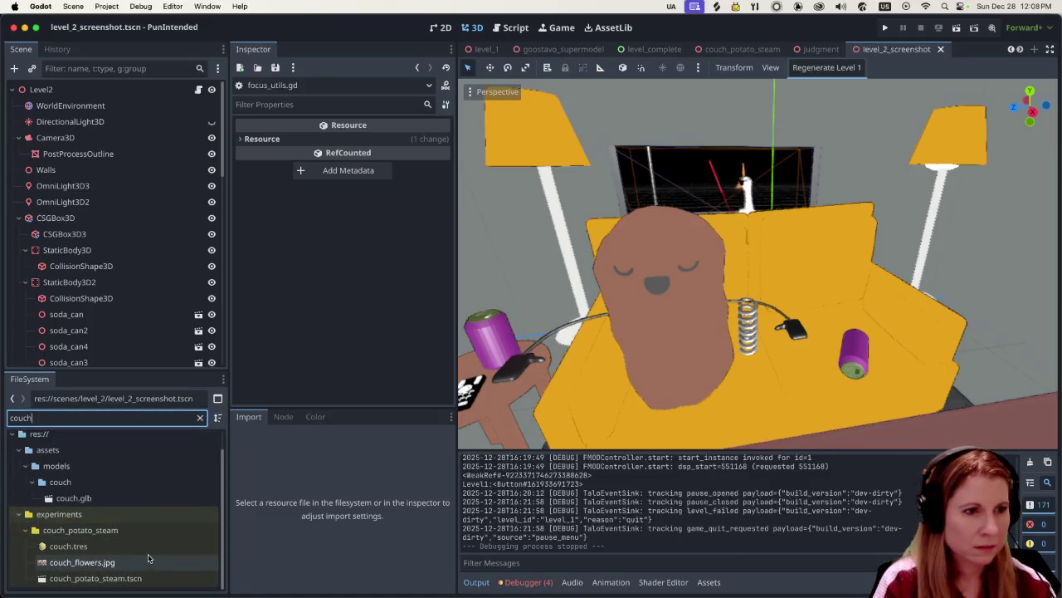
double_click(126, 497)
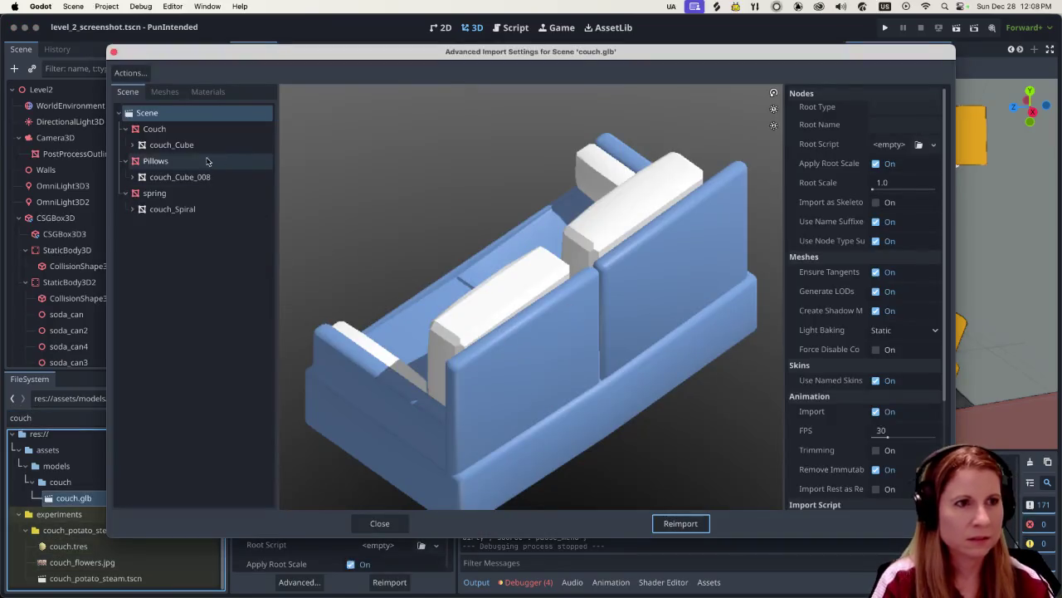
left_click(164, 92)
left_click(208, 91)
left_click(165, 145)
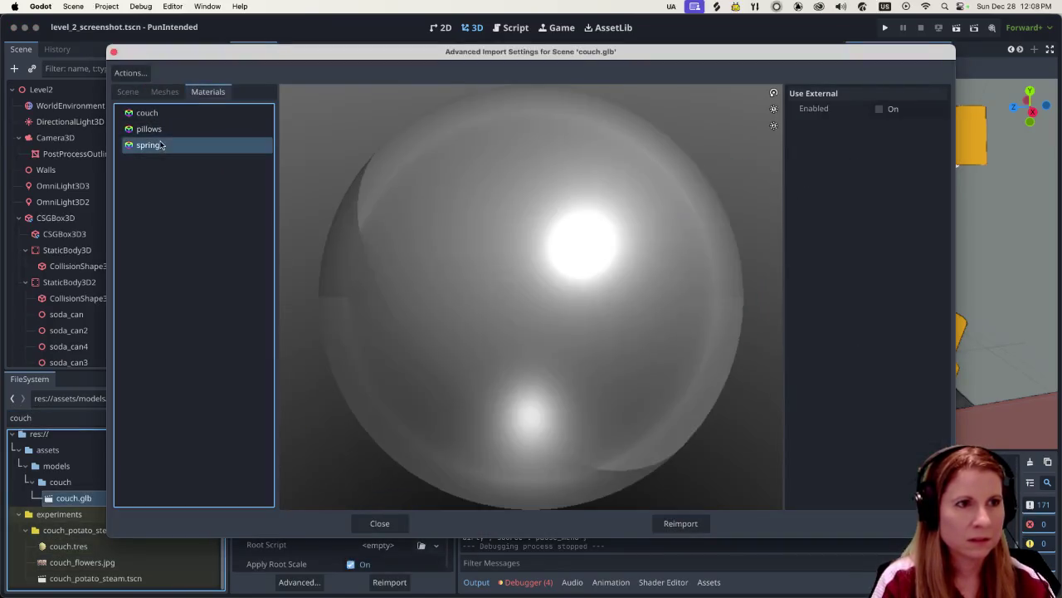
Assign the external silver_metallic.tres material to spring and reimport couch.glb.
left_click(879, 110)
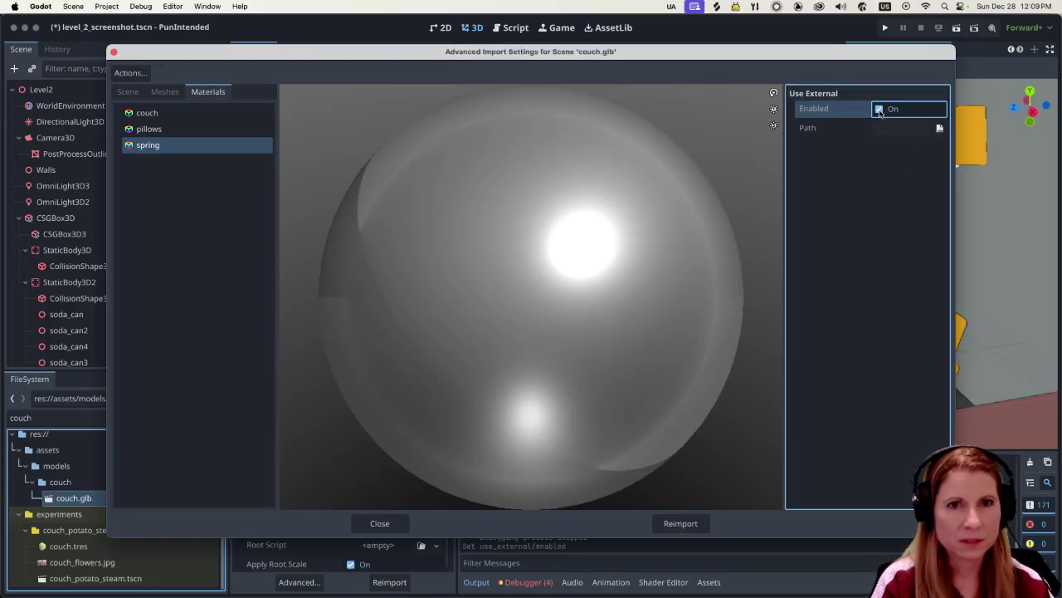
left_click(940, 128)
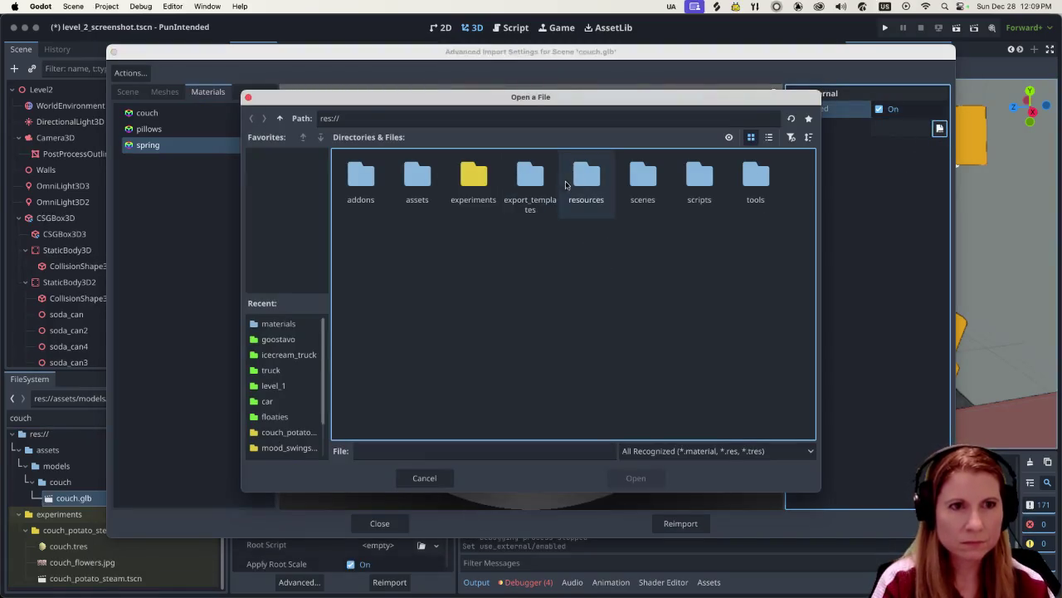
double_click(583, 175)
double_click(410, 172)
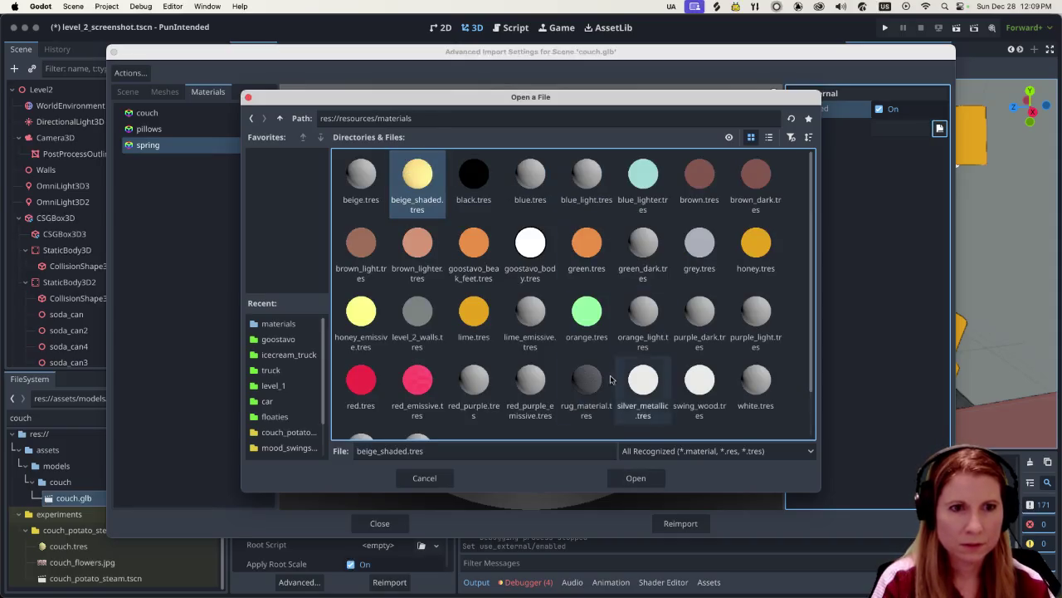
scroll(681, 365, "down", 2)
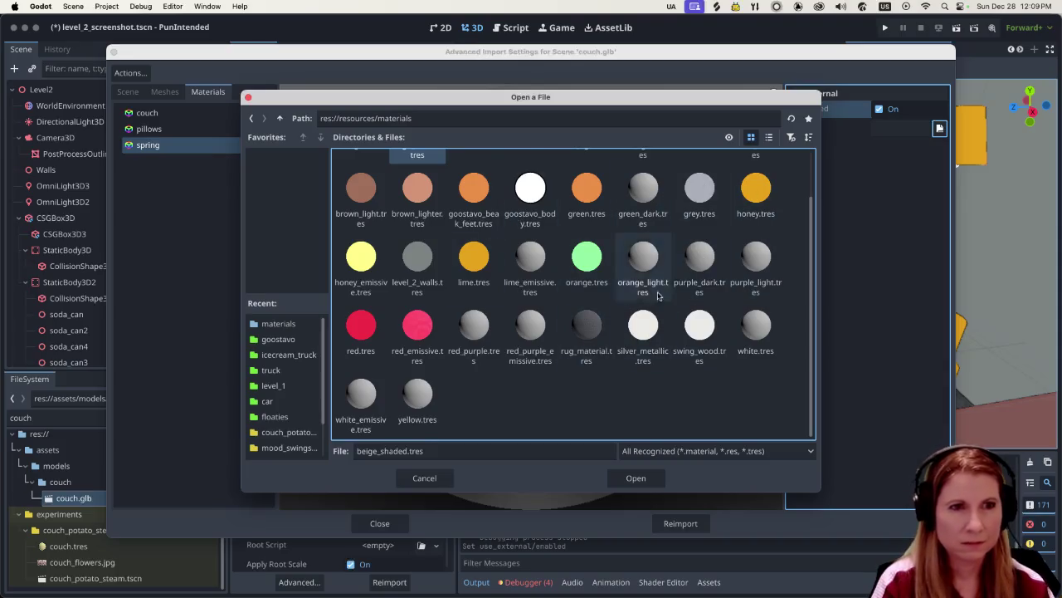
scroll(623, 270, "up", 2)
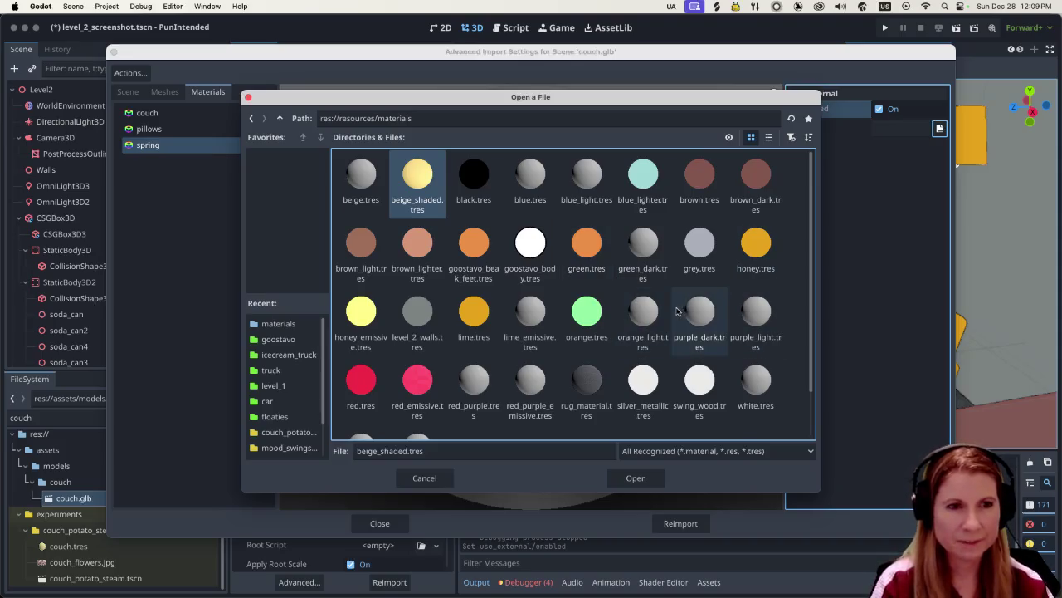
scroll(672, 311, "down", 2)
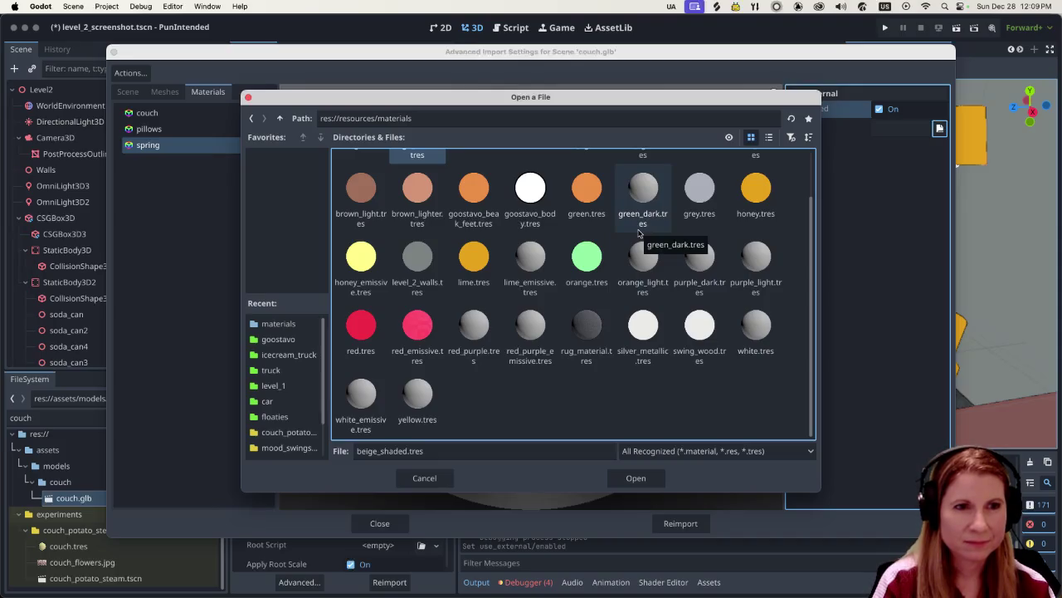
scroll(635, 235, "up", 2)
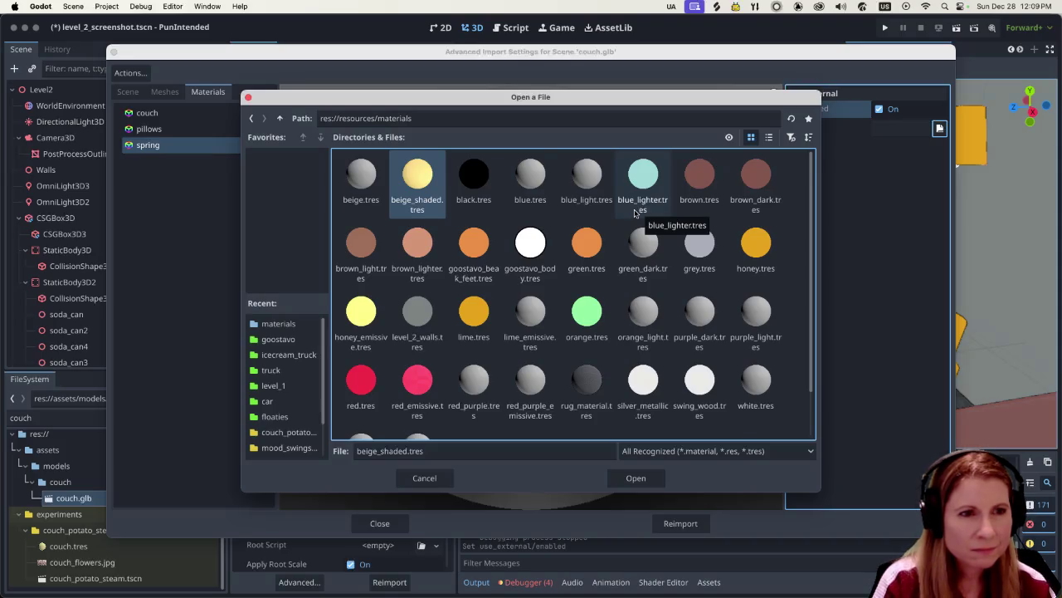
scroll(639, 220, "down", 2)
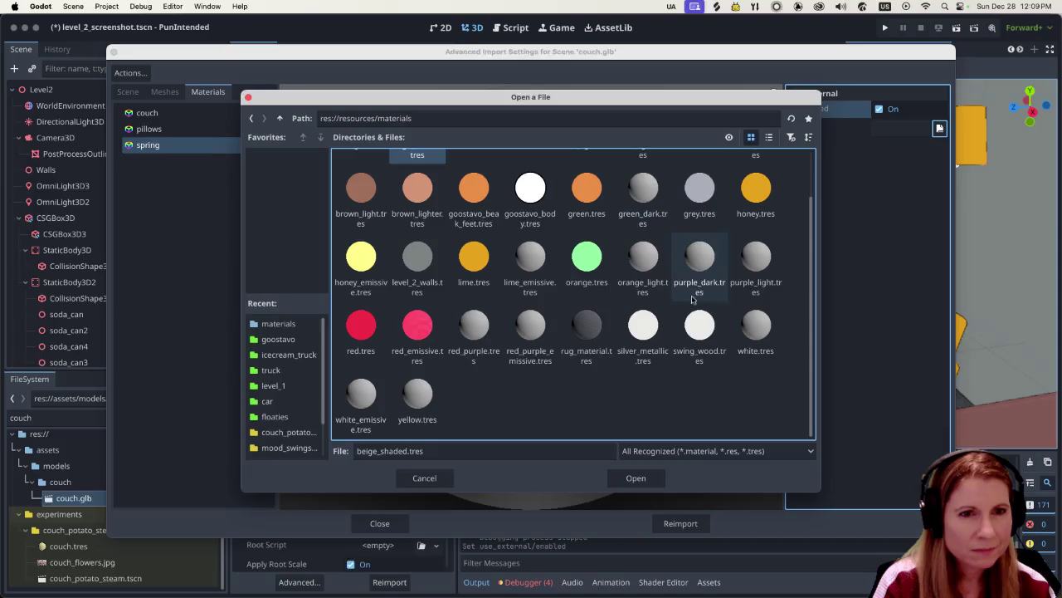
left_click(643, 319)
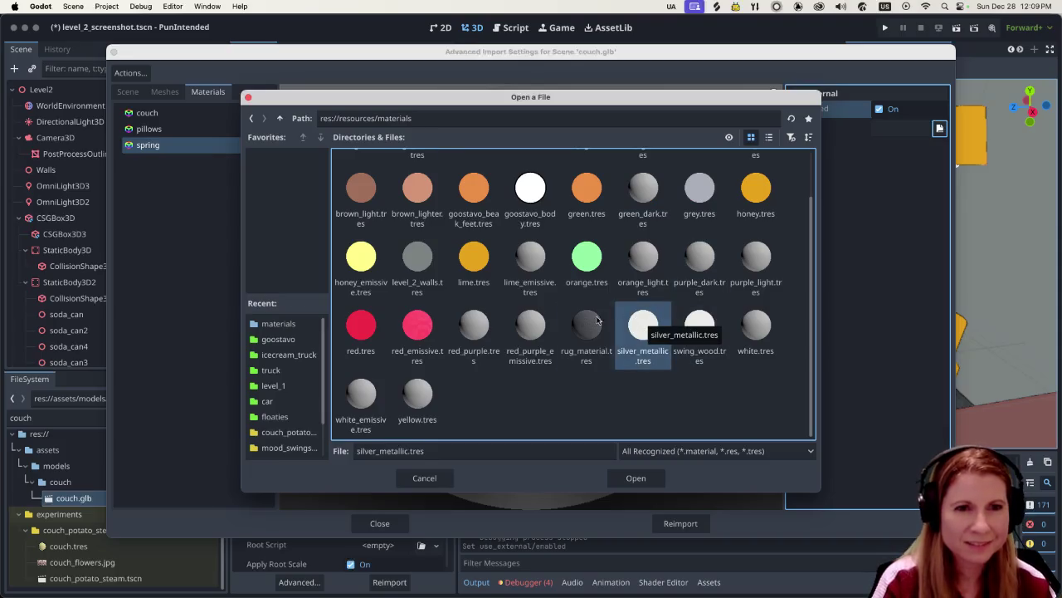
left_click(634, 477)
left_click(679, 523)
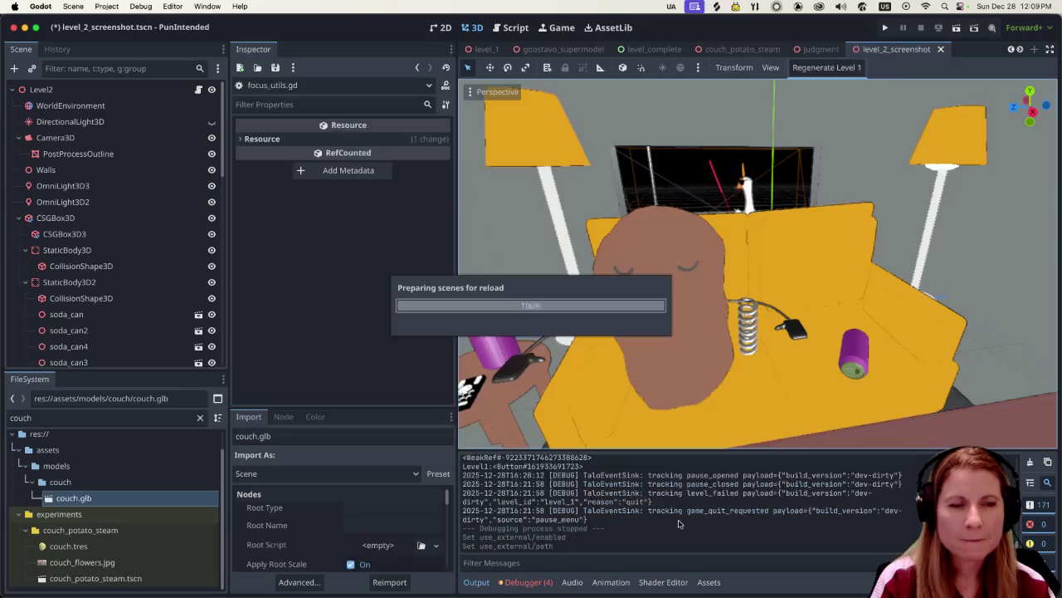
scroll(708, 360, "down", 4)
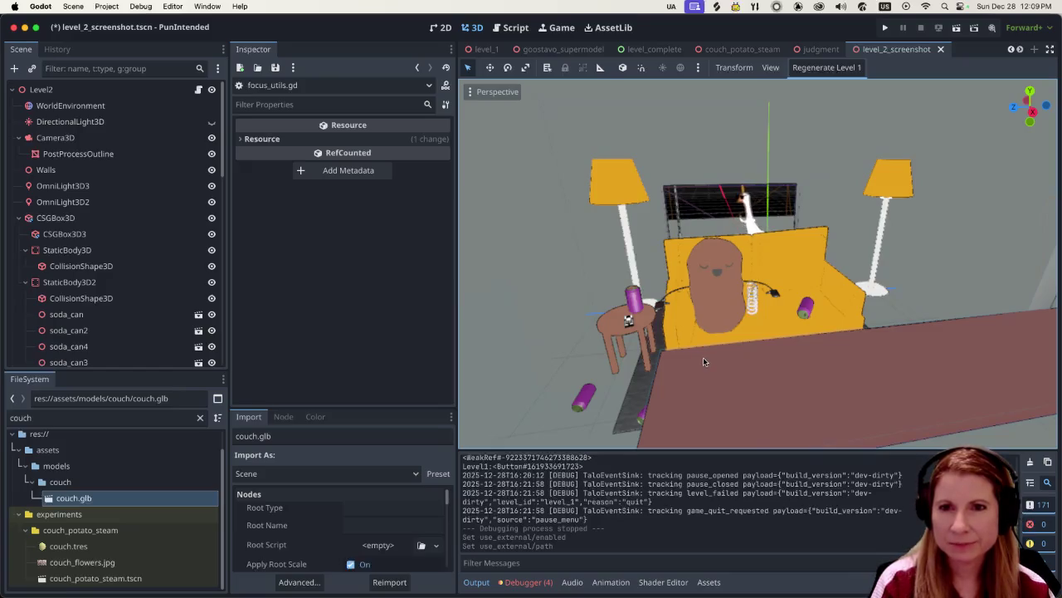
mouse_move(705, 360)
middle_mouse_down()
mouse_move(742, 358)
mouse_move(741, 371)
mouse_move(756, 377)
middle_mouse_up()
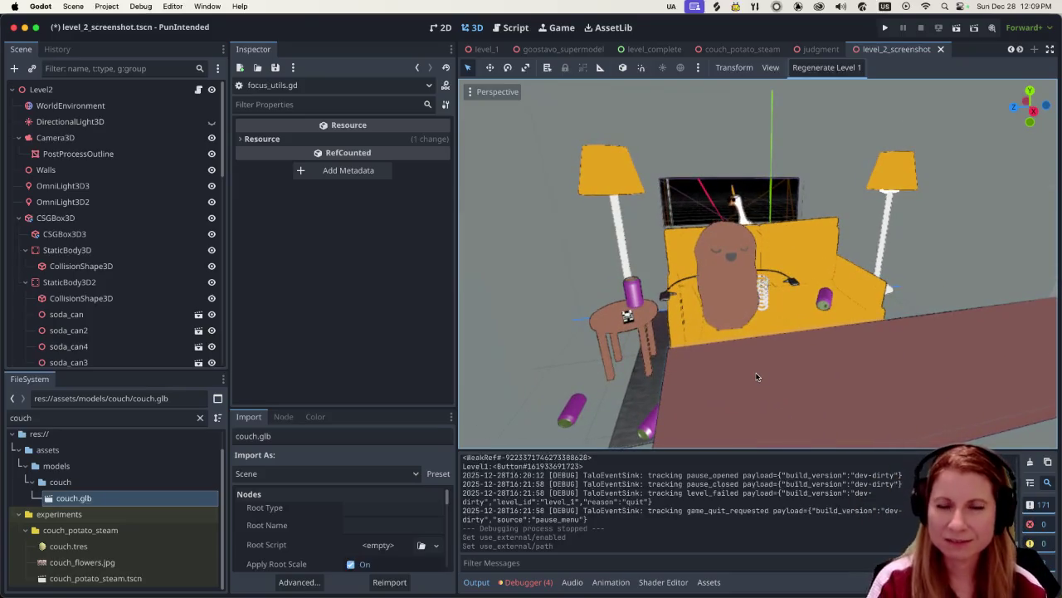
mouse_move(748, 378)
middle_mouse_down()
mouse_move(800, 369)
mouse_move(798, 306)
mouse_move(752, 290)
mouse_move(756, 312)
middle_mouse_up()
scroll(798, 306, "up", 1)
scroll(752, 290, "down", 3)
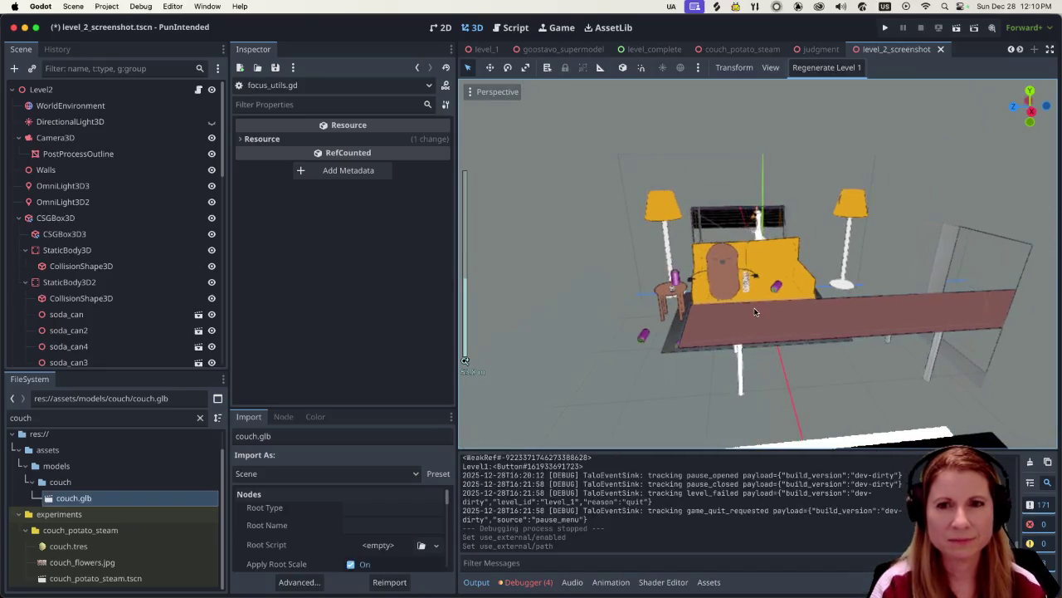
scroll(754, 311, "up", 2)
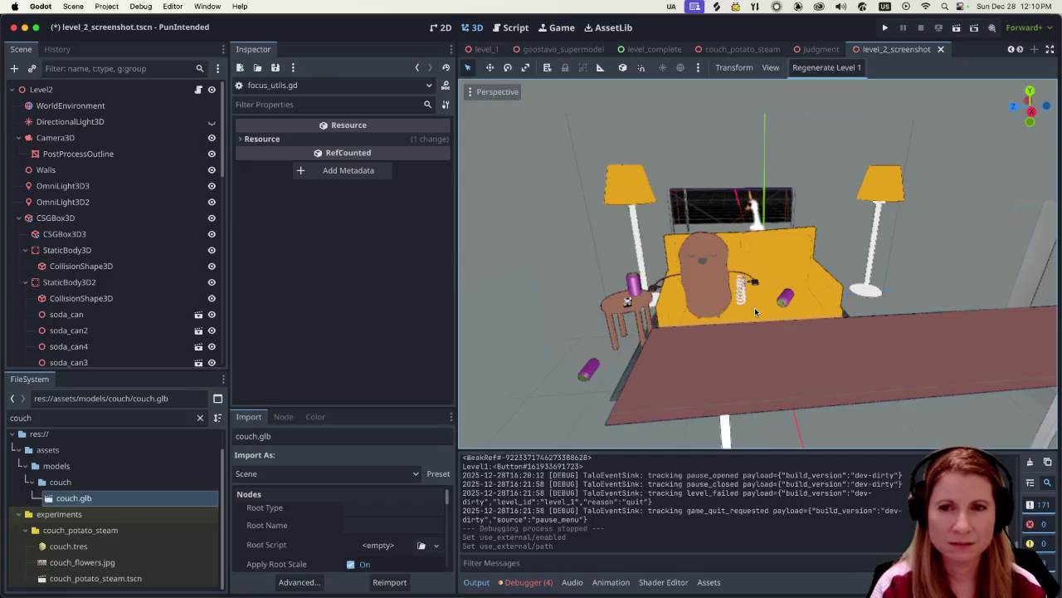
scroll(754, 311, "up", 2)
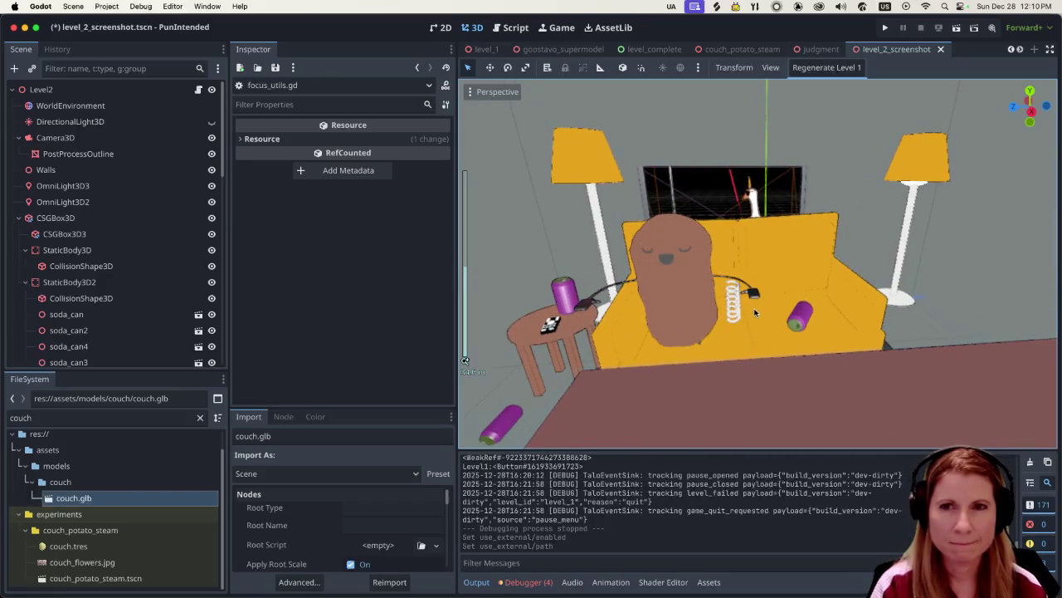
mouse_move(749, 307)
middle_mouse_down()
mouse_move(737, 292)
mouse_move(740, 309)
middle_mouse_up()
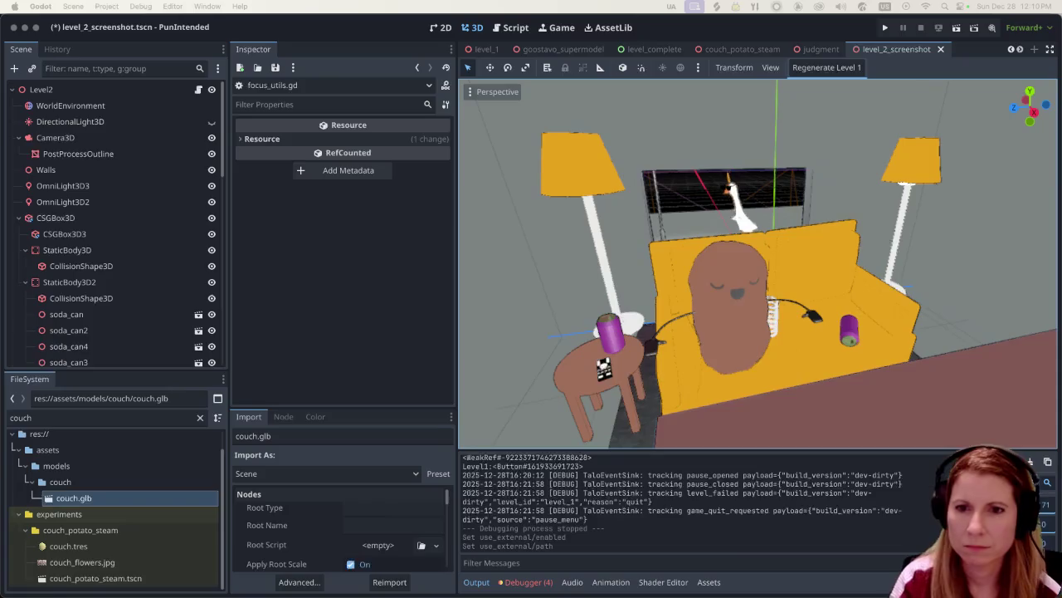
key("super+Tab")
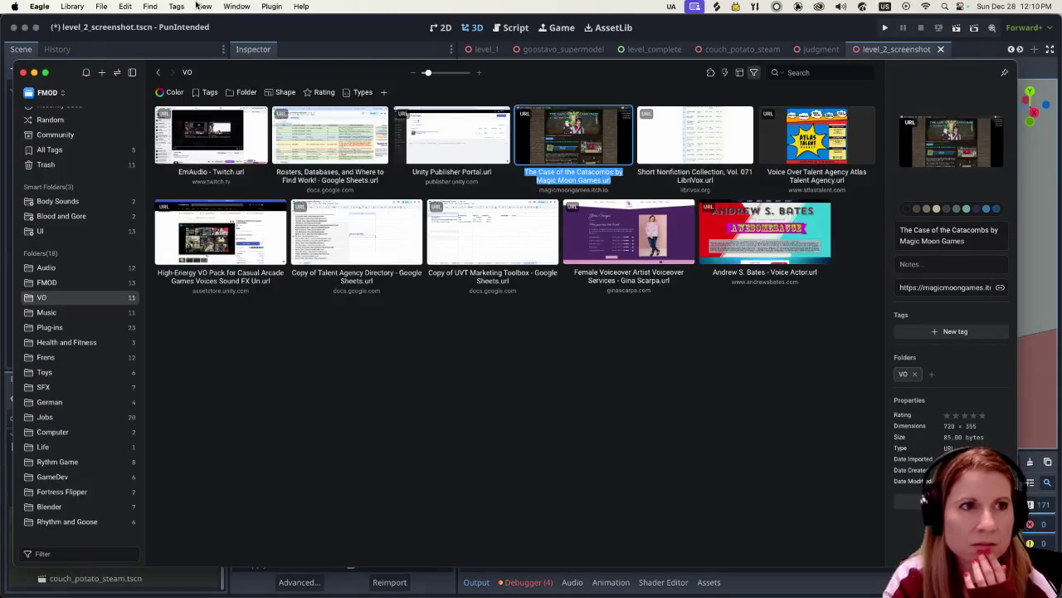
key("super+Tab")
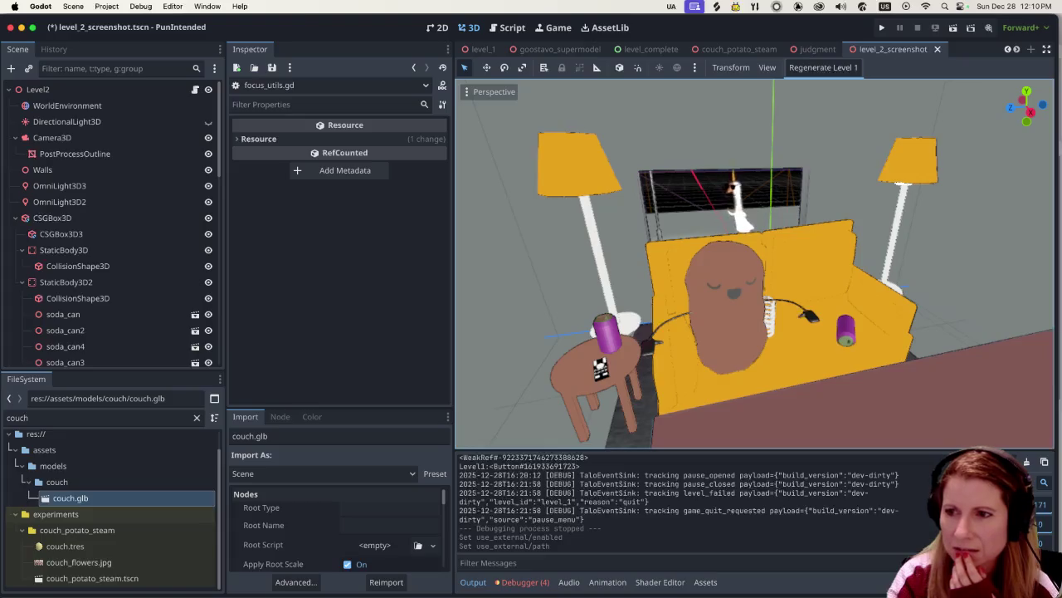
key("super+Tab")
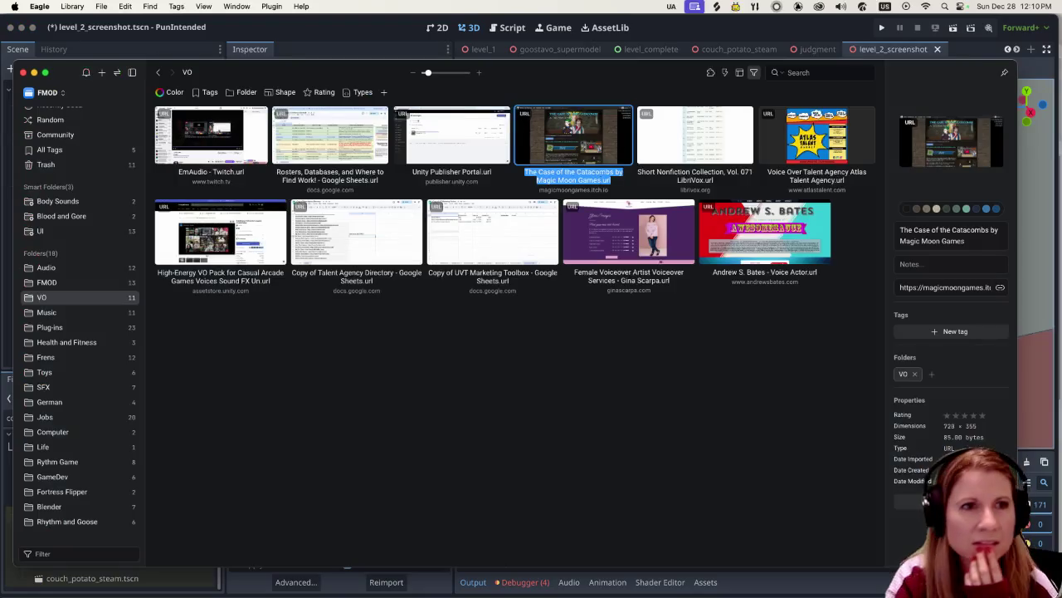
key("super+w")
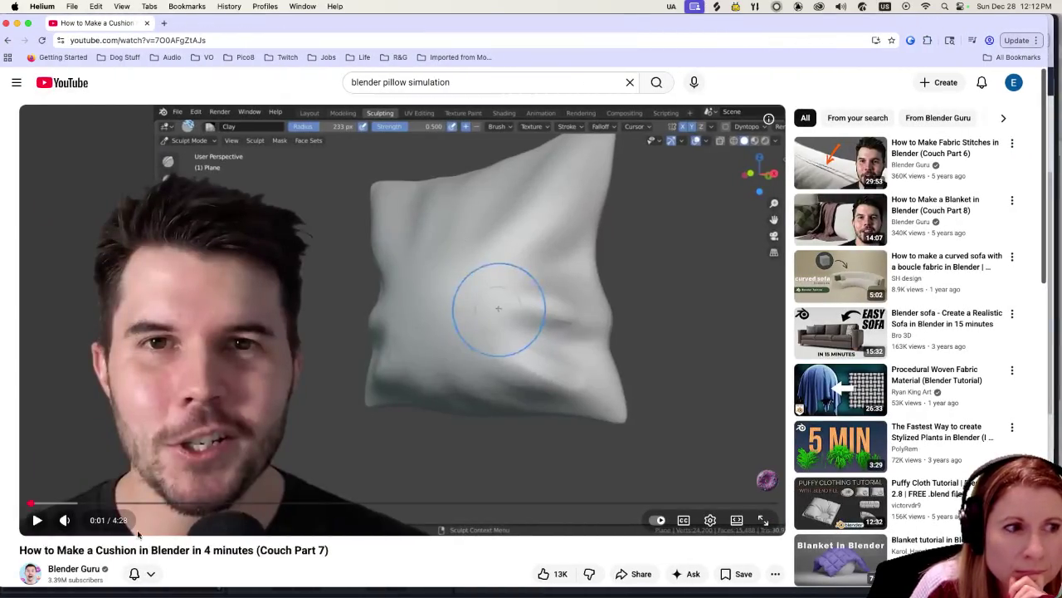
Play the 'How to Make a Cushion in Blender' (Couch Part 7) tutorial.
left_click(36, 520)
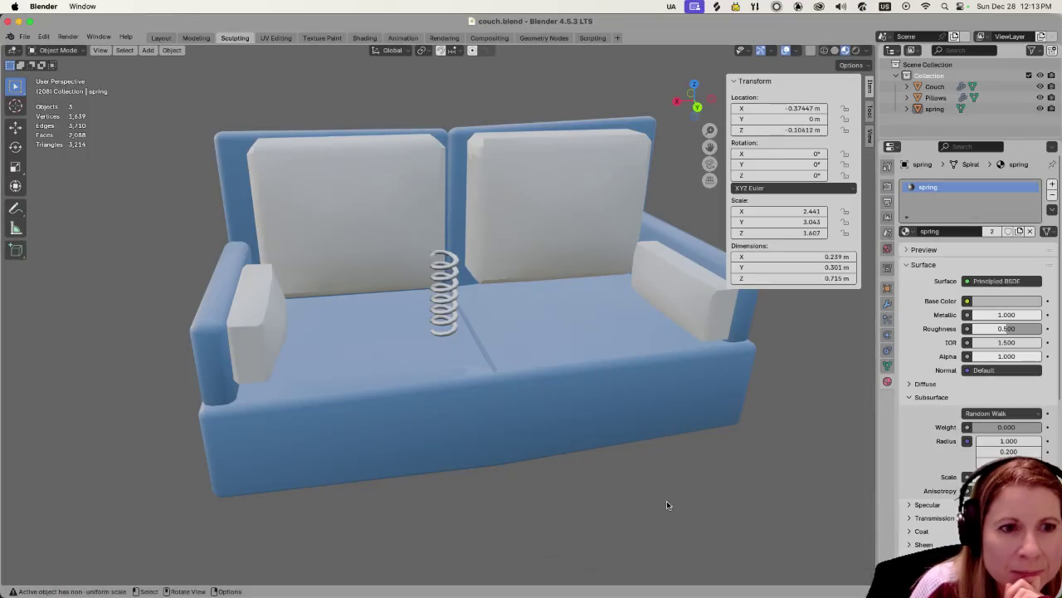
Add a 2 m plane and raise it along Z to 1.9204 m above the couch.
scroll(215, 241, "down", 3)
key("shift+a")
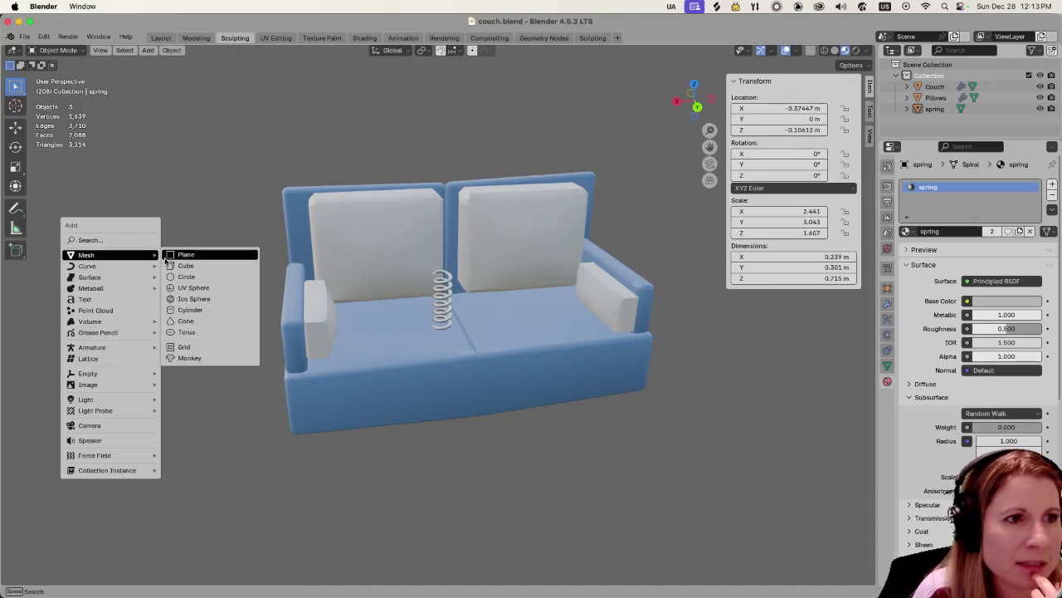
mouse_move(108, 255)
left_click(165, 258)
key("g")
key("z")
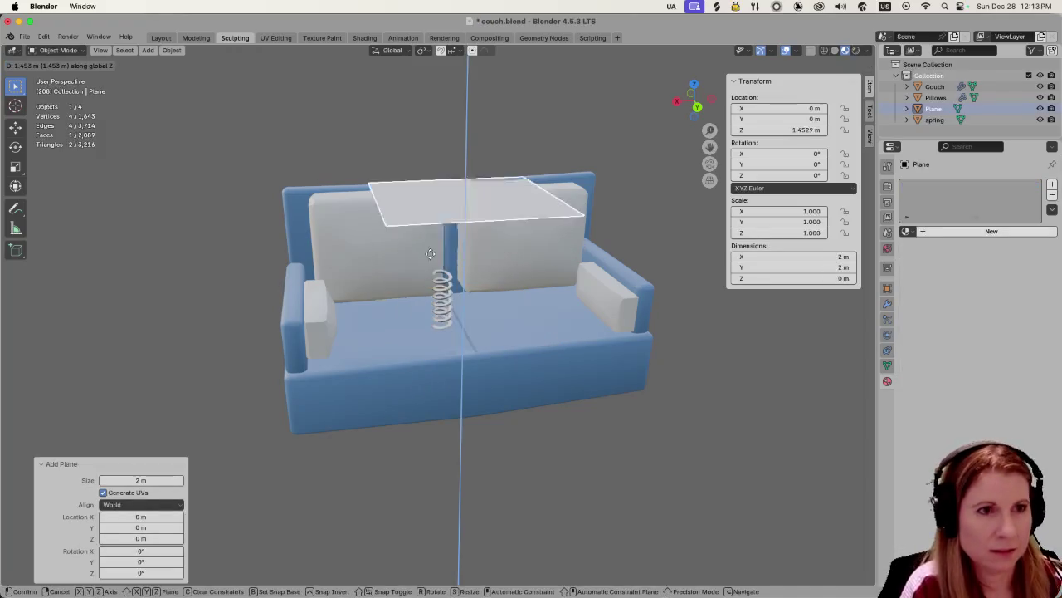
left_click(430, 223)
Zoom in and bring up the plane's object context menu.
scroll(541, 235, "up", 3)
scroll(553, 230, "up", 3)
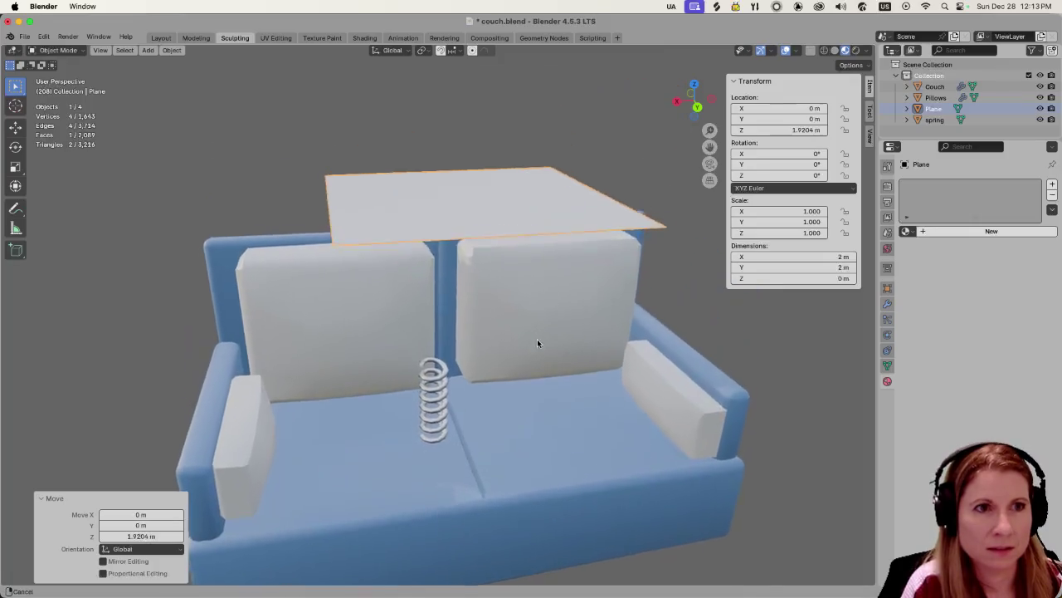
scroll(538, 335, "up", 2)
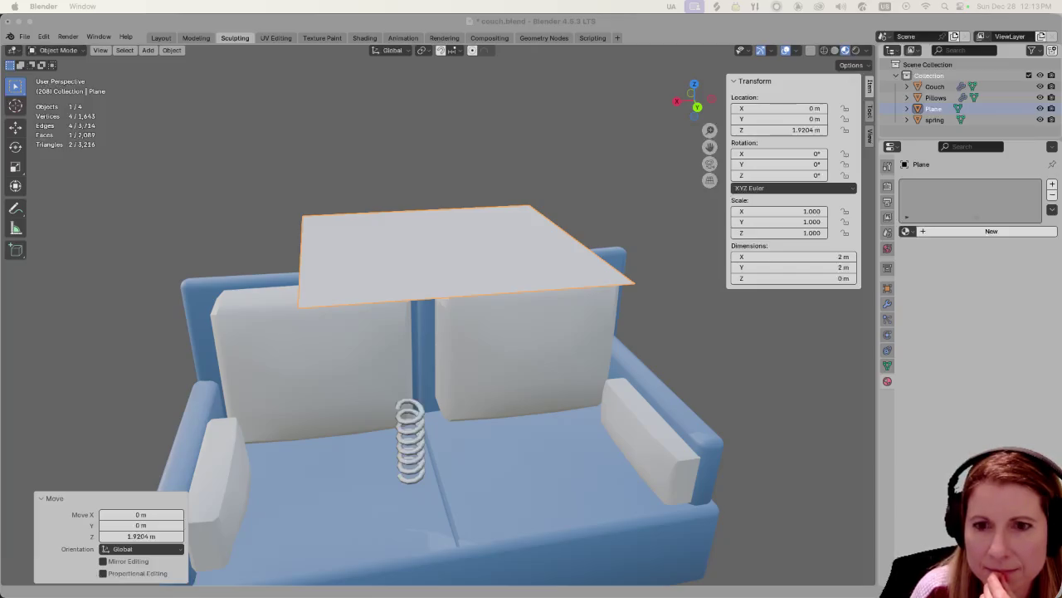
right_click(398, 238)
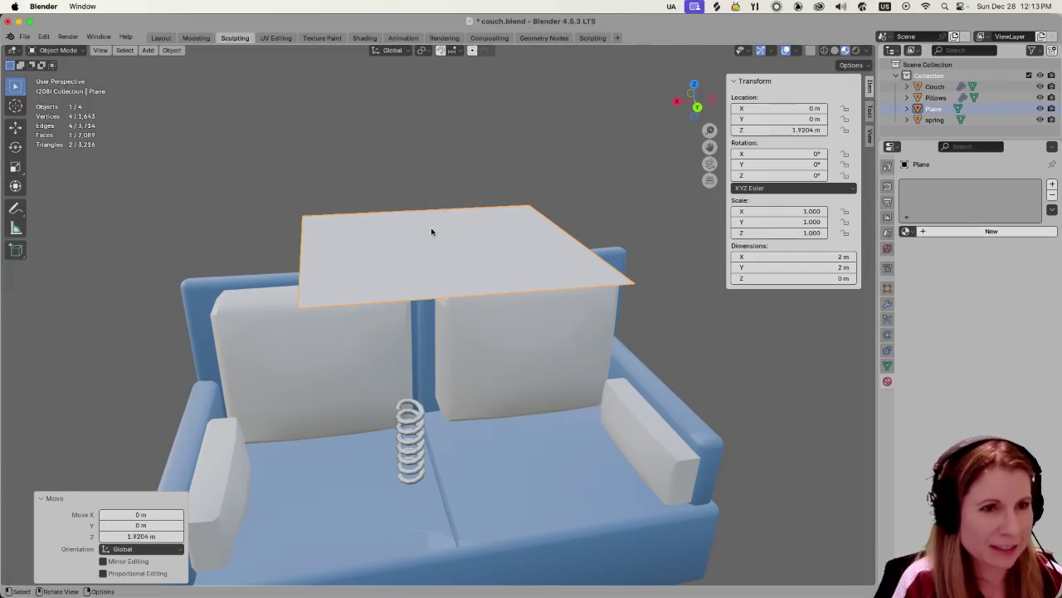
right_click(416, 249)
mouse_move(377, 246)
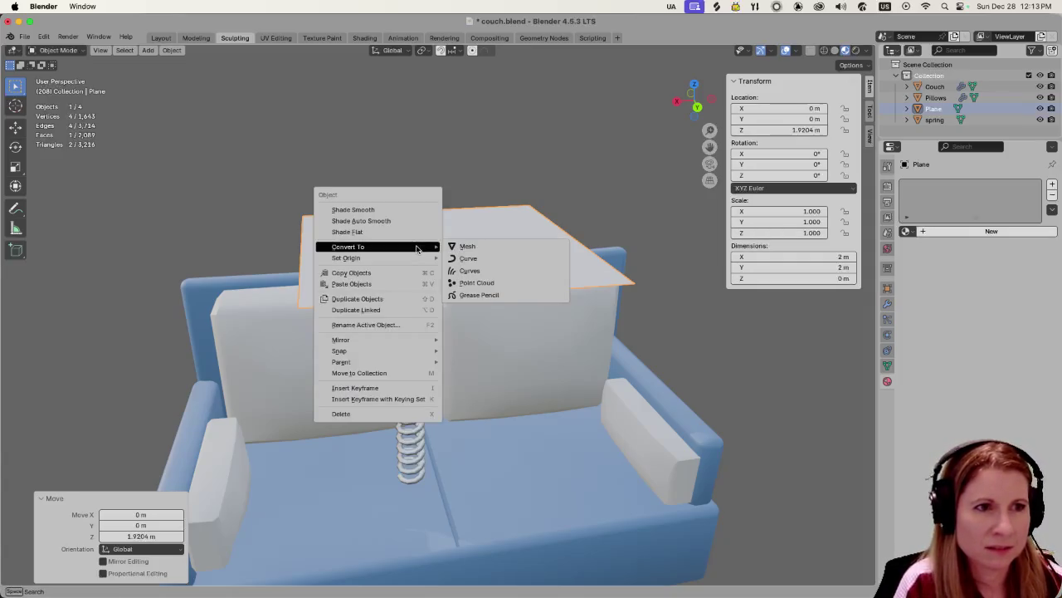
Enter Edit Mode on the plane and subdivide it into a 330-face, 332-vertex grid.
key("Escape")
key("Tab")
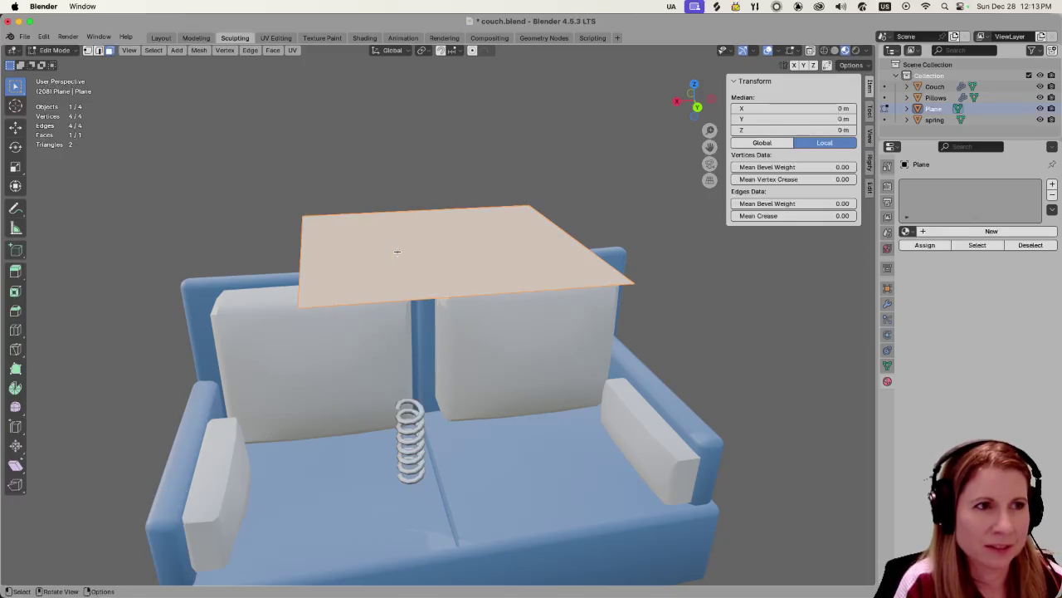
right_click(397, 251)
left_click(365, 267)
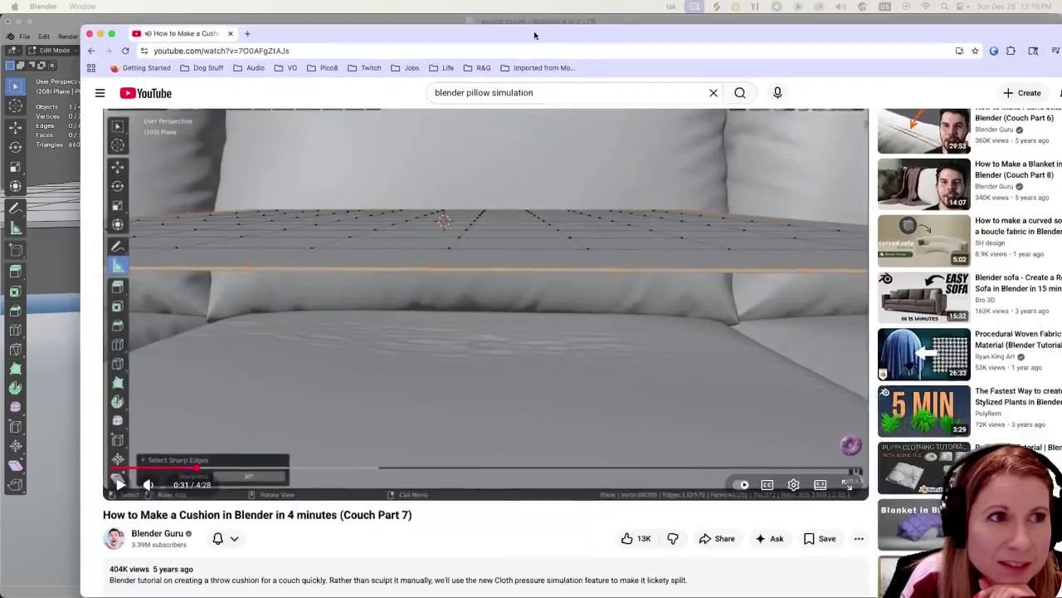
Maximize the browser, rewind the cushion tutorial to 0:24, and pause it at 0:39 on Cloth physics.
double_click(534, 35)
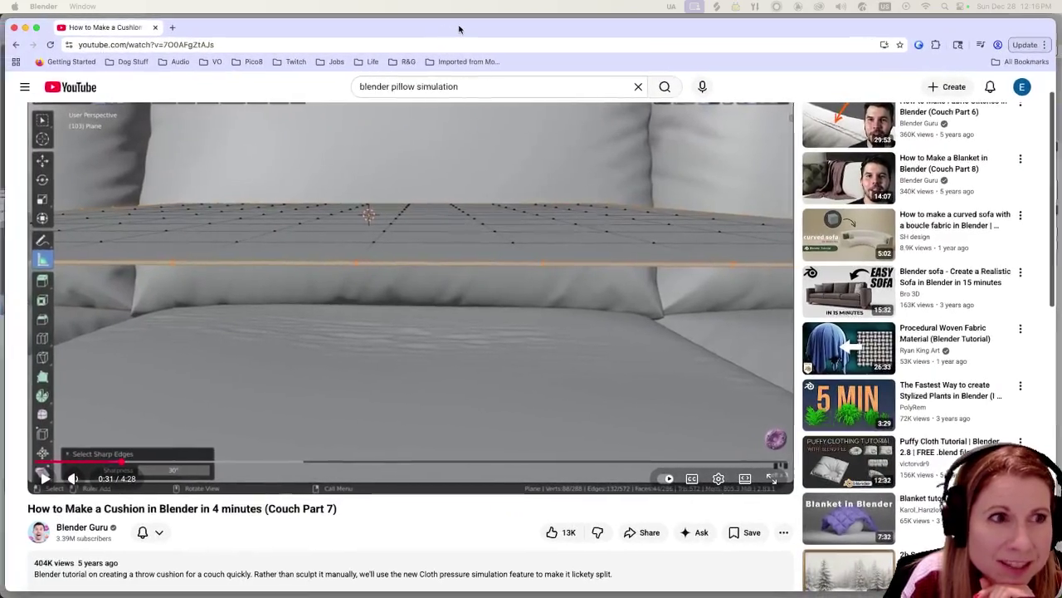
left_click_drag(123, 463, 120, 463)
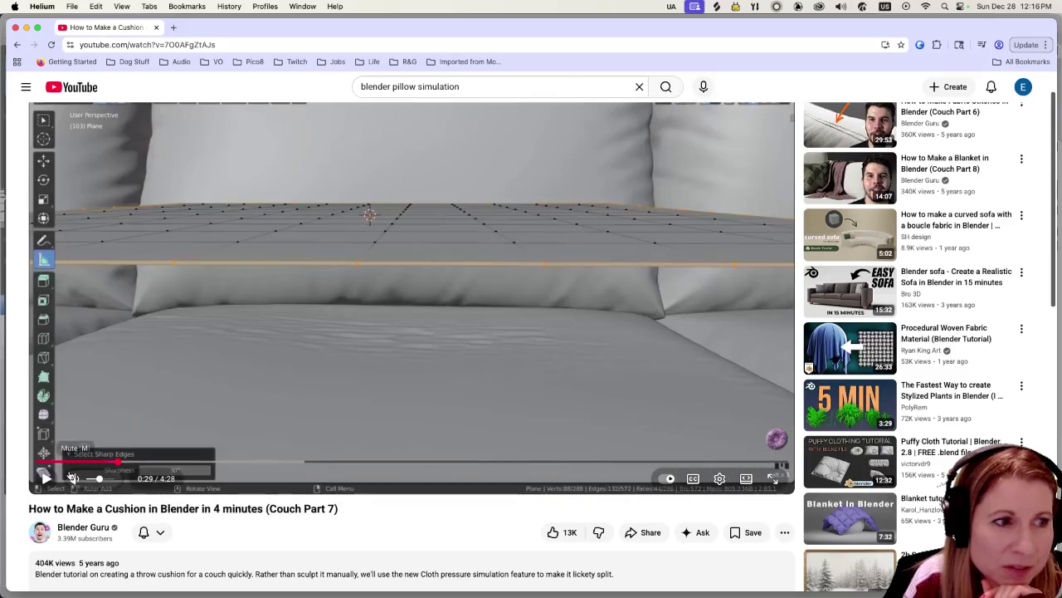
left_click(45, 479)
left_click(103, 463)
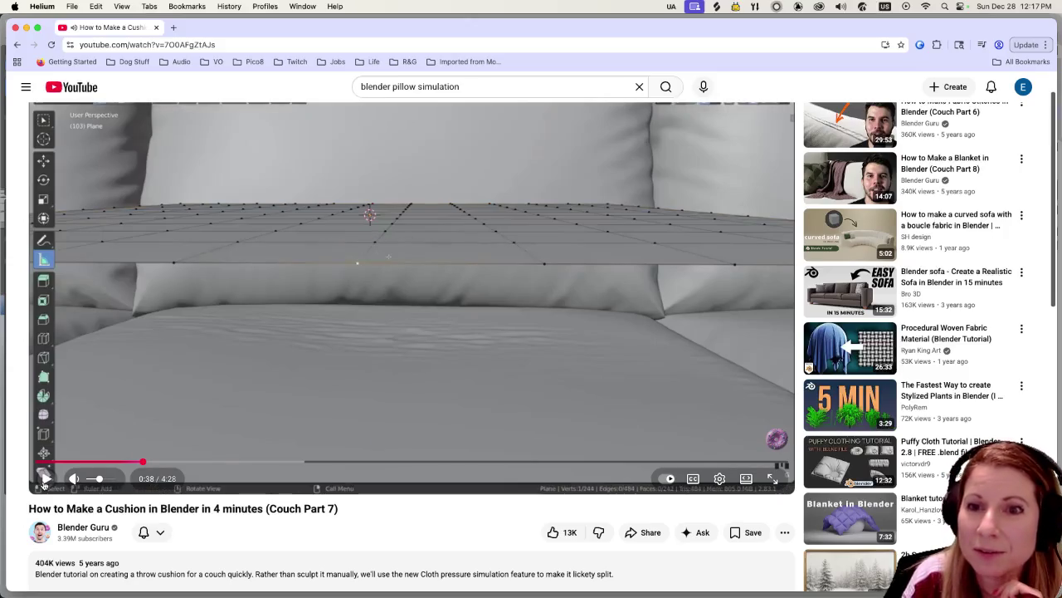
left_click(45, 486)
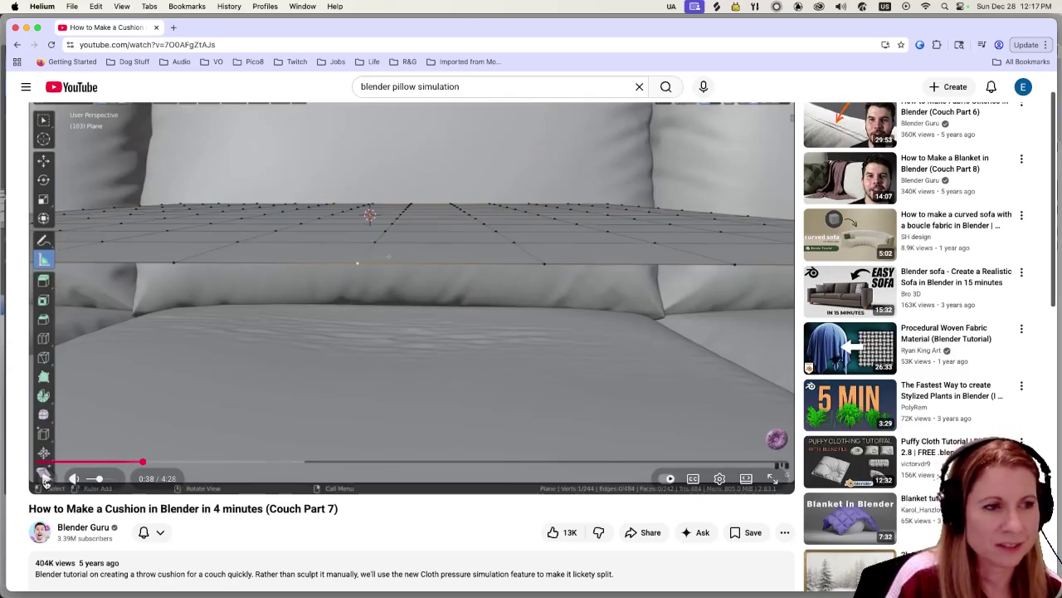
left_click(47, 480)
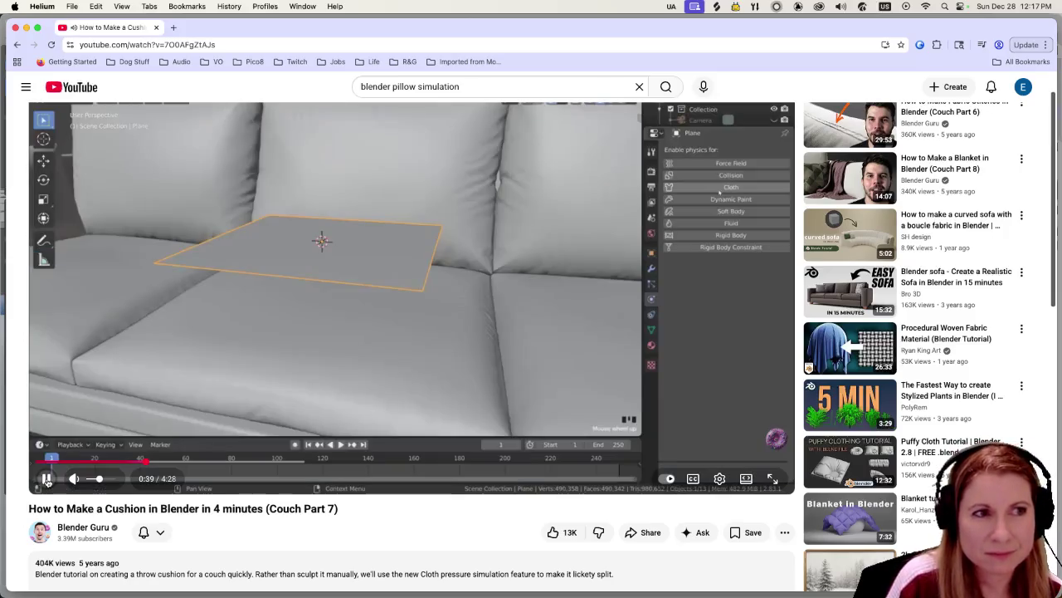
left_click(47, 480)
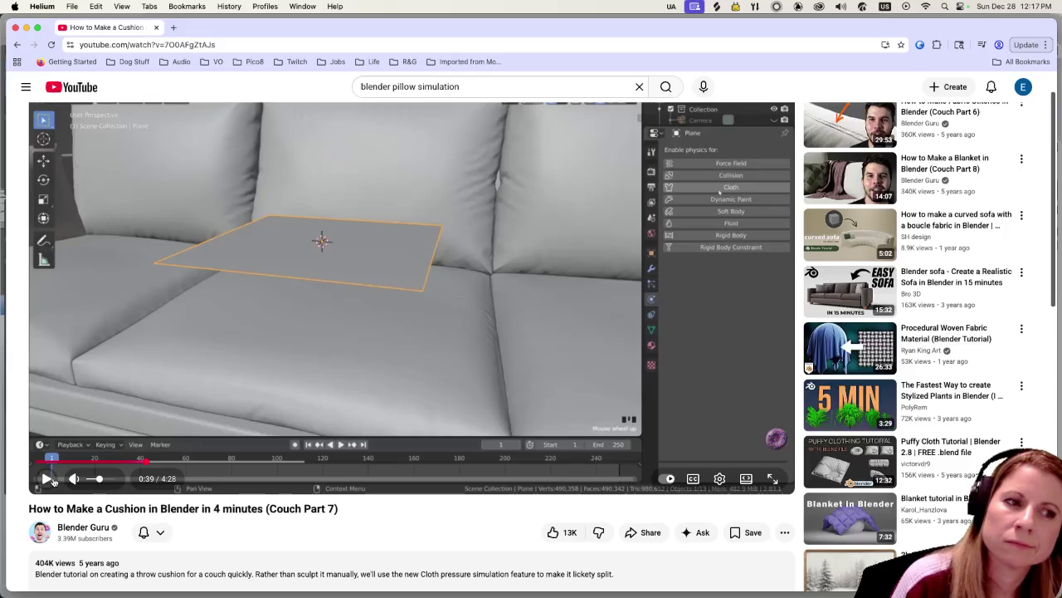
left_click(52, 480)
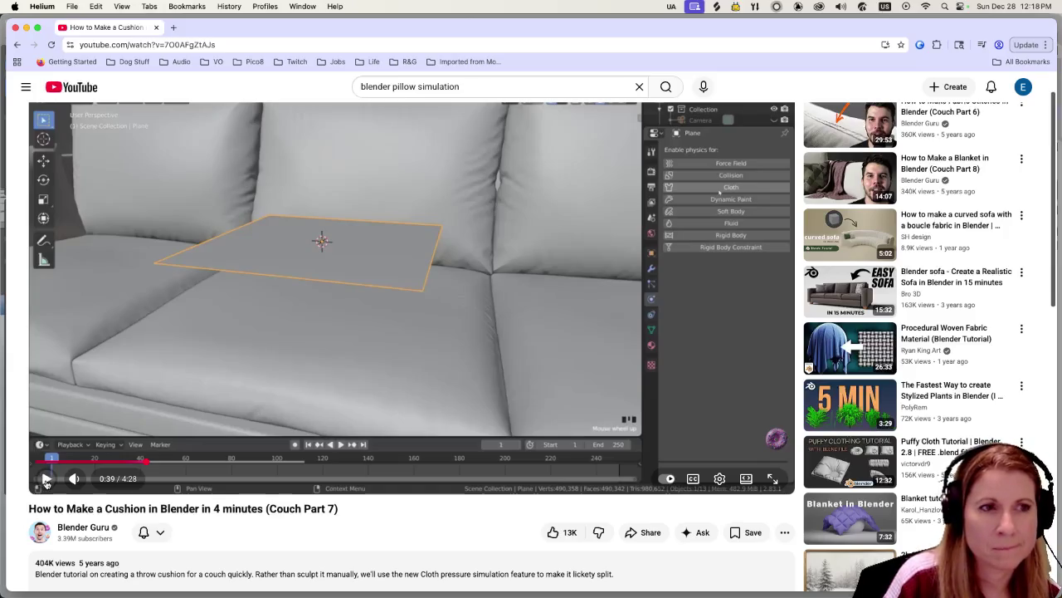
Scrub the cushion tutorial back to 0:37, where the subdivided plane hovers over the seat.
left_click_drag(146, 462, 140, 463)
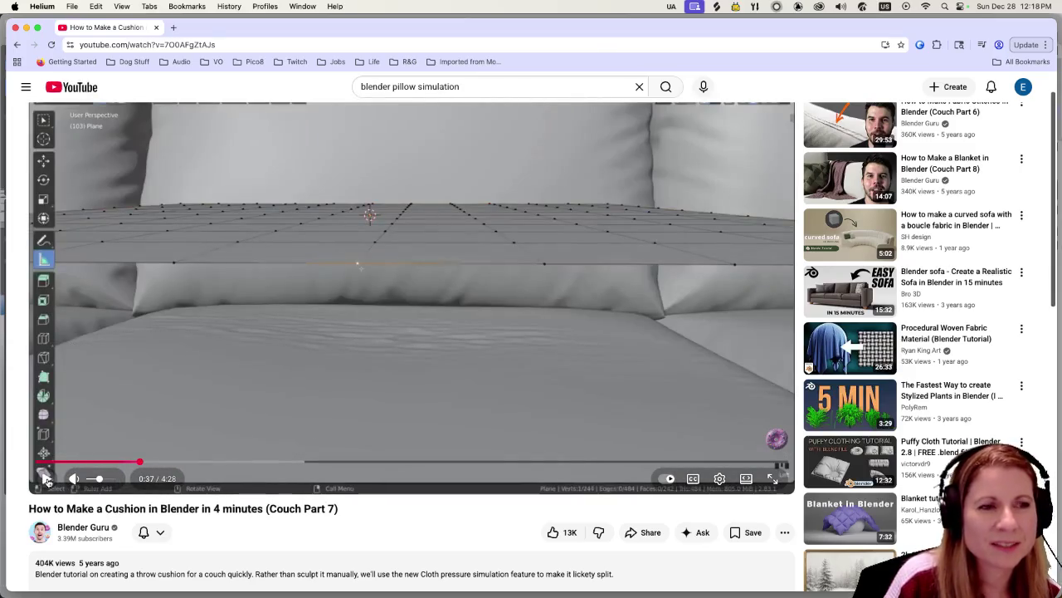
Replay briefly, then seek the tutorial back to 0:29 on Select Sharp Edges at 30°.
left_click(46, 479)
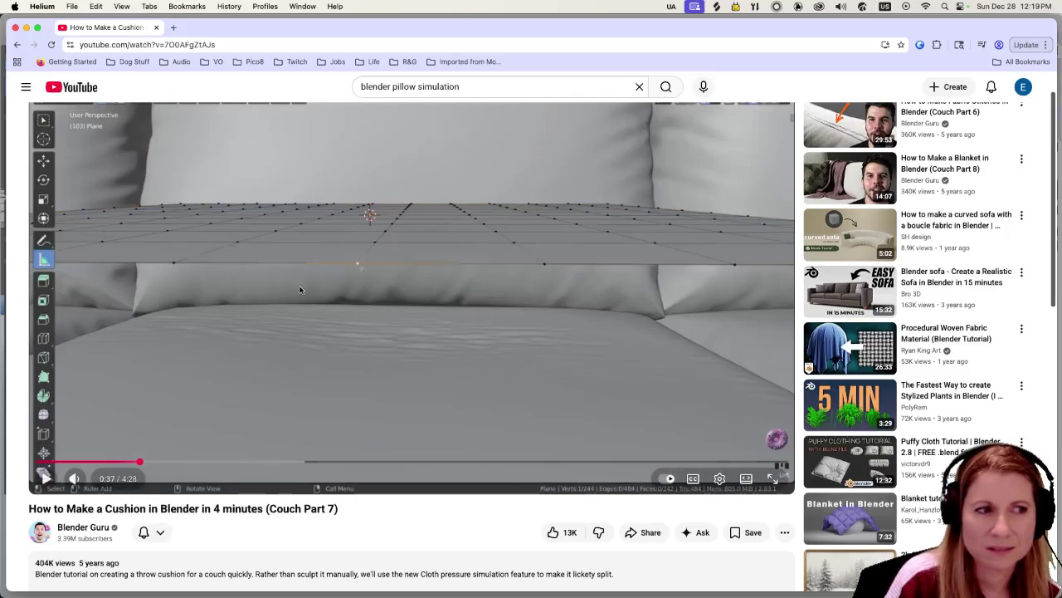
left_click(46, 482)
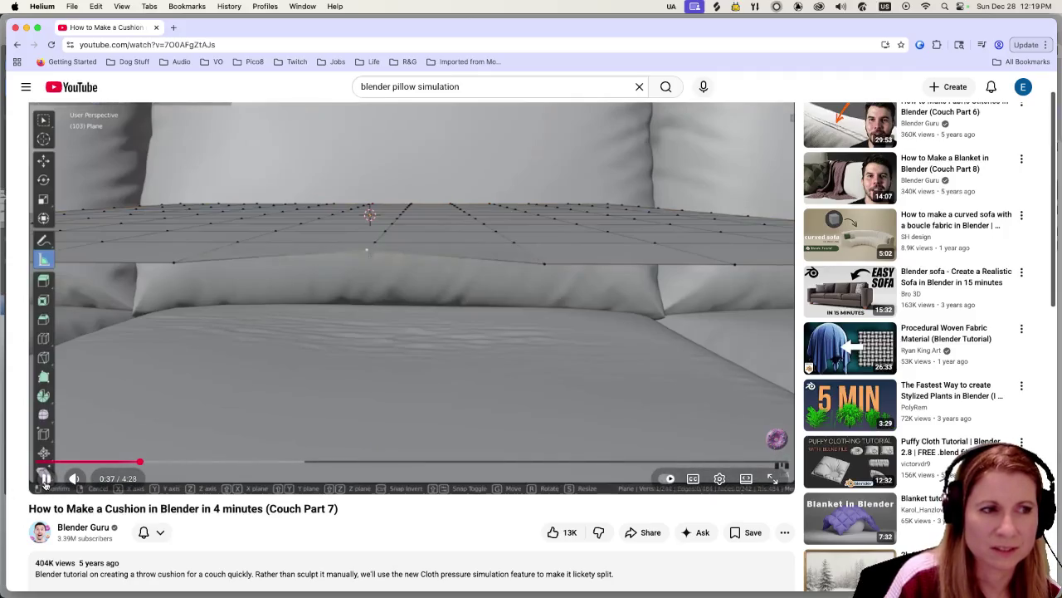
left_click(46, 480)
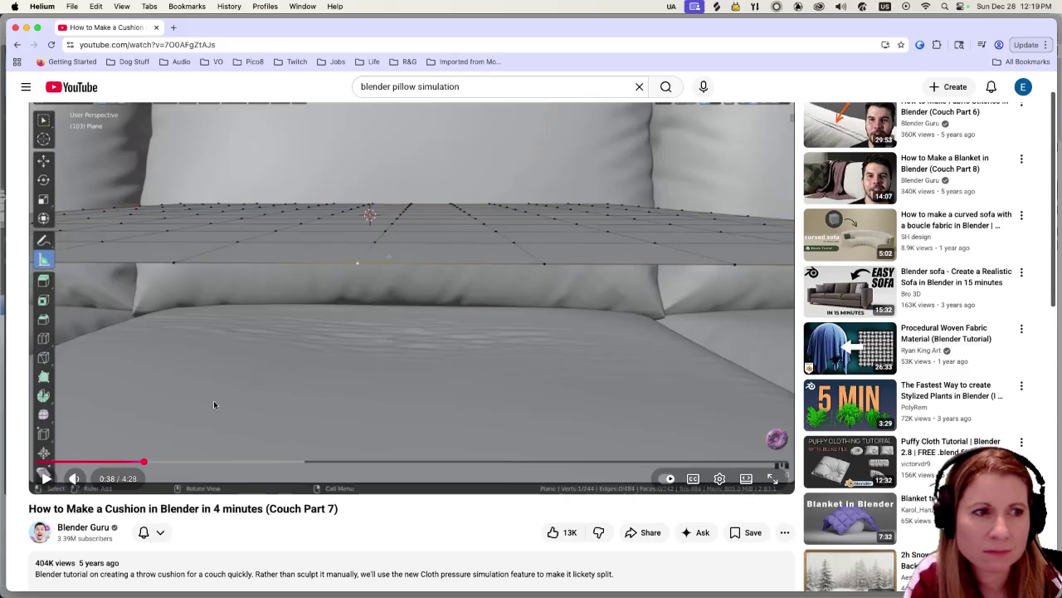
left_click(120, 463)
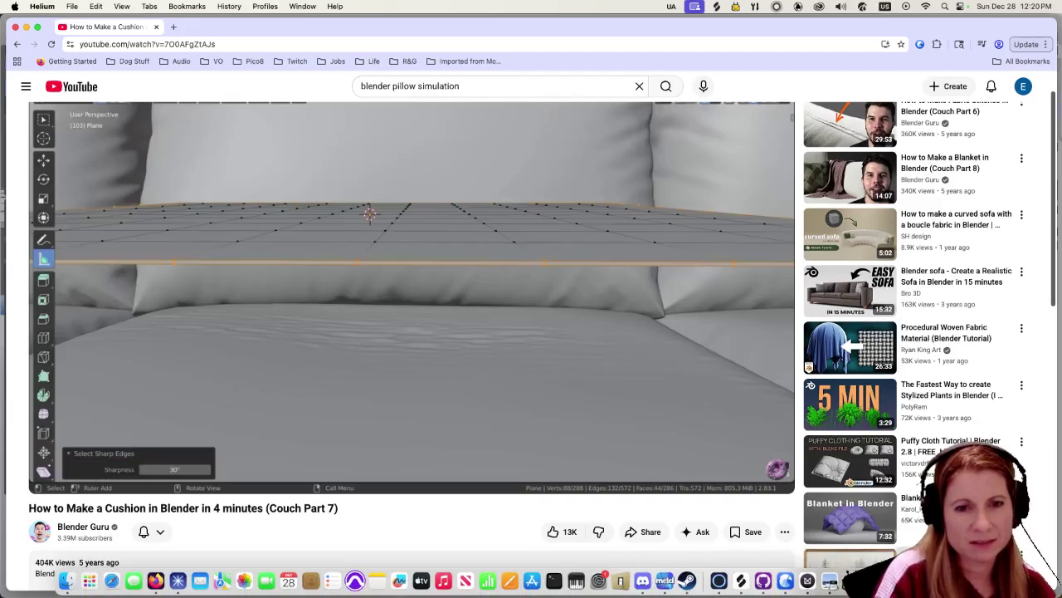
key("super+Tab")
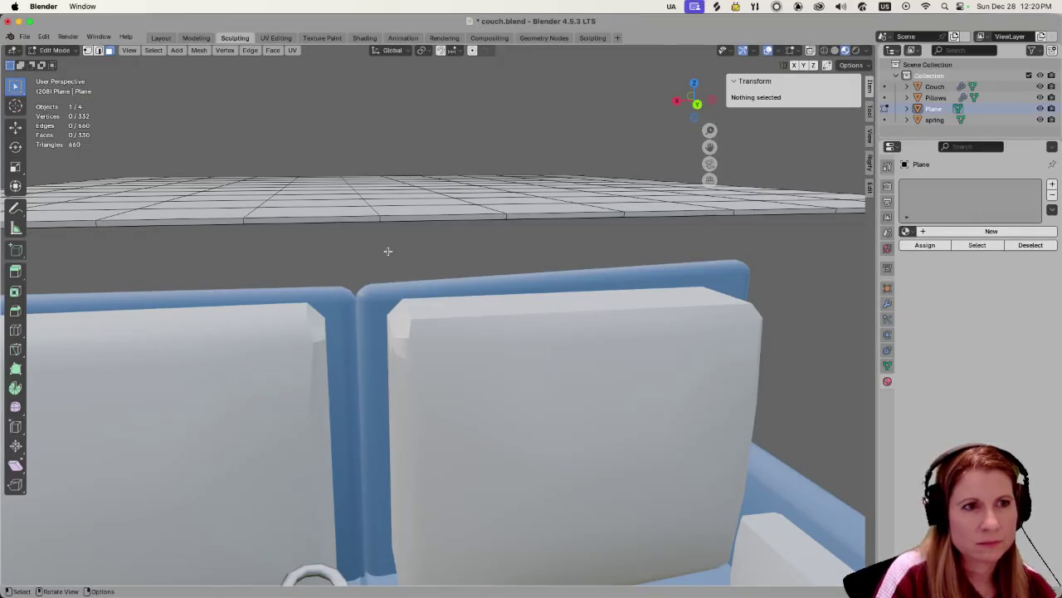
In edge select mode, select the plane's front border loop and trial-merge it At Center.
left_click(305, 219)
left_click(330, 265)
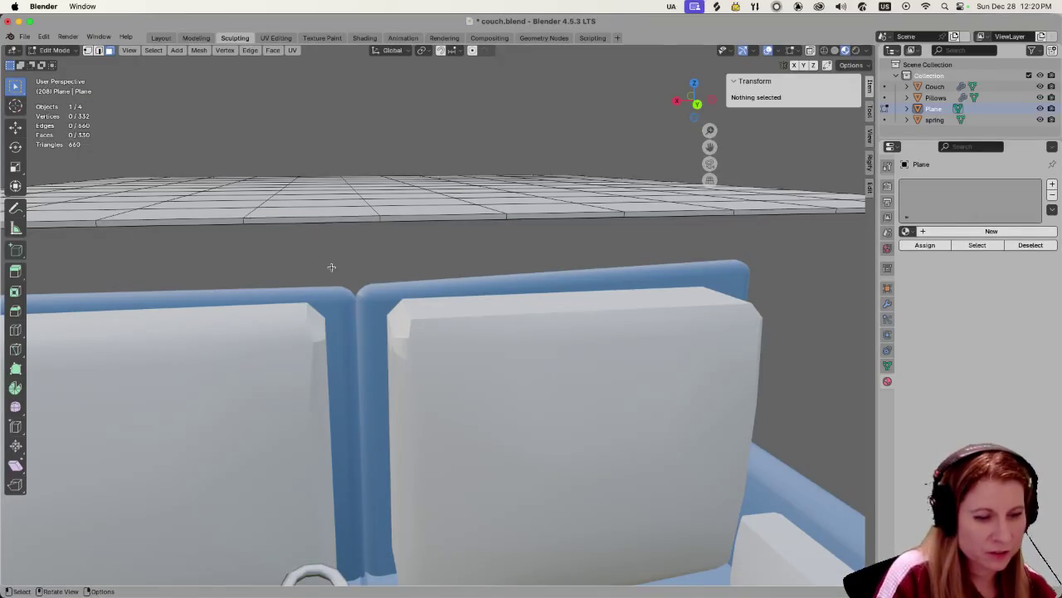
key("2")
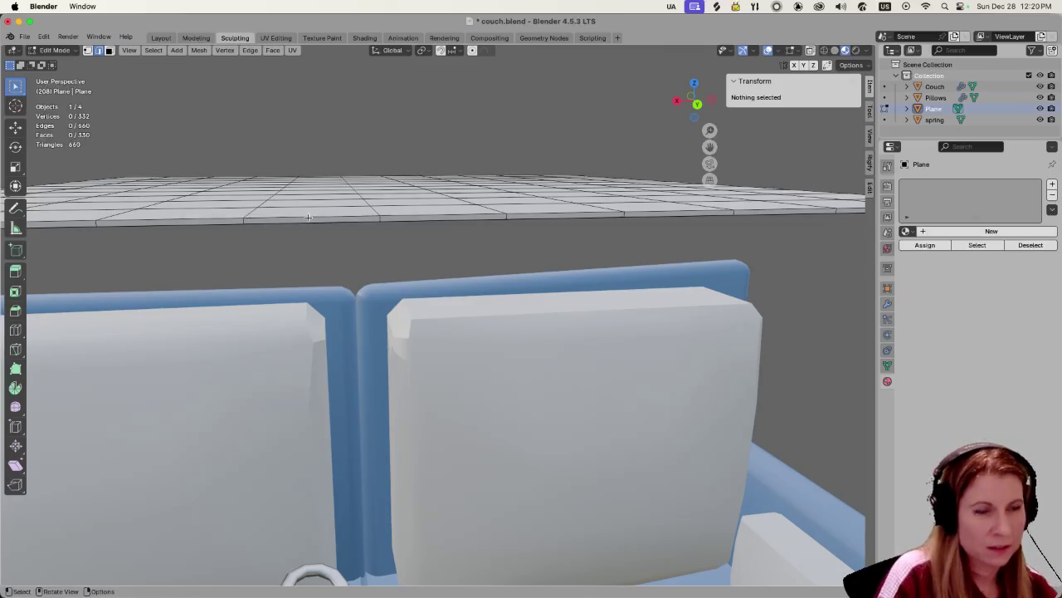
left_click(308, 220, "ctrl")
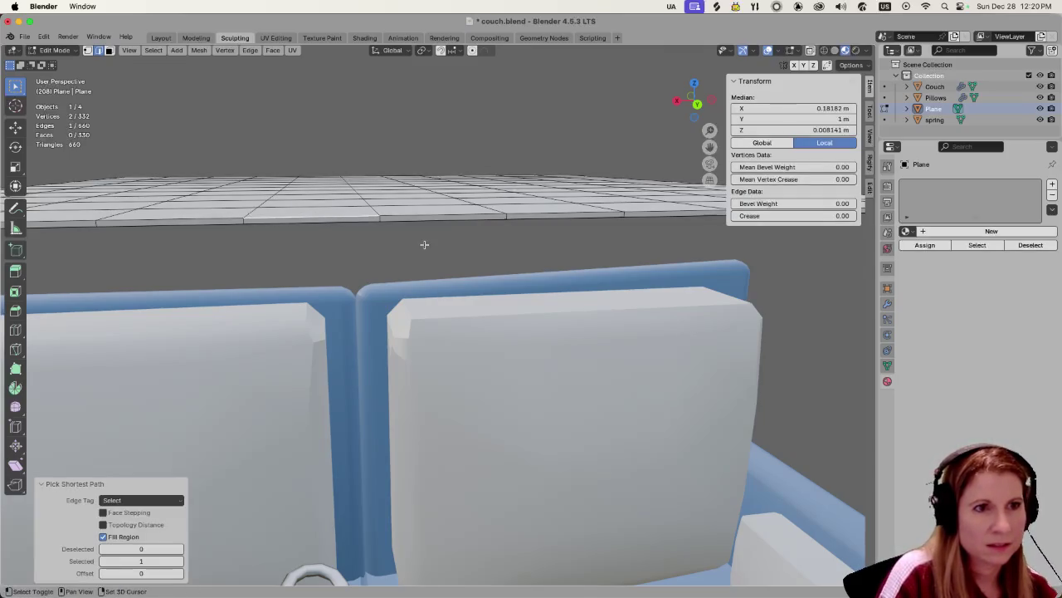
left_click(409, 215, "alt")
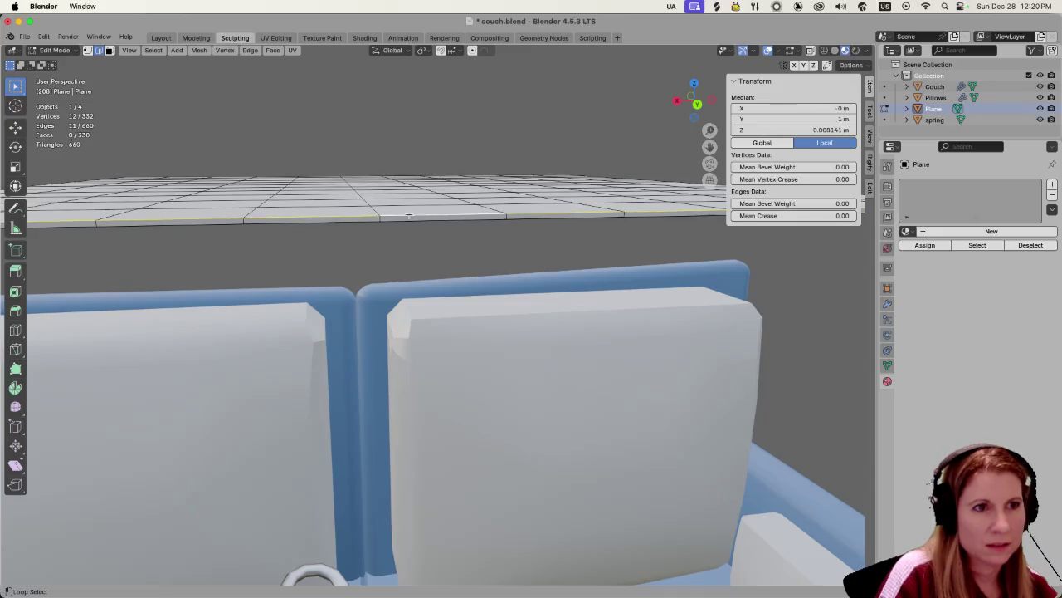
left_click(405, 220, "alt+shift")
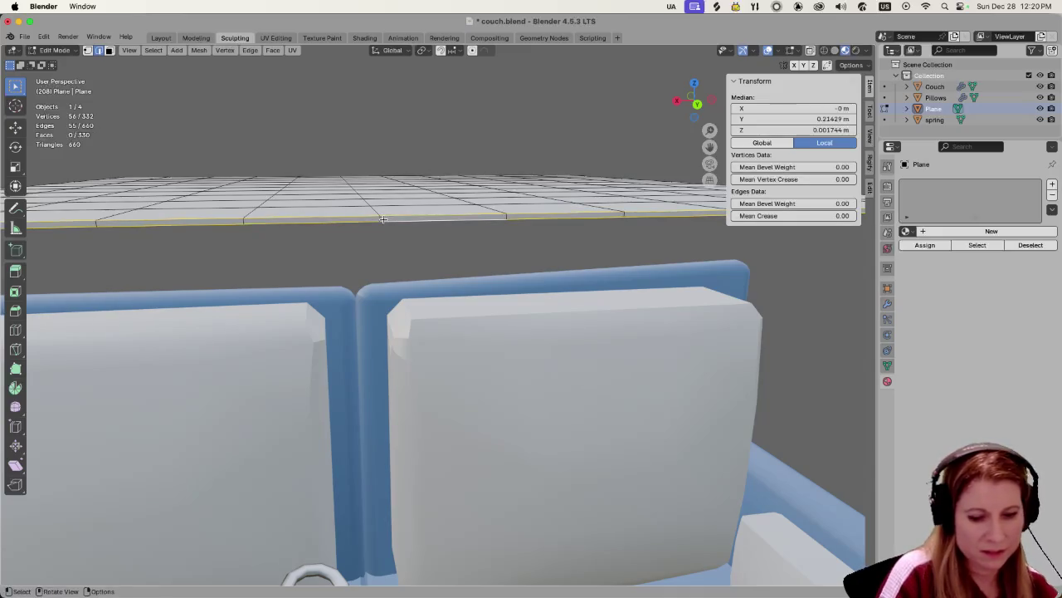
key("m")
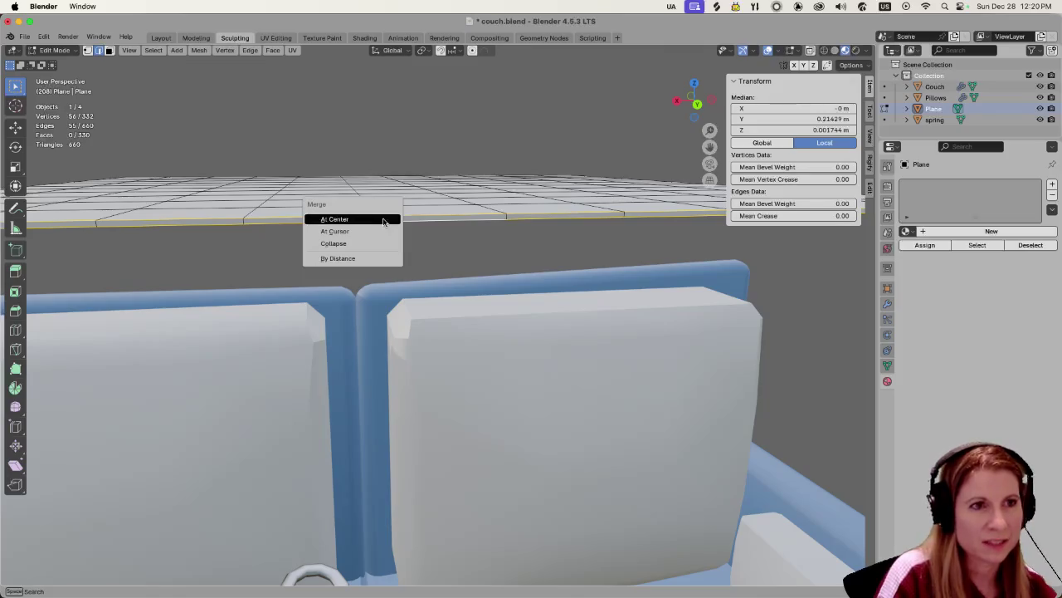
left_click(384, 219)
Merge the plane's vertices By Distance, leaving all 332 vertices, and check the overlays.
middle_click_drag(383, 221, 374, 252)
scroll(373, 252, "down", 5)
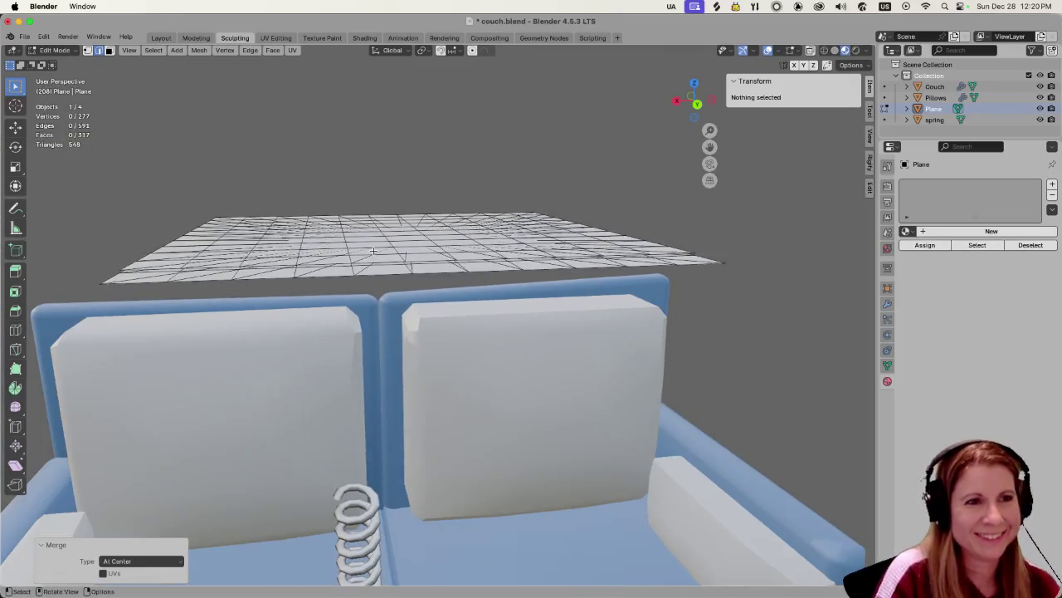
scroll(374, 251, "down", 2)
scroll(371, 253, "up", 4)
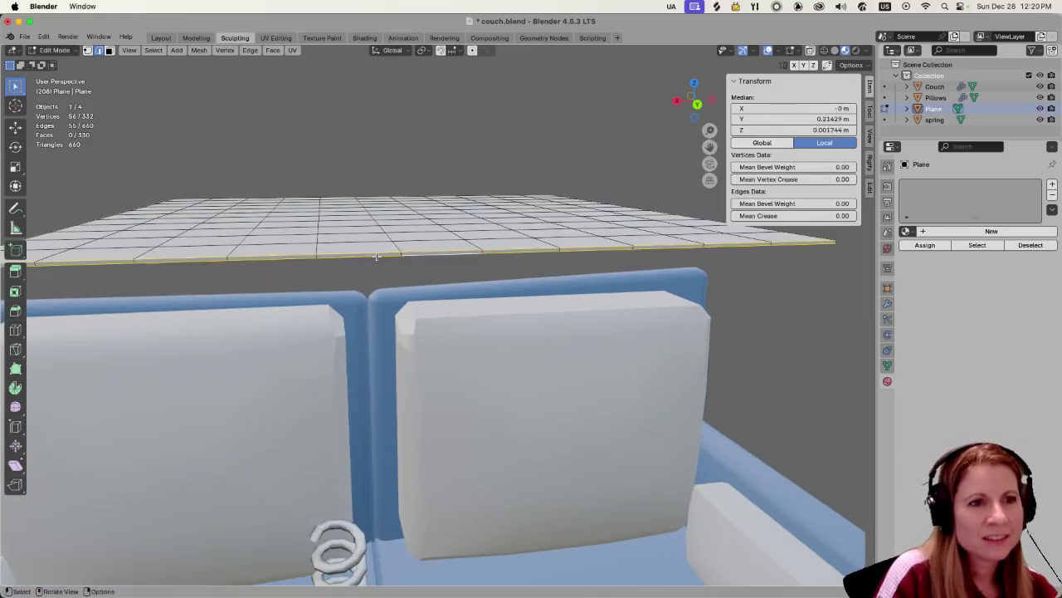
scroll(371, 253, "up", 3)
scroll(381, 228, "down", 2)
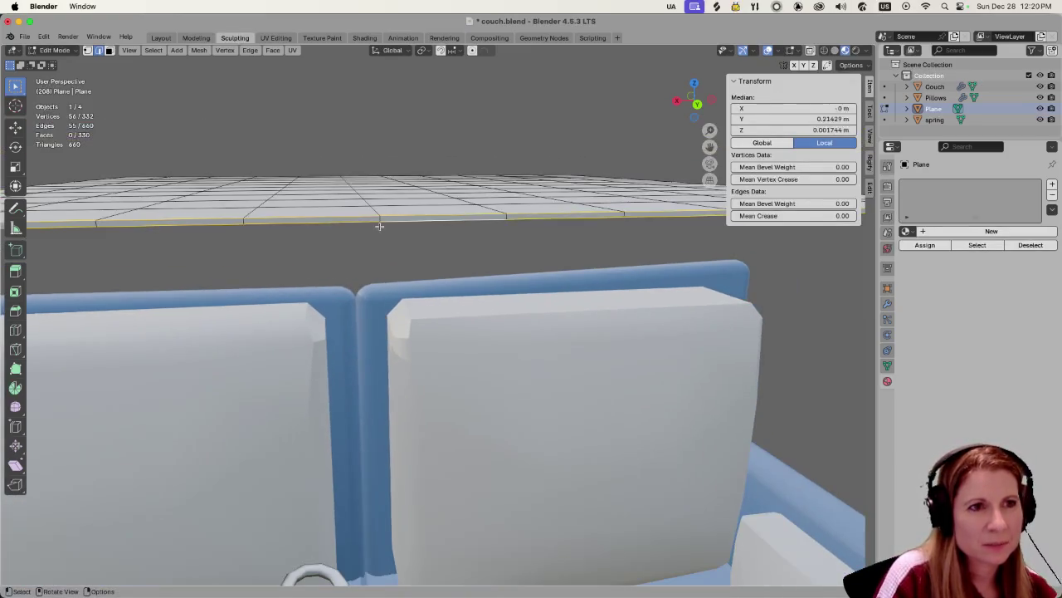
key("m")
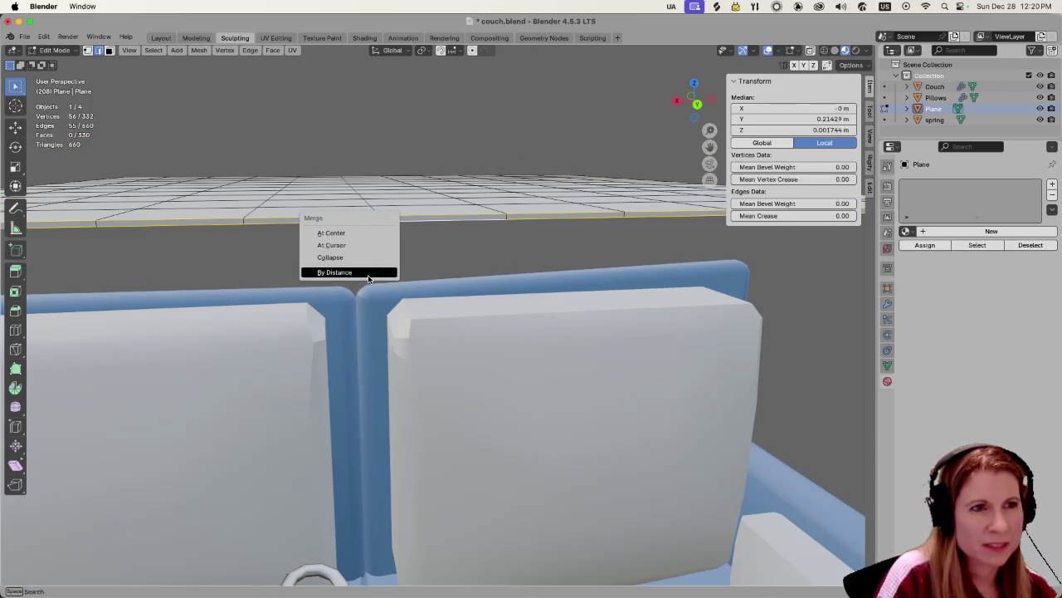
left_click(368, 272)
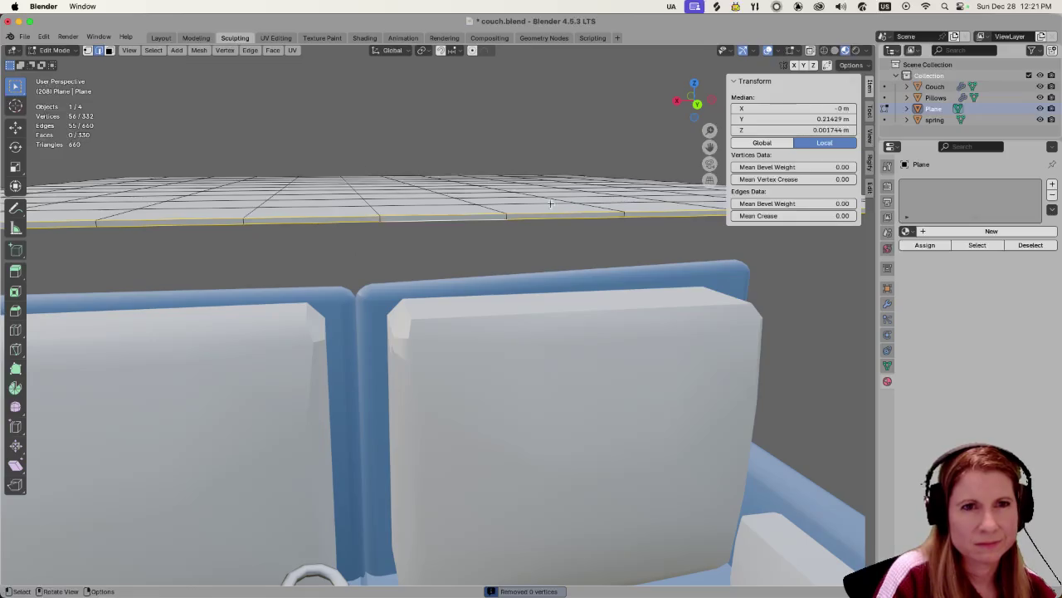
left_click(798, 52)
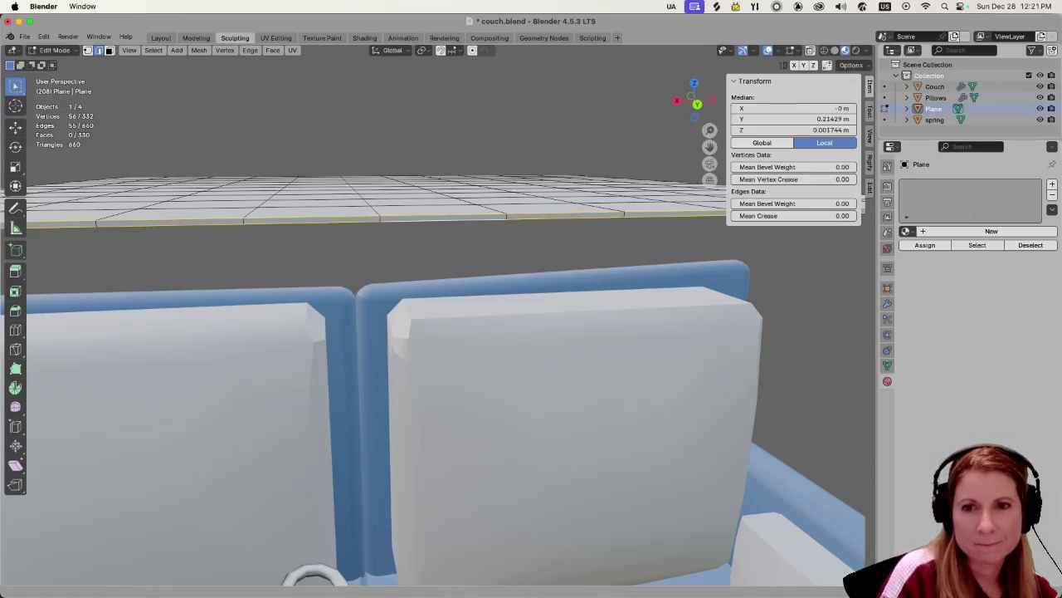
key("super+Tab")
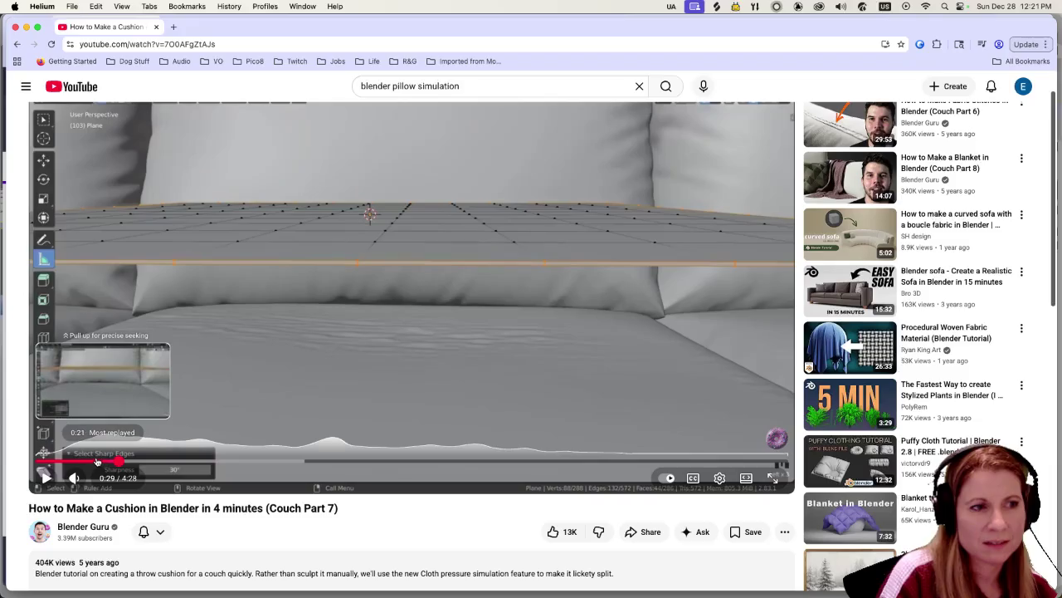
Seek the cushion tutorial to 0:21 and let it play to about 3:09.
left_click(97, 460)
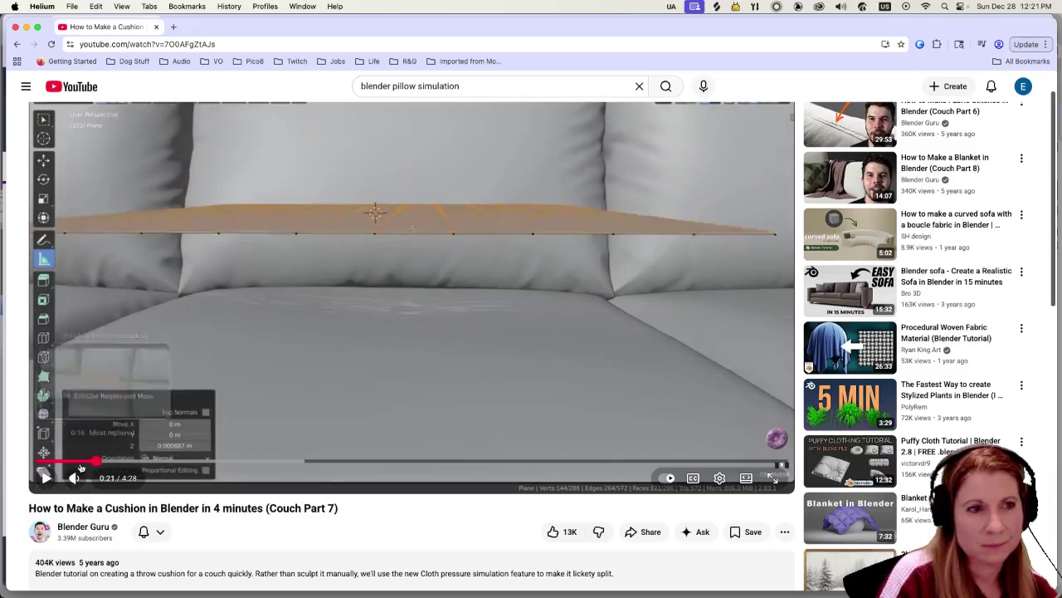
key("space")
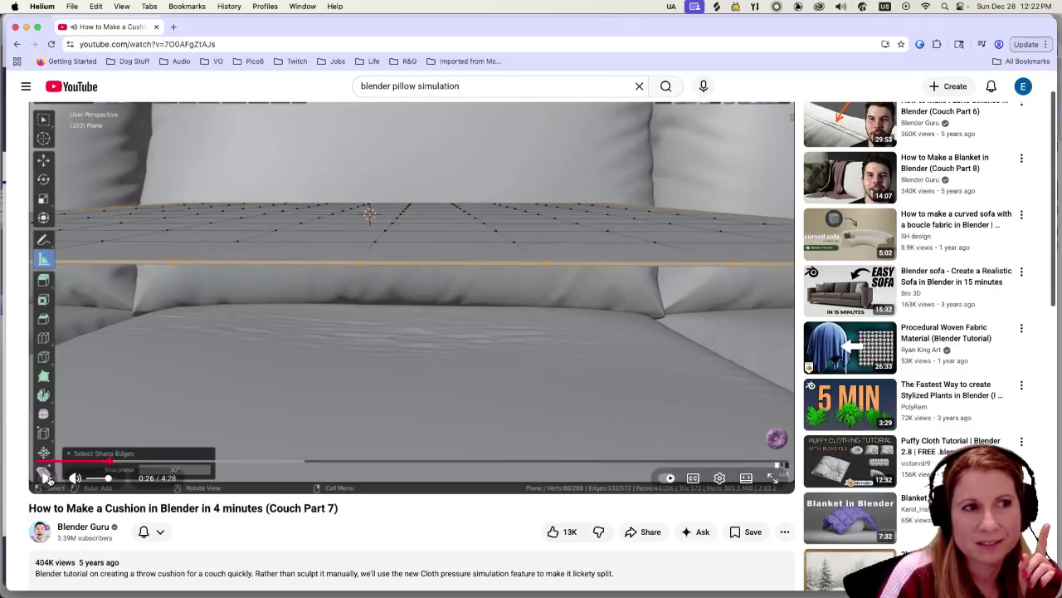
left_click(46, 479)
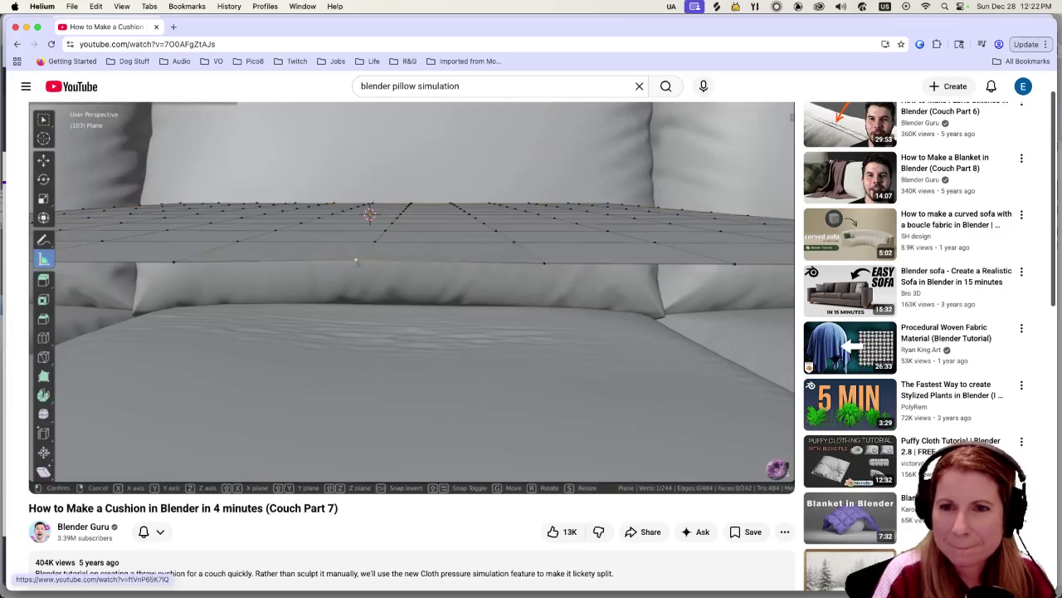
key("super+Tab")
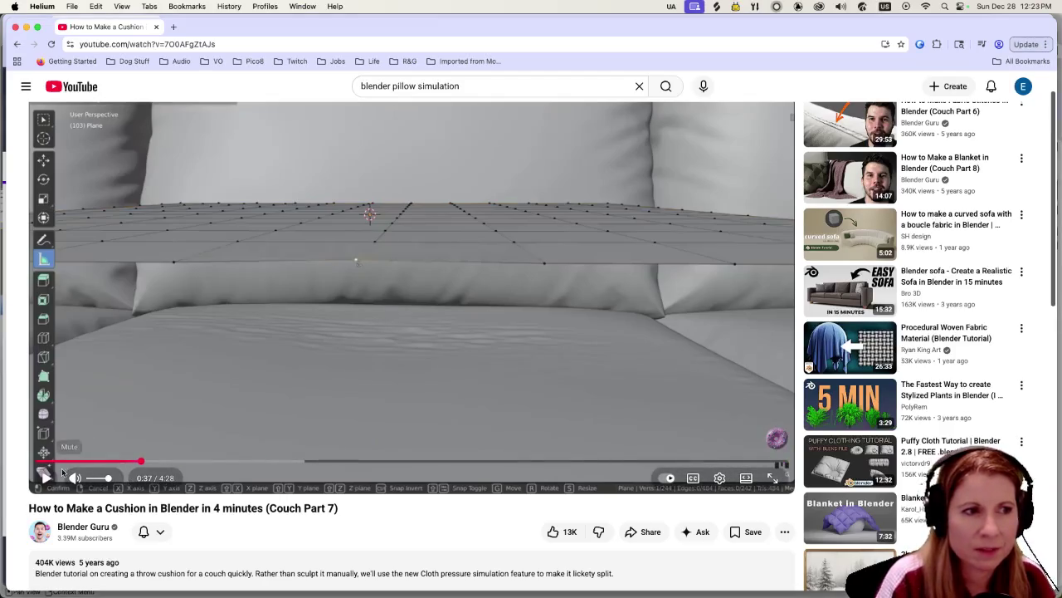
left_click(46, 478)
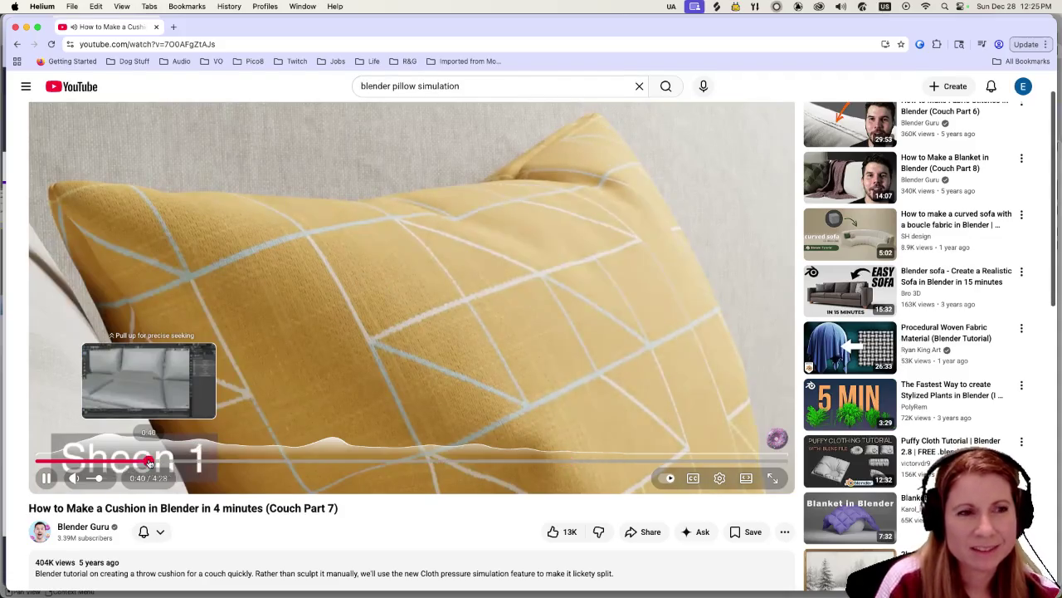
Rewind the tutorial to 0:41, pause on the Cloth pressure settings, then return to Blender's couch scene.
left_click(149, 461)
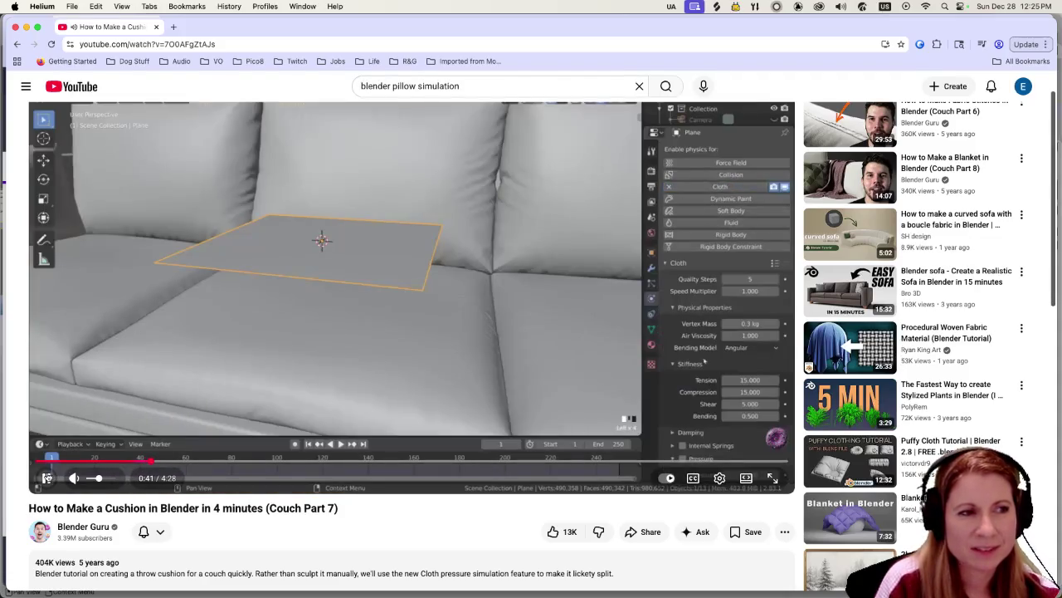
left_click(48, 478)
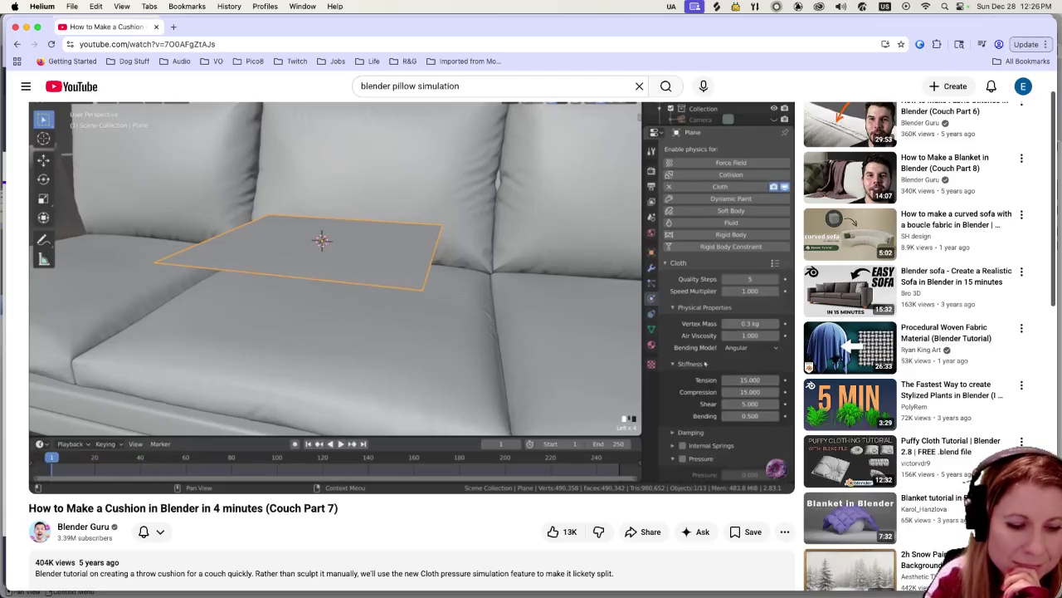
left_click(597, 342)
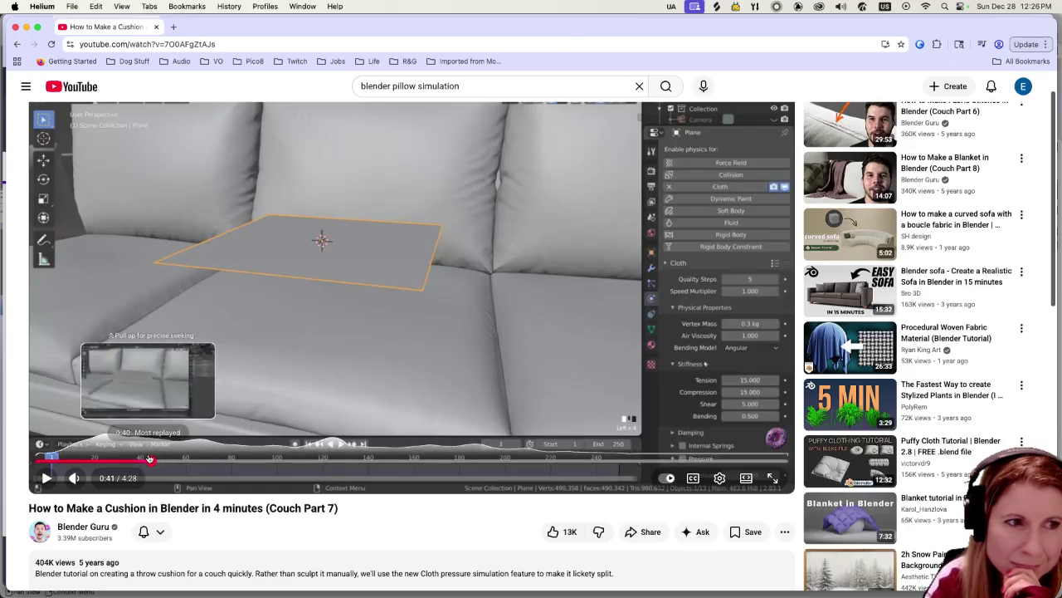
left_click(46, 478)
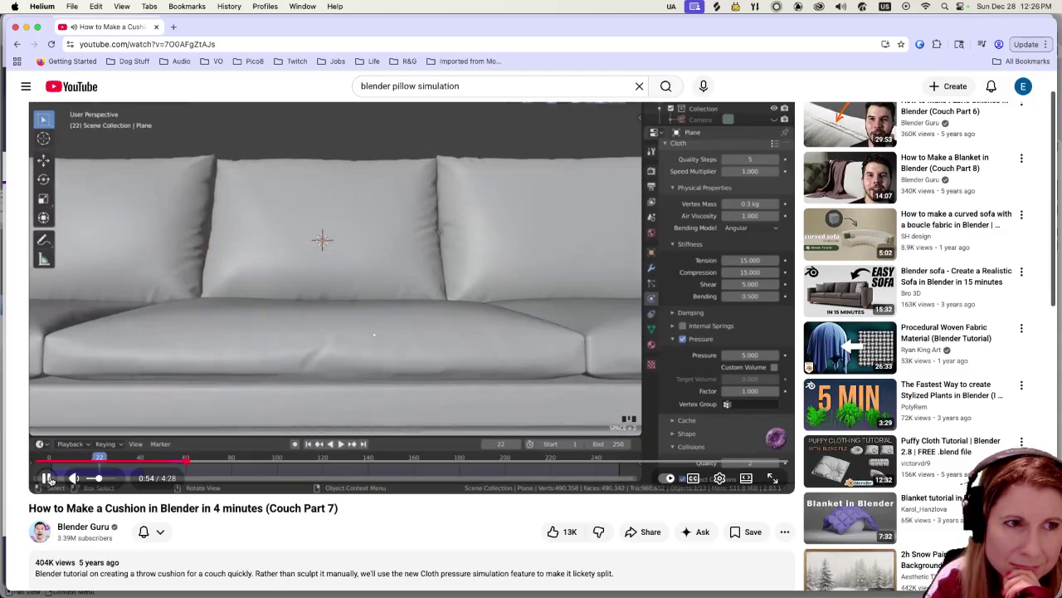
left_click(49, 479)
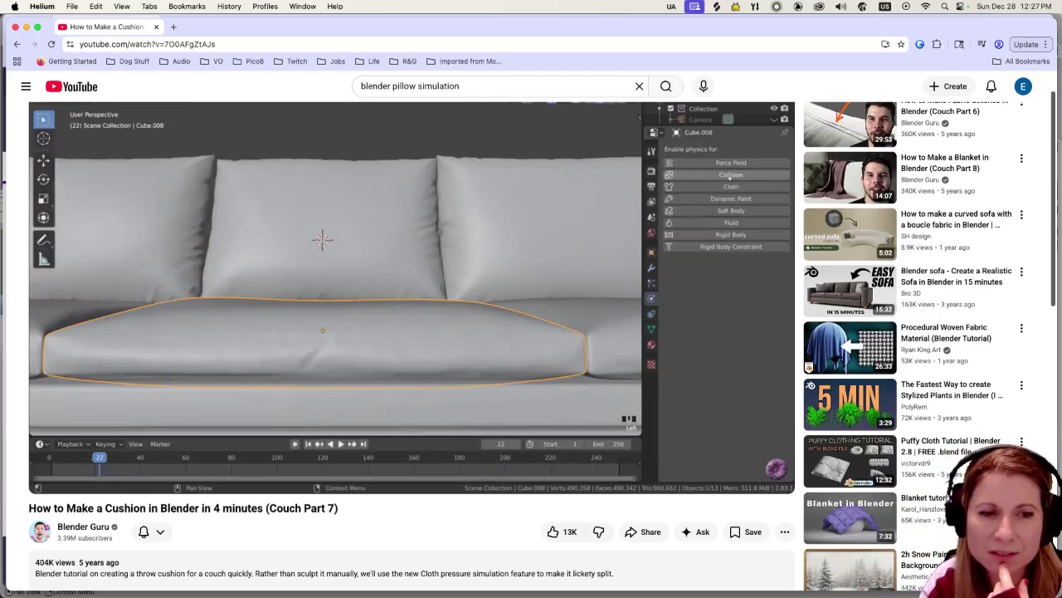
mouse_move(850, 460)
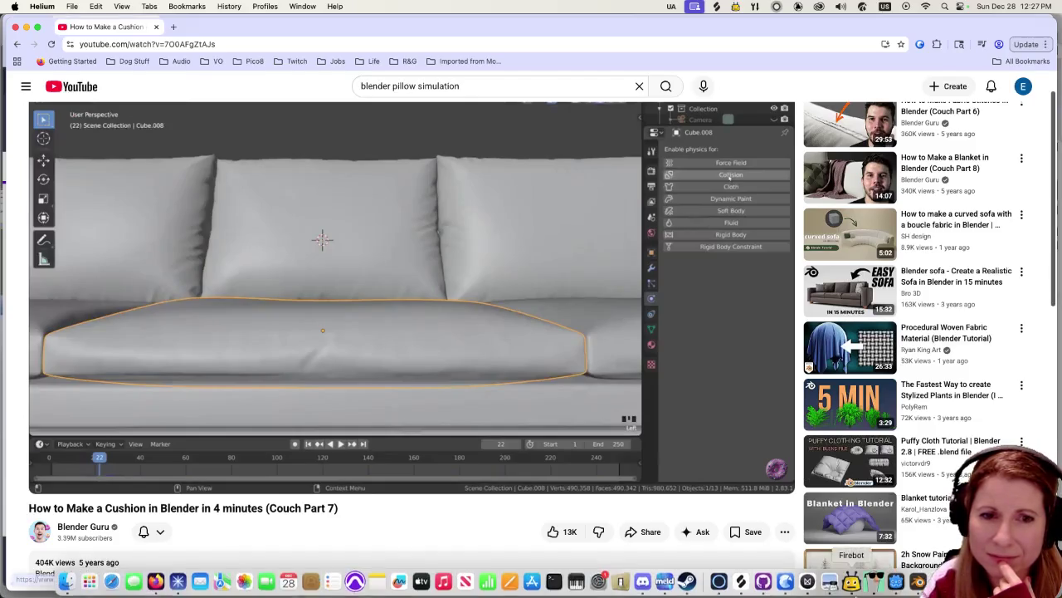
left_click(874, 590)
mouse_move(680, 306)
middle_mouse_down("ctrl")
mouse_move(323, 350)
mouse_move(326, 397)
mouse_move(354, 390)
middle_mouse_up("ctrl")
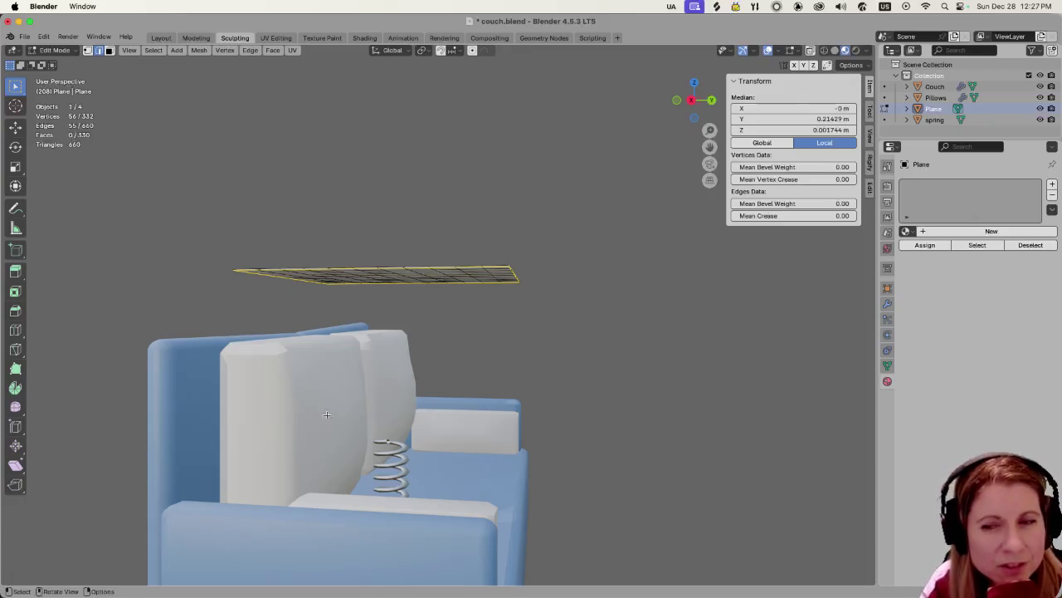
Orbit and zoom the Blender couch scene, then bring the Godot editor to the front.
mouse_move(326, 428)
middle_mouse_down()
mouse_move(395, 428)
mouse_move(297, 433)
middle_mouse_up()
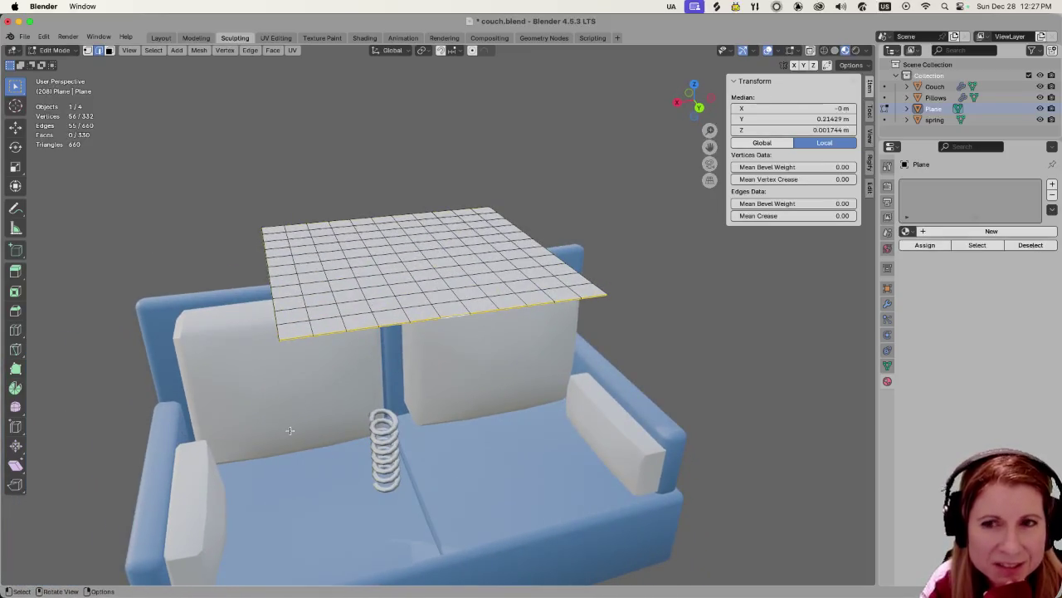
scroll(379, 454, "up", 2)
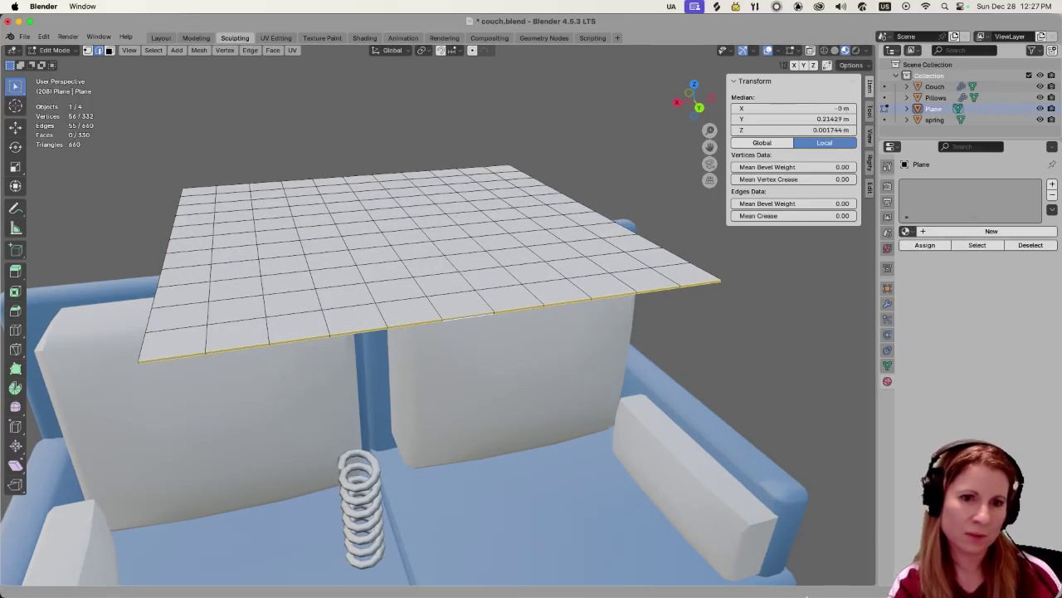
left_click(874, 579)
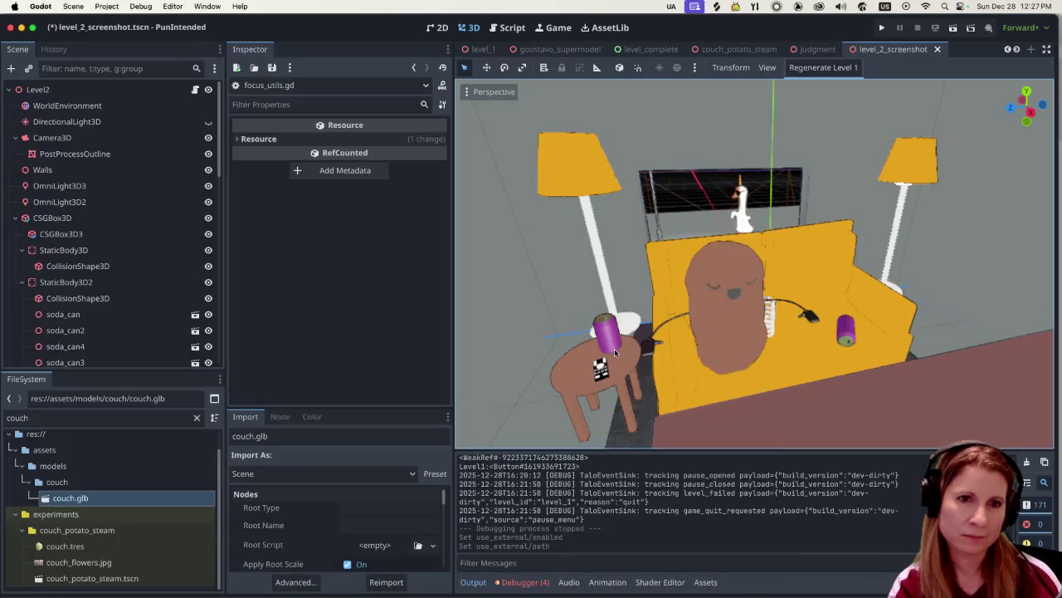
Zoom into the level_2_screenshot scene and orbit toward the side table.
scroll(811, 314, "up", 3)
scroll(811, 311, "up", 3)
scroll(812, 305, "up", 3)
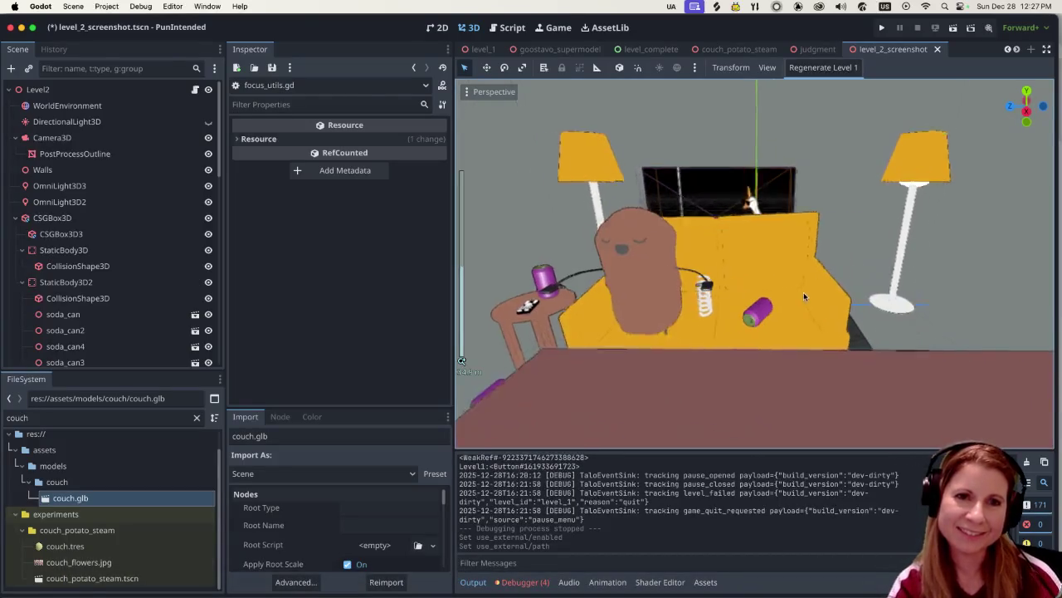
scroll(813, 299, "up", 3)
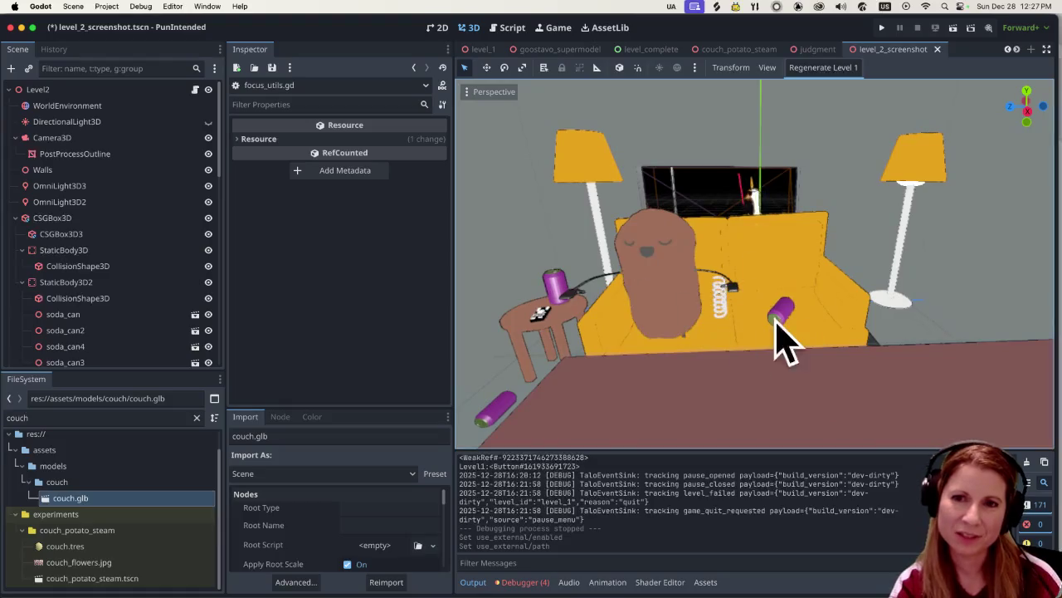
scroll(747, 309, "up", 2)
scroll(746, 308, "up", 3)
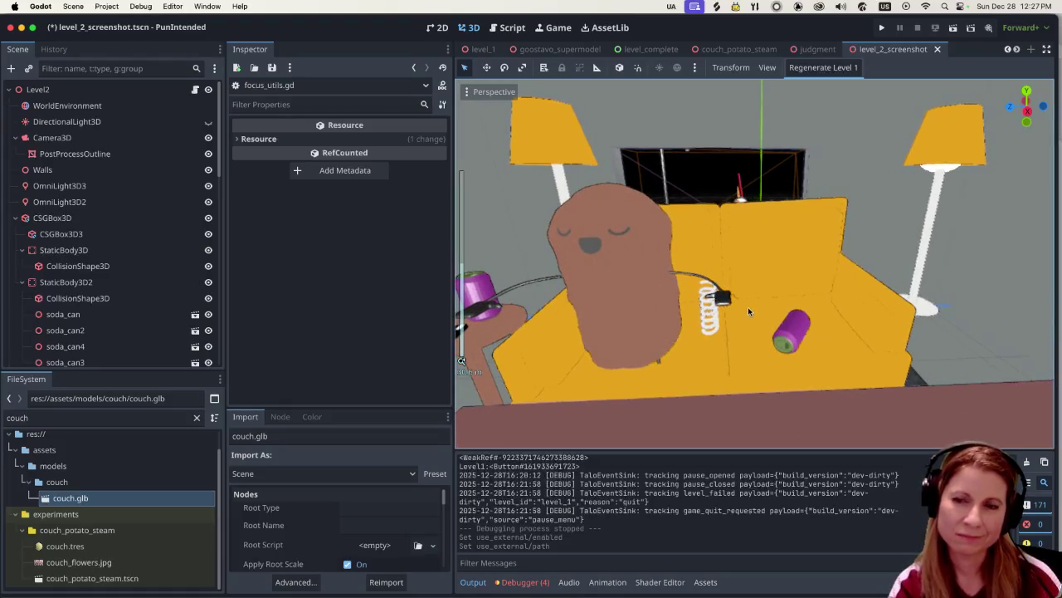
scroll(749, 307, "up", 2)
scroll(636, 292, "up", 1)
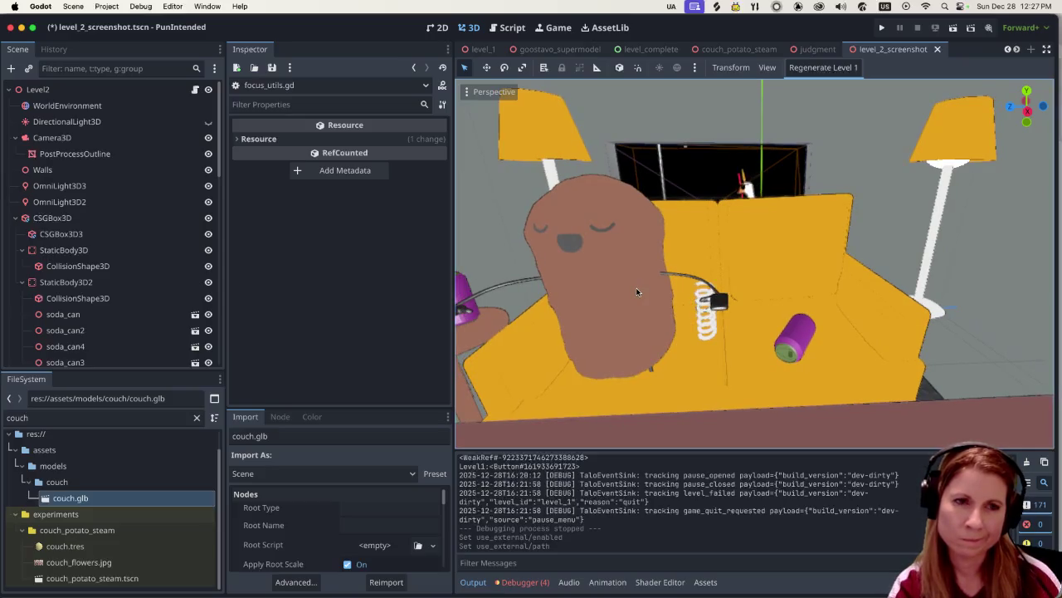
mouse_move(636, 291)
middle_mouse_down()
mouse_move(588, 261)
mouse_move(642, 230)
mouse_move(592, 245)
mouse_move(592, 273)
mouse_move(610, 282)
mouse_move(615, 265)
middle_mouse_up()
scroll(588, 260, "up", 3)
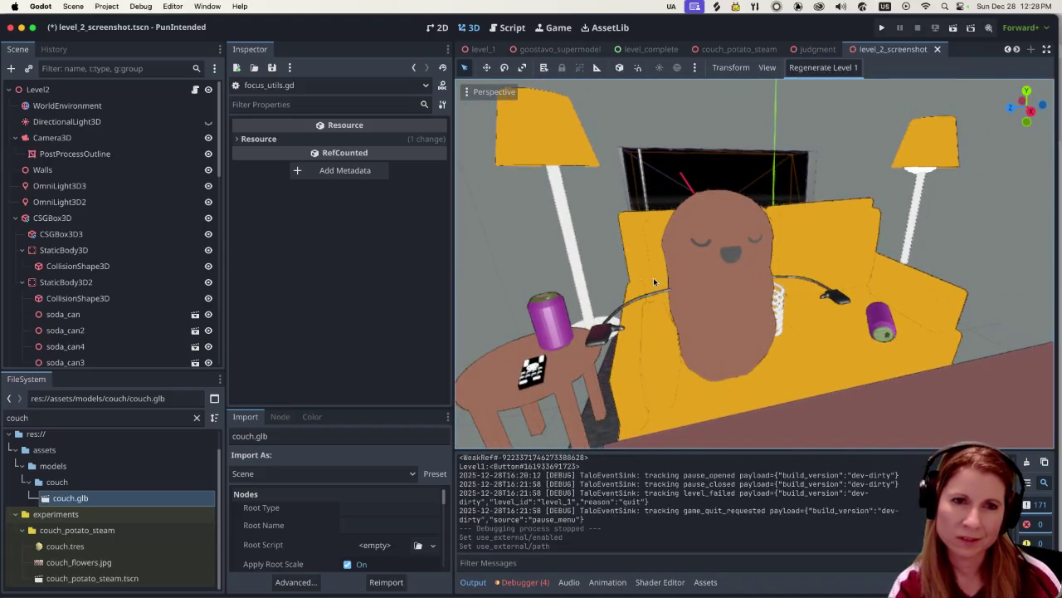
scroll(714, 295, "down", 2)
scroll(740, 300, "down", 2)
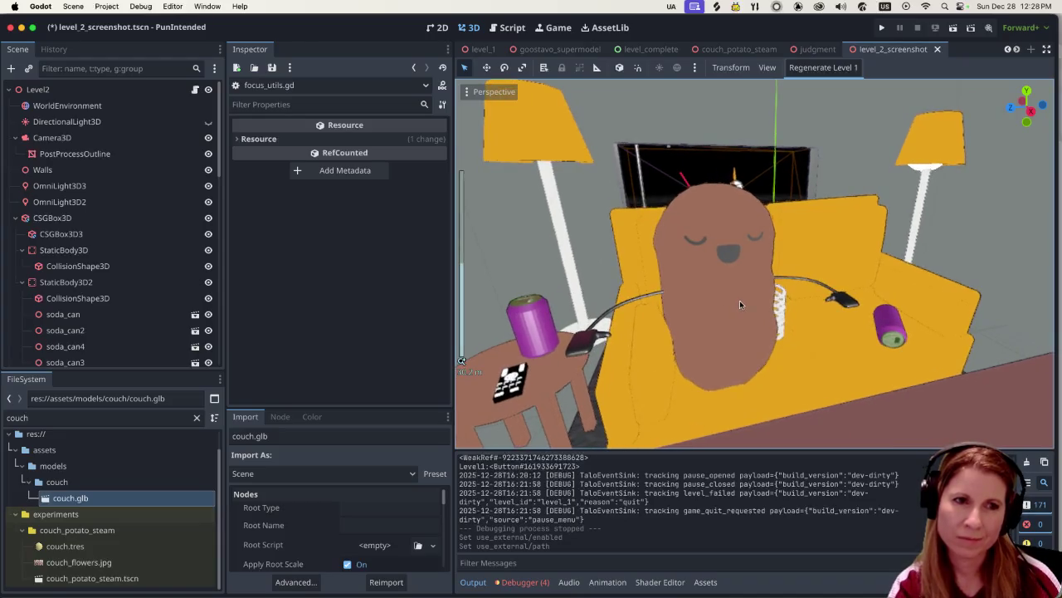
scroll(740, 303, "down", 2)
scroll(740, 306, "down", 1)
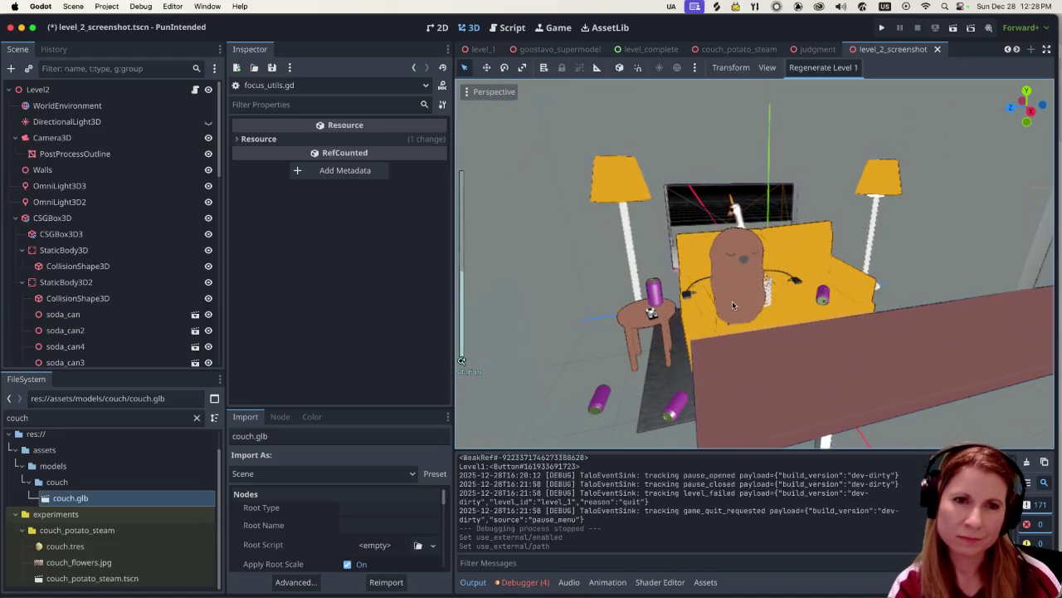
scroll(734, 307, "down", 1)
View the level from behind the table and down onto the couch, then return to Blender.
middle_click_drag(734, 307, 719, 267)
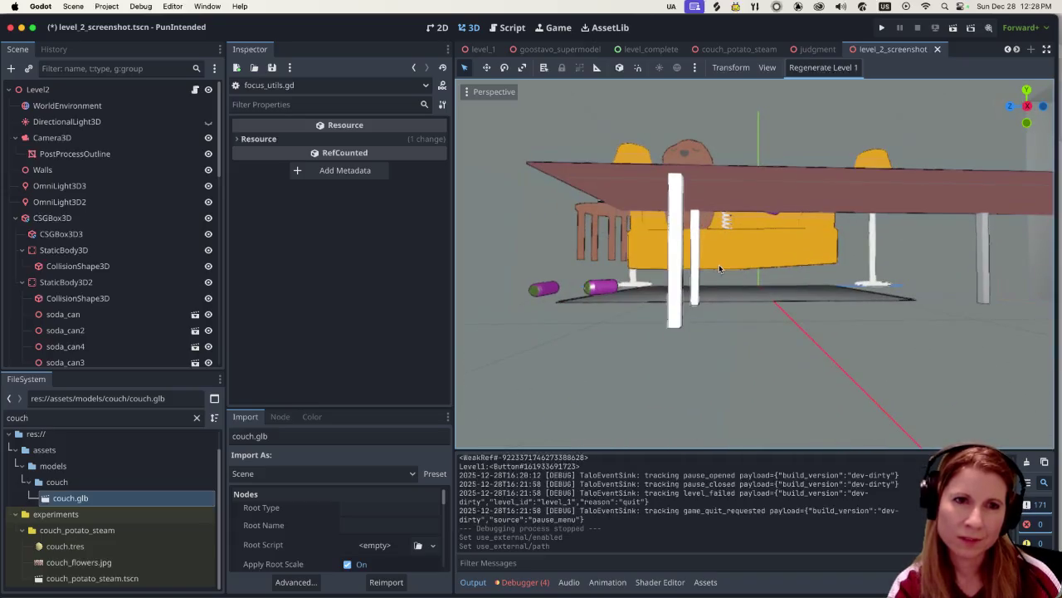
scroll(719, 266, "up", 1)
scroll(720, 268, "up", 2)
scroll(722, 269, "up", 2)
scroll(723, 271, "up", 3)
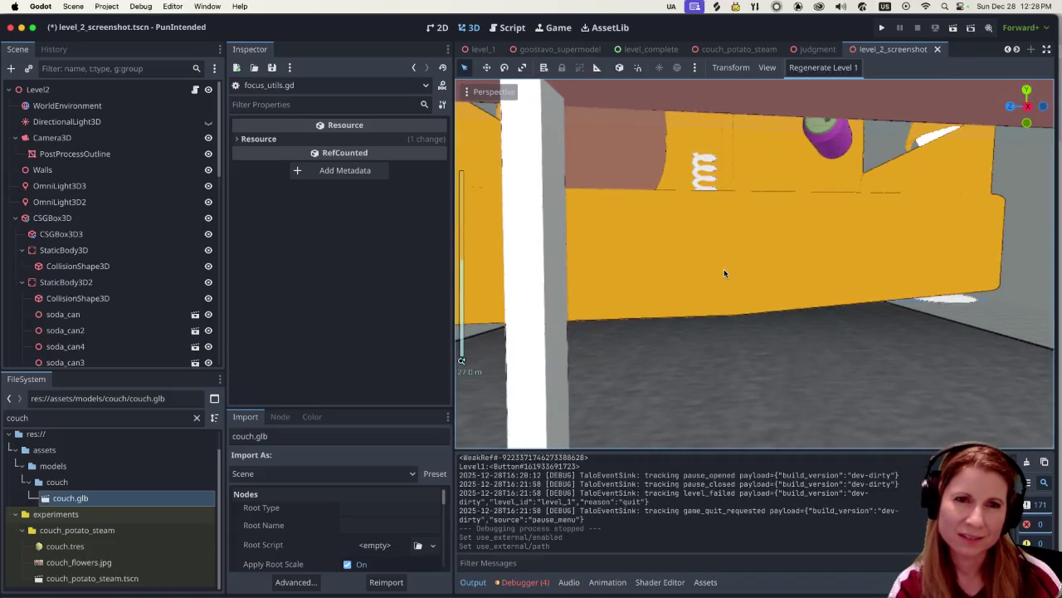
scroll(724, 269, "down", 3)
scroll(724, 267, "down", 2)
scroll(706, 267, "down", 3)
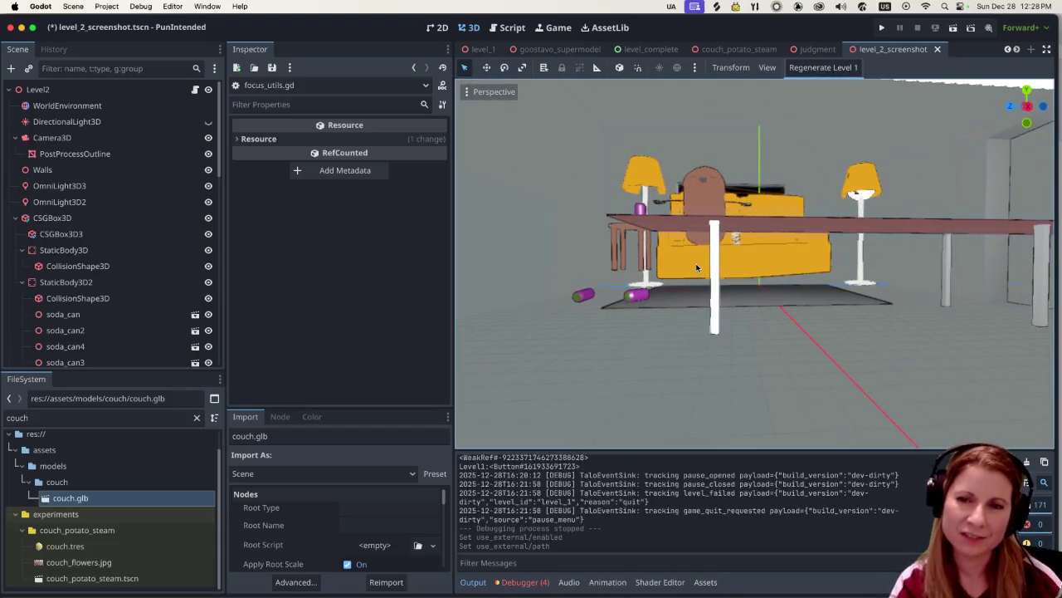
scroll(697, 267, "up", 2)
middle_click_drag(698, 256, 730, 300)
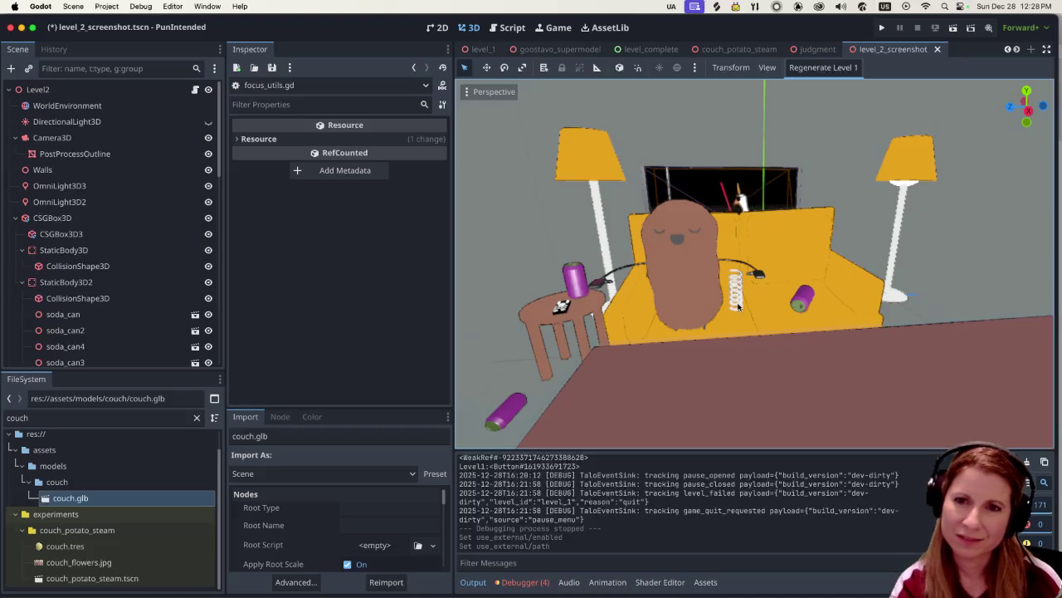
scroll(714, 314, "up", 3)
scroll(698, 299, "down", 3)
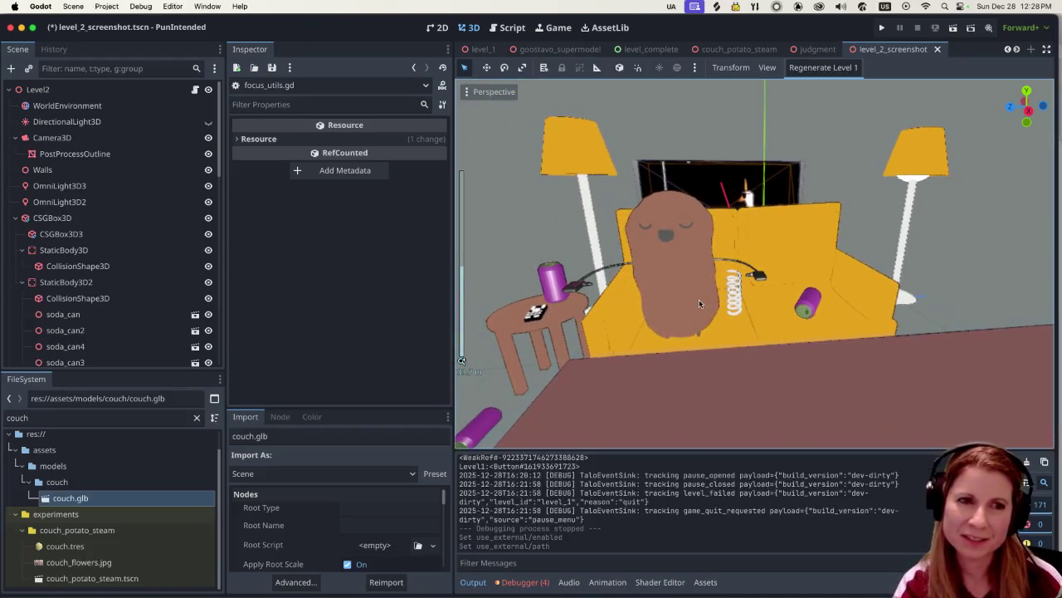
scroll(714, 286, "up", 2)
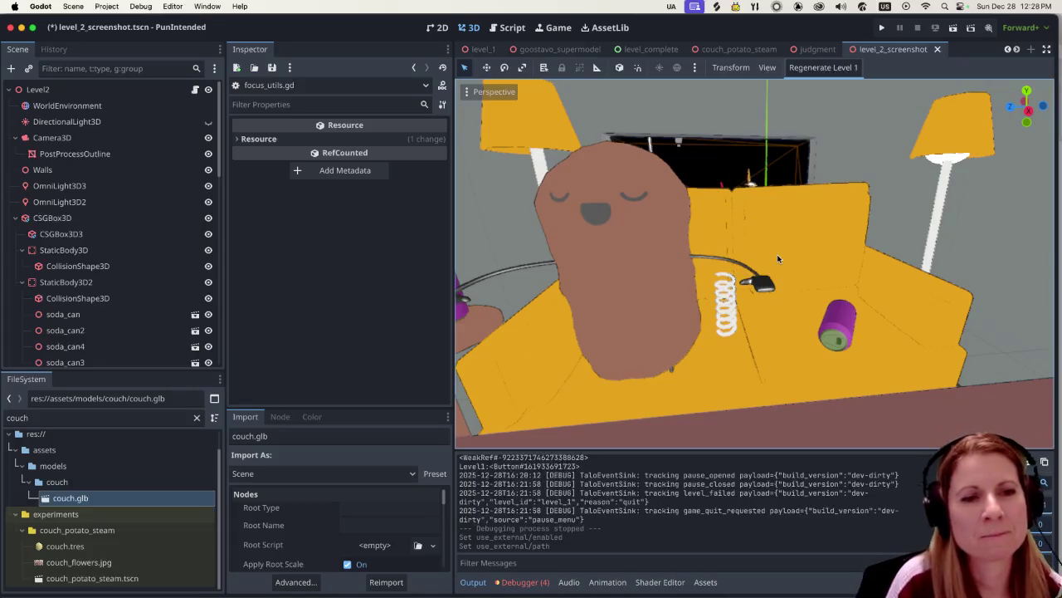
scroll(739, 253, "down", 4)
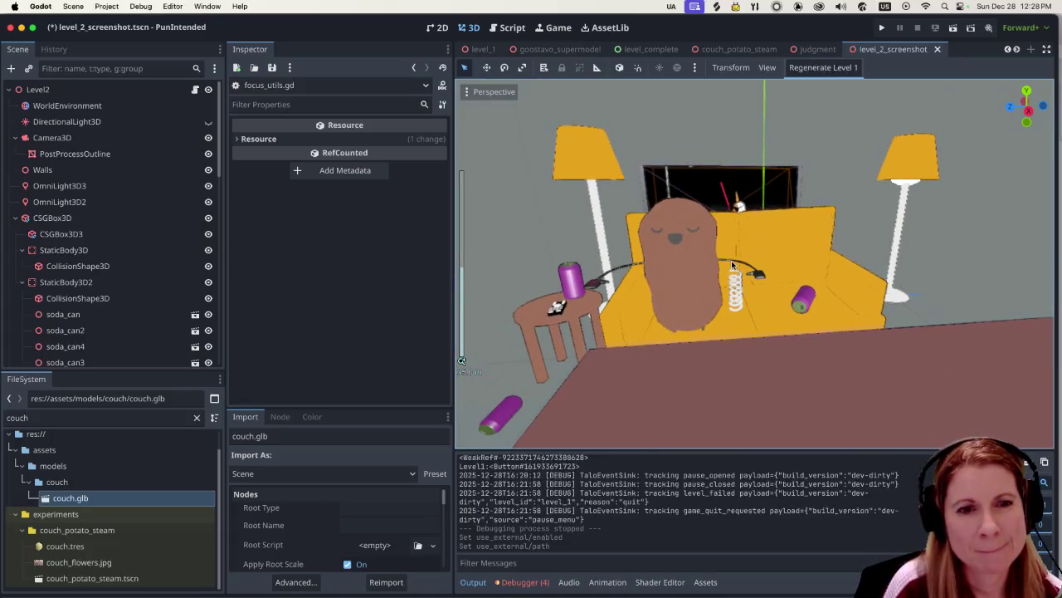
scroll(715, 252, "up", 2)
scroll(712, 250, "up", 2)
scroll(708, 248, "down", 5)
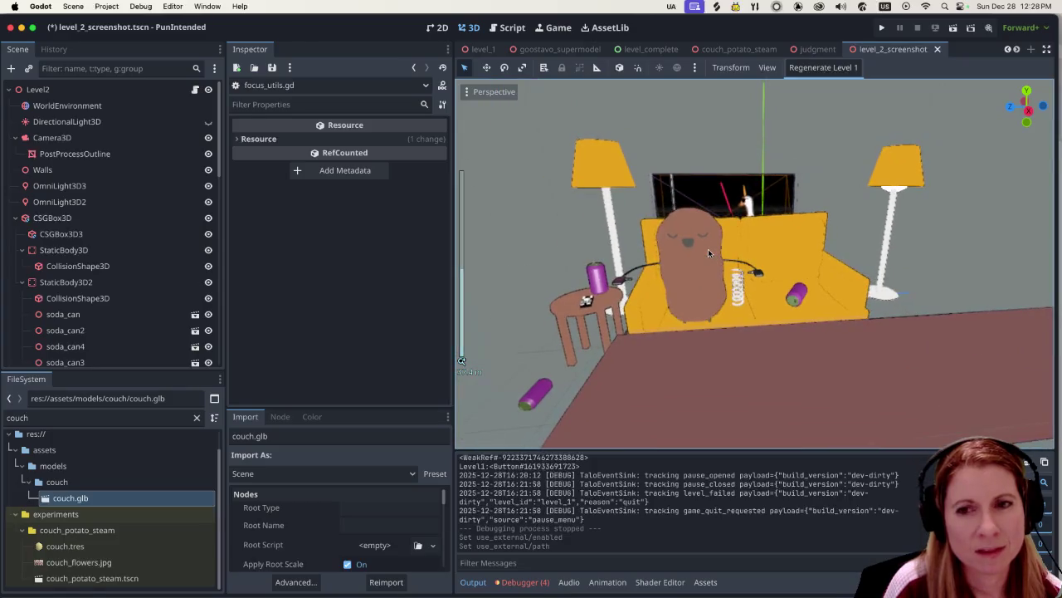
left_click(244, 581)
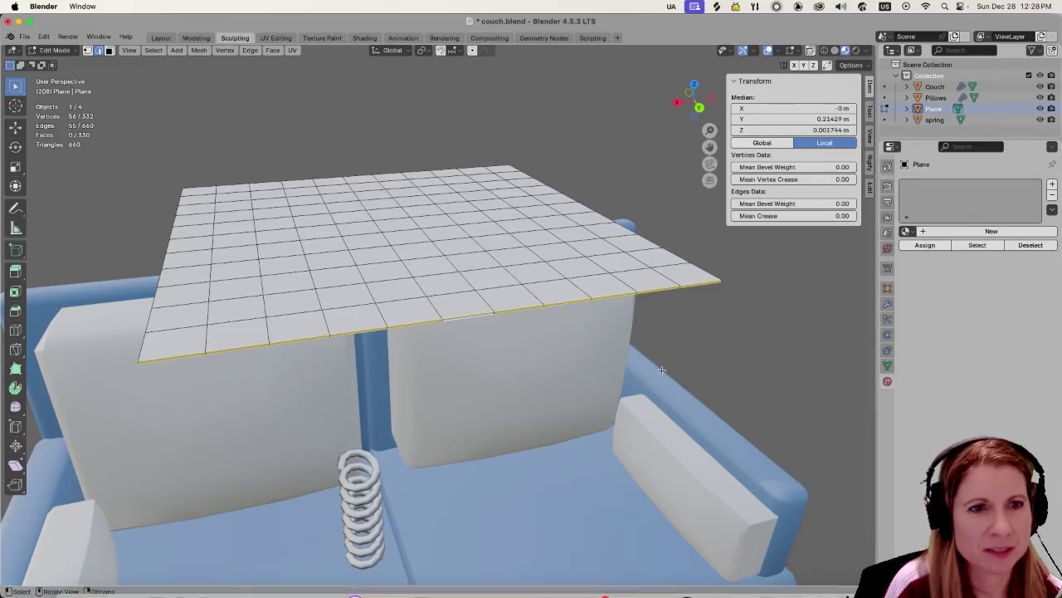
Select the entire plane mesh and return to Object Mode.
left_click(528, 258)
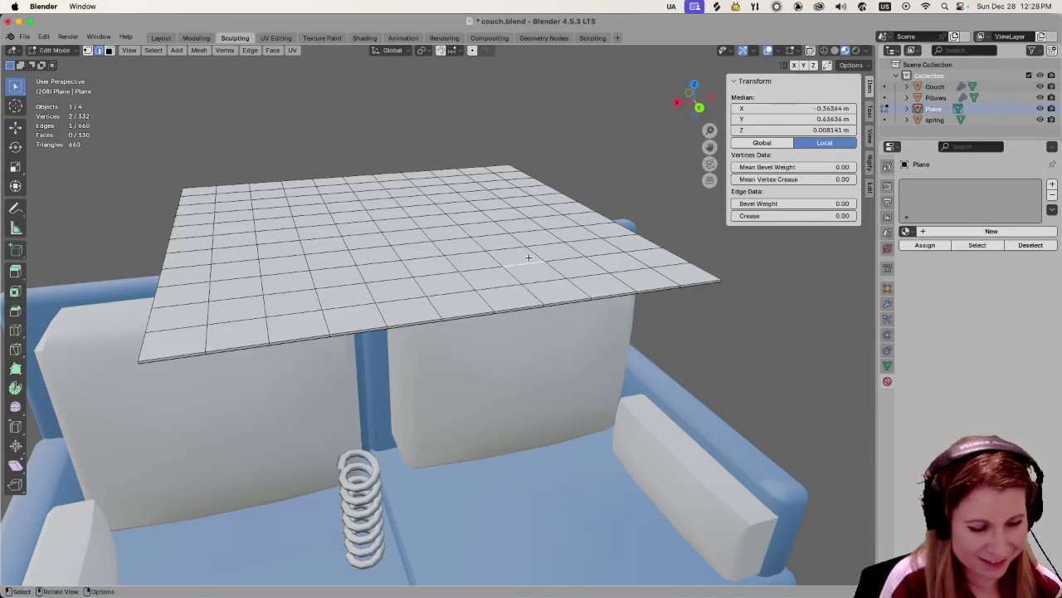
left_click(528, 258, "ctrl")
left_click(529, 258, "ctrl")
left_click(528, 258, "ctrl")
left_click(529, 258, "ctrl")
left_click(528, 258, "ctrl")
left_click(528, 258, "ctrl")
left_click(528, 258, "ctrl")
key("a")
key("Tab")
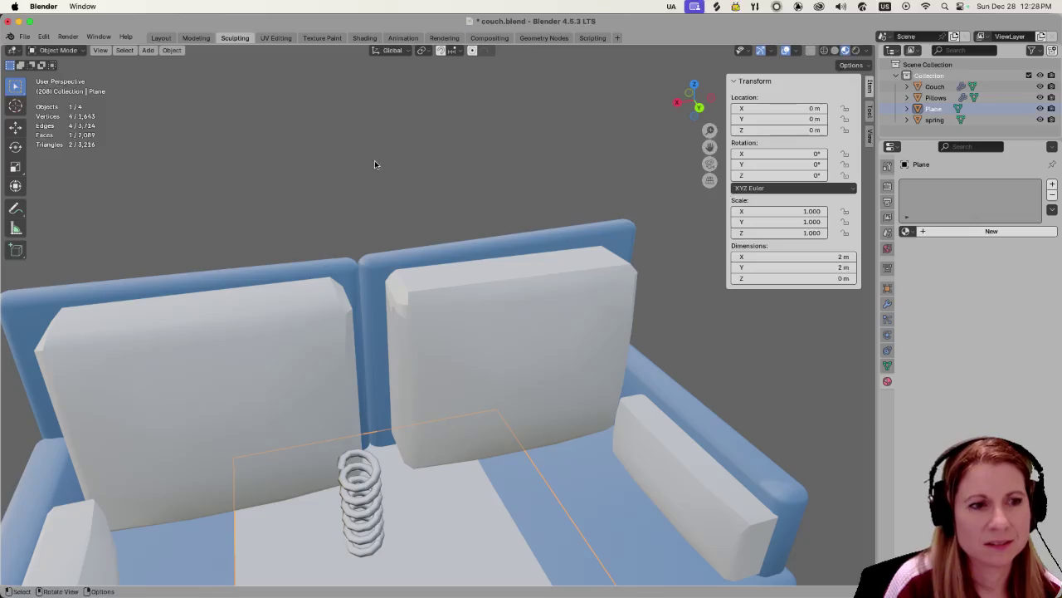
Delete the Plane object, save couch.blend, and bring up the new-file templates.
scroll(374, 163, "down", 3)
key("Delete")
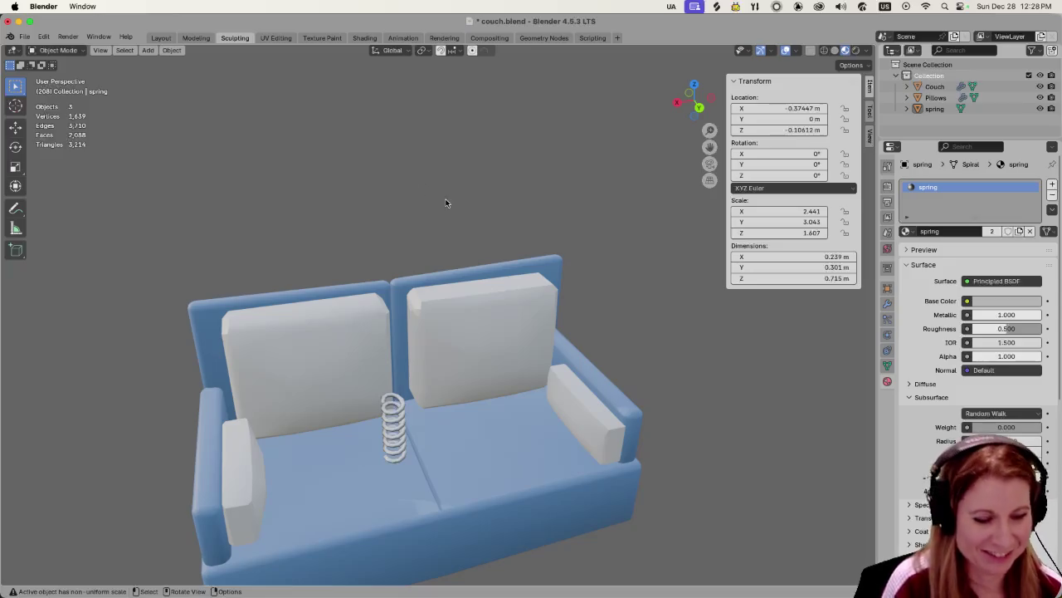
key("super+s")
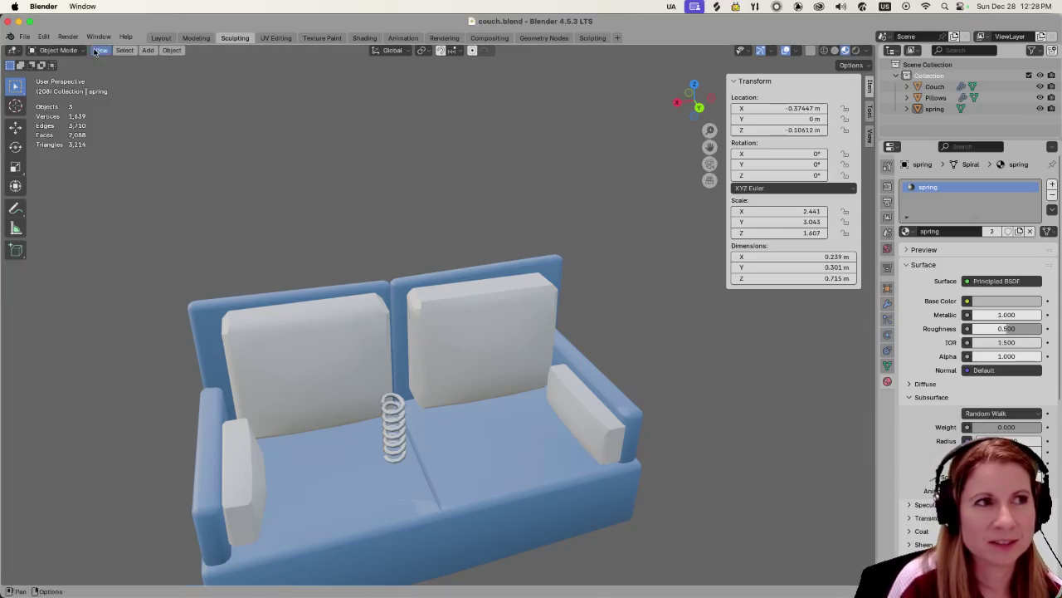
left_click(25, 38)
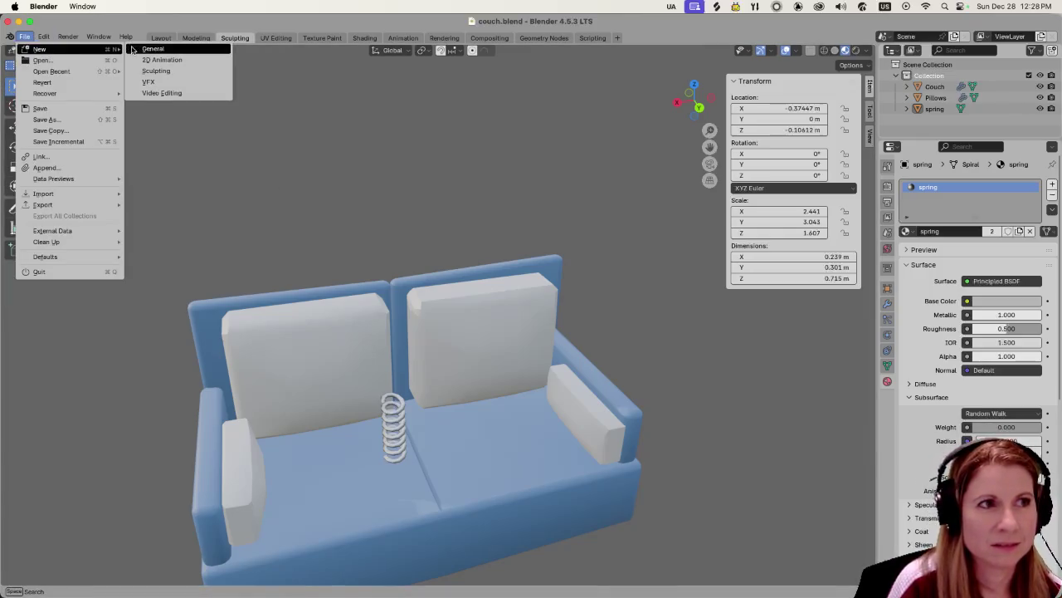
Start a new General file and delete its default camera and cube.
left_click(145, 48)
left_click(219, 289)
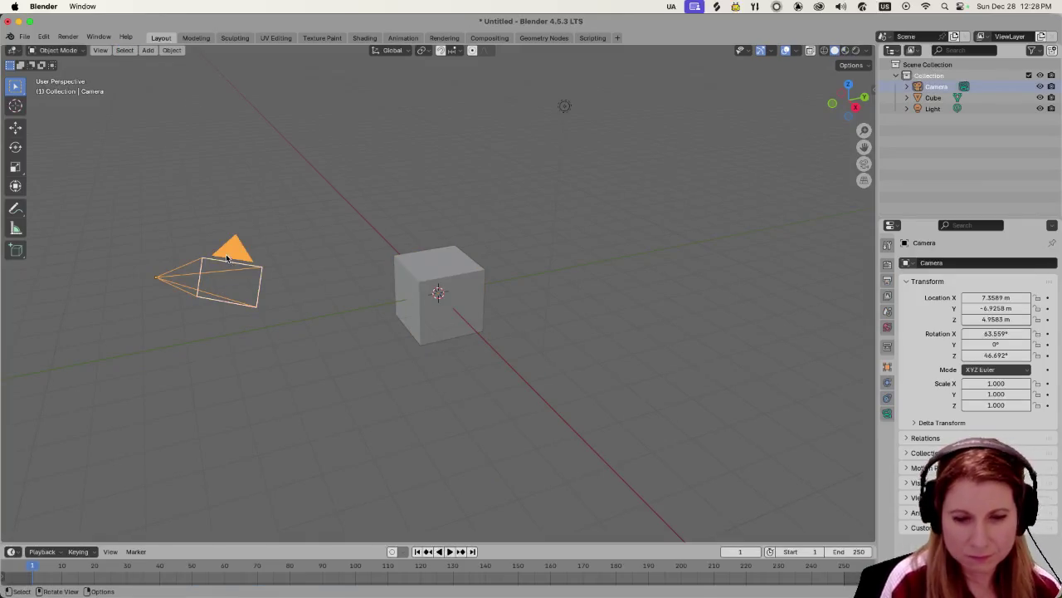
key("Delete")
left_click(430, 301)
key("Delete")
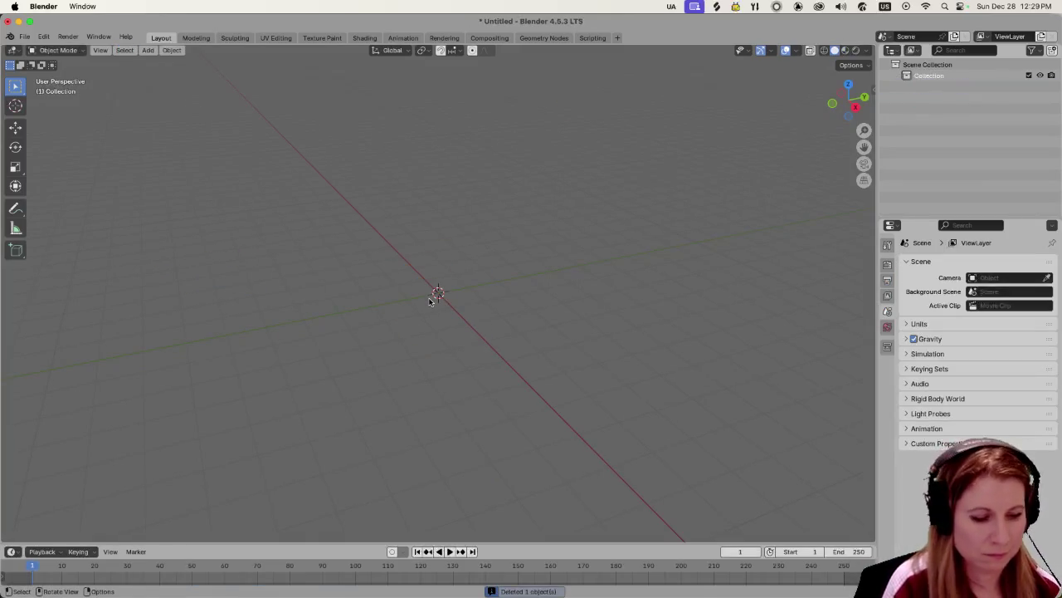
Add a cylinder mesh at the origin.
key("shift+a")
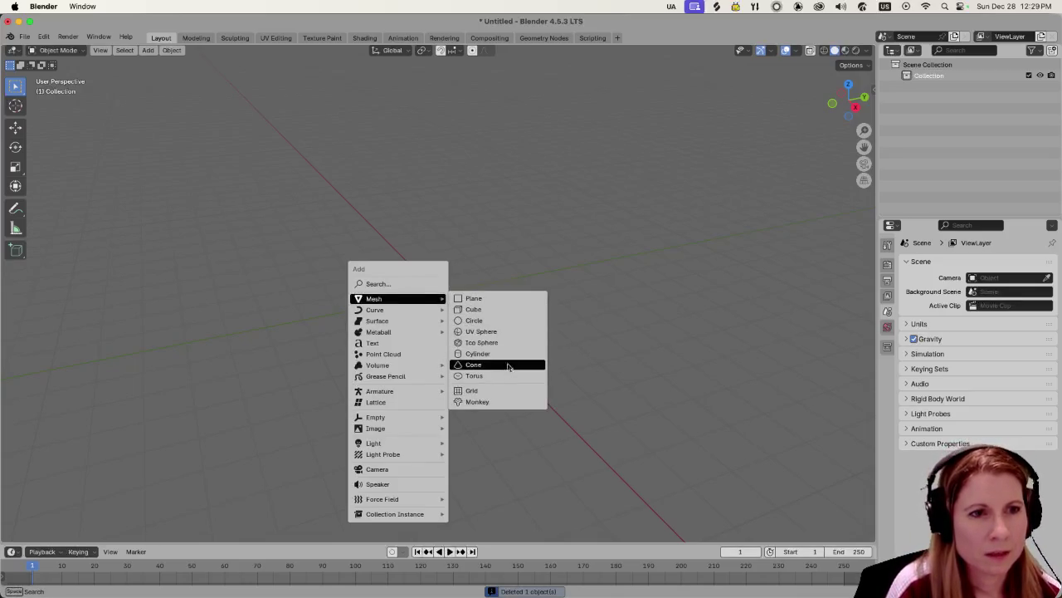
left_click(509, 354)
scroll(438, 402, "up", 1)
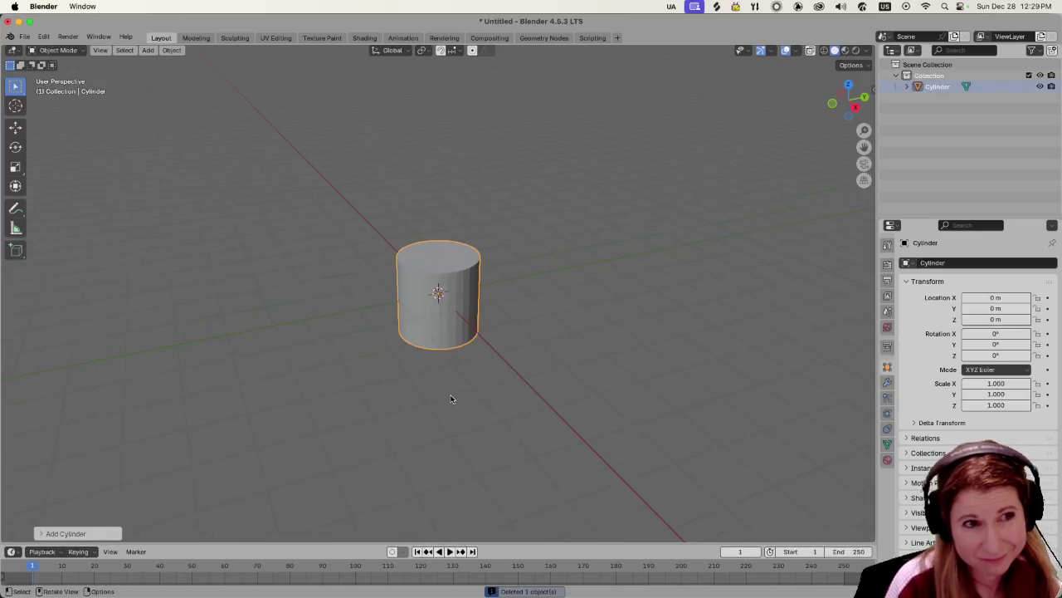
Frame the cylinder from the front, enter Edit Mode, and deselect all its geometry.
scroll(438, 402, "up", 3)
middle_click_drag(438, 402, 499, 346)
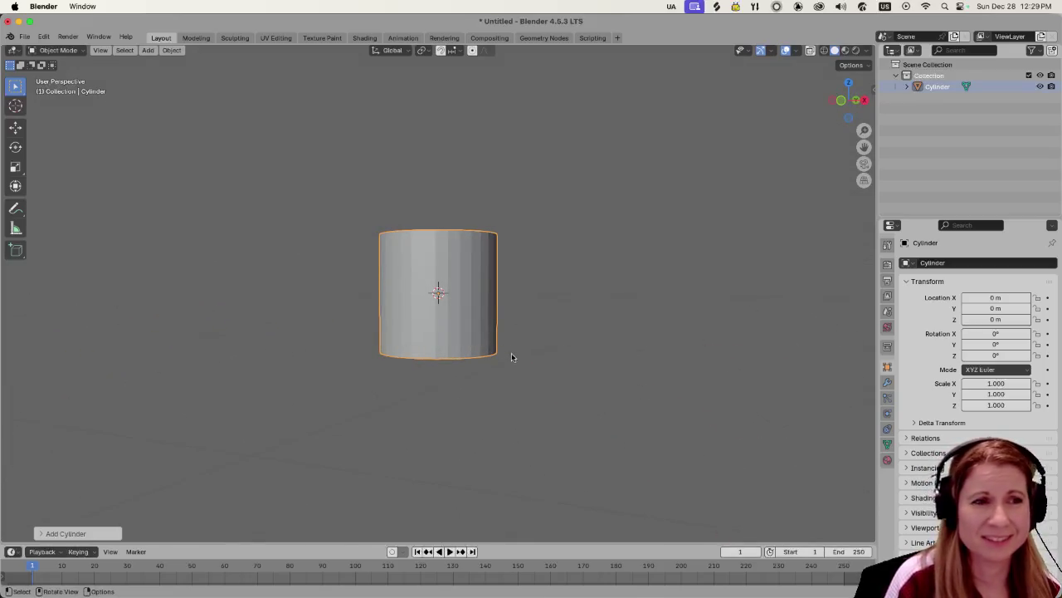
middle_click_drag(559, 372, 617, 431, "shift")
left_click(686, 388)
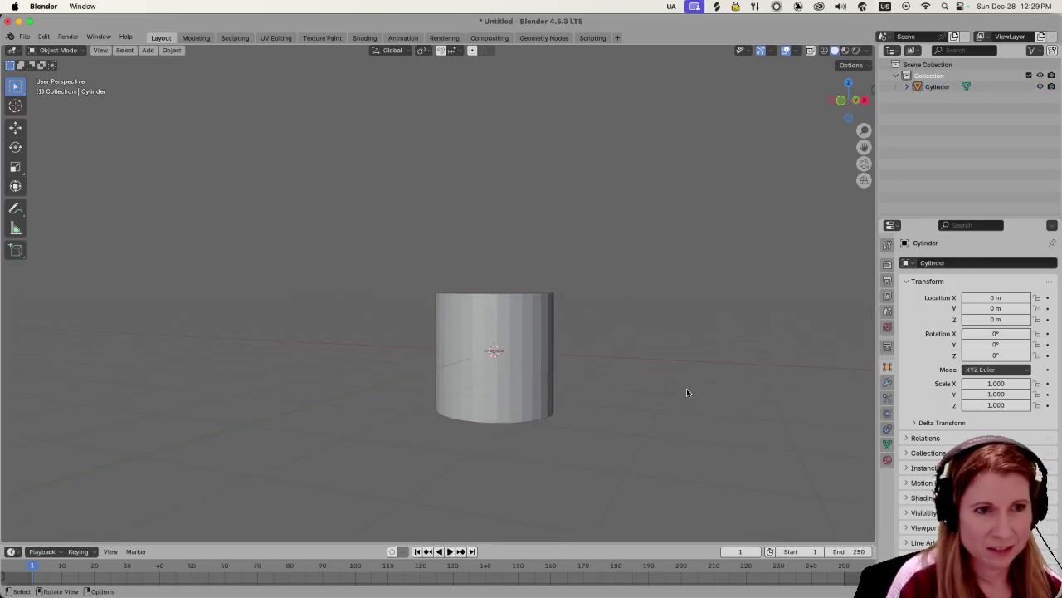
key("Tab")
left_click(645, 335)
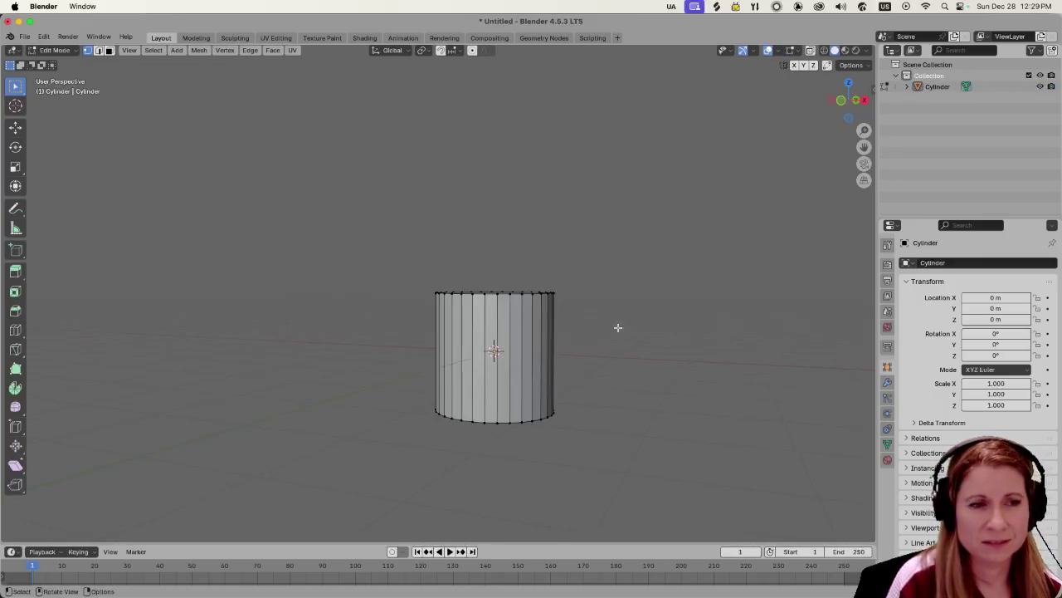
With proportional editing on, scale the cylinder's top vertex ring up into a flared rim.
left_click_drag(410, 255, 597, 310)
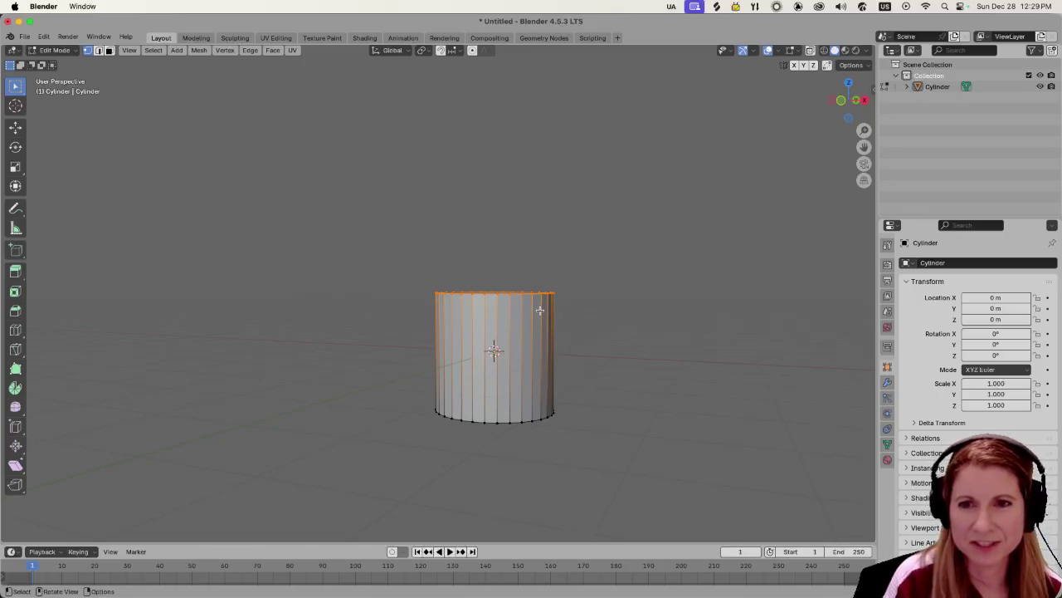
mouse_move(540, 318)
middle_mouse_down()
mouse_move(480, 402)
mouse_move(430, 39)
middle_mouse_up()
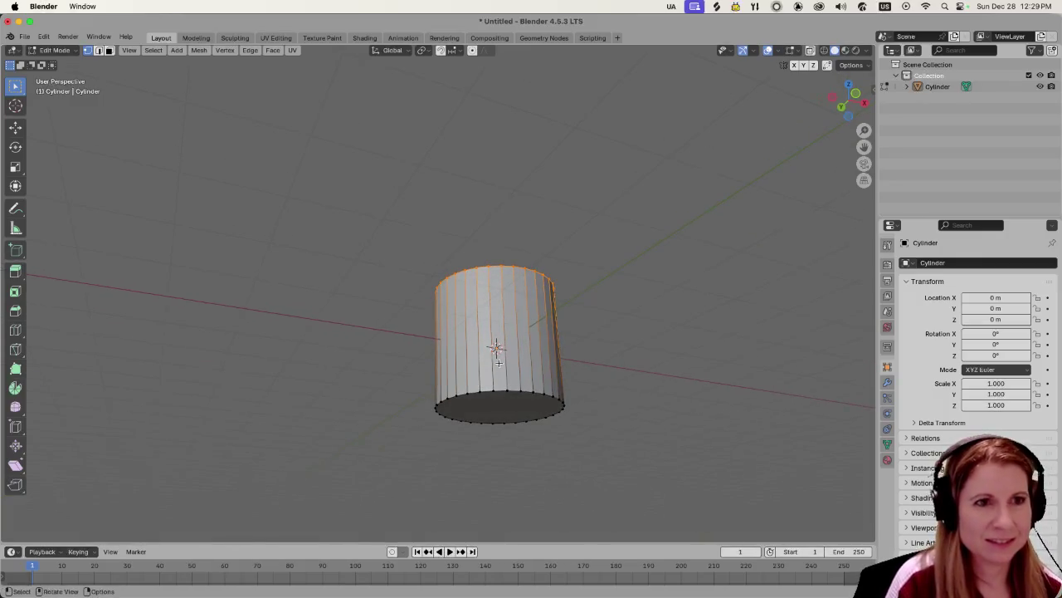
left_click(472, 50)
middle_click_drag(477, 57, 537, 234)
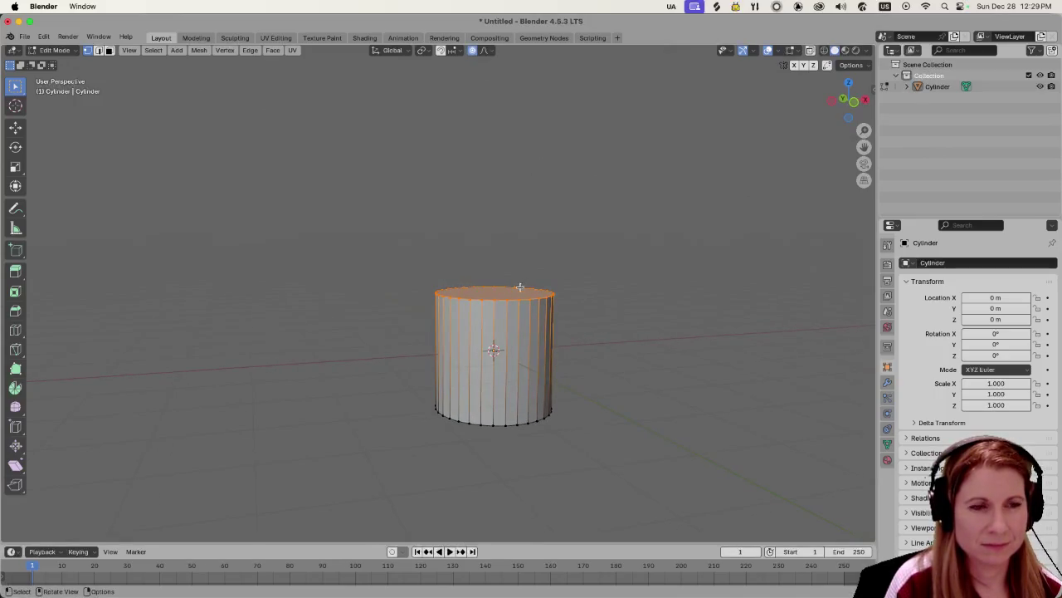
key("s")
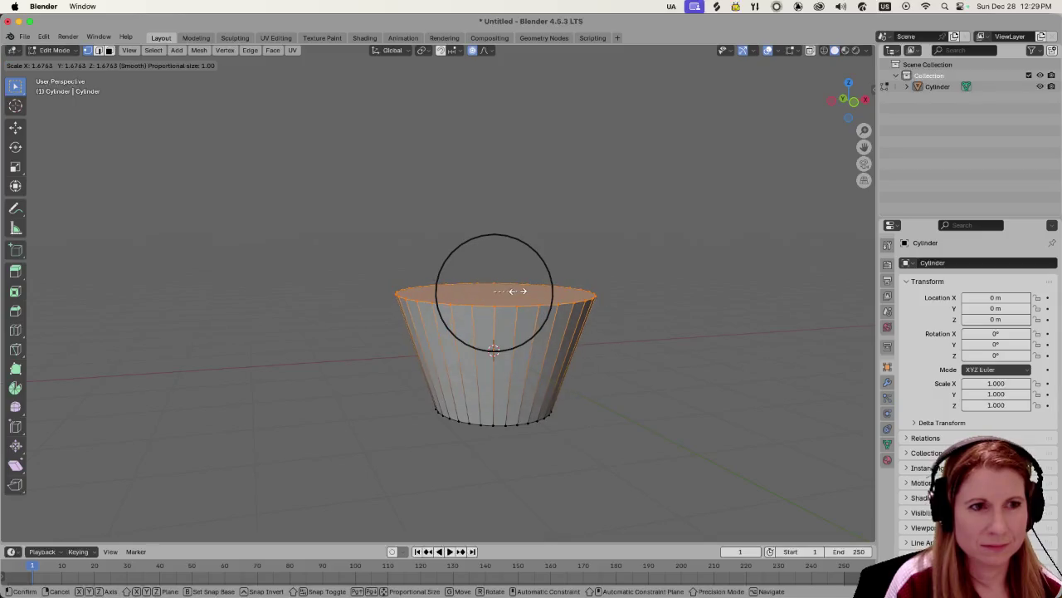
left_click(518, 290)
Select the bottom vertex ring and scale it narrower.
left_click_drag(405, 387, 565, 433)
key("s")
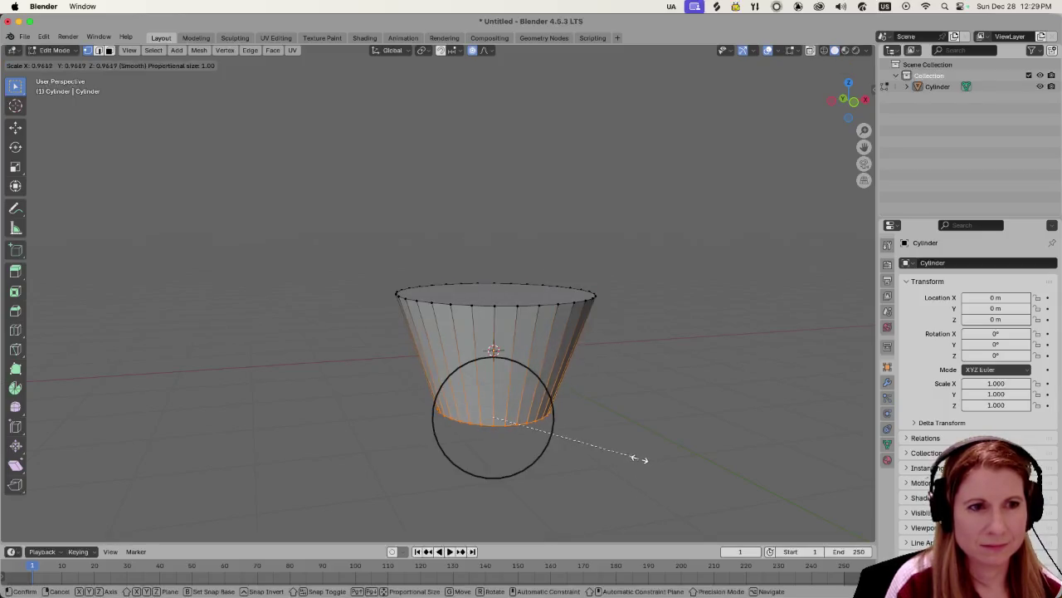
left_click(618, 444)
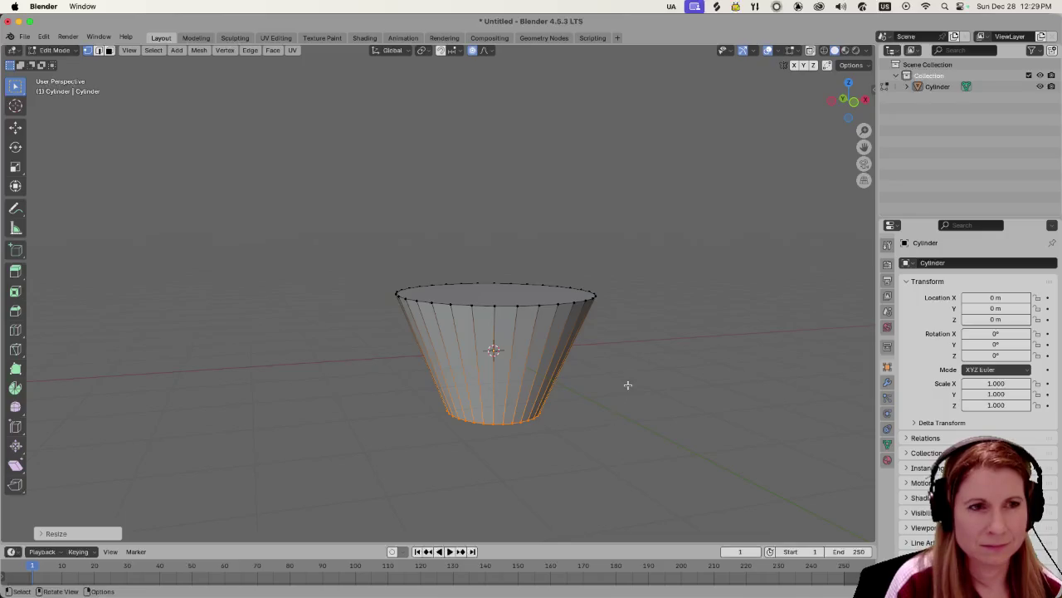
scroll(628, 385, "up", 1)
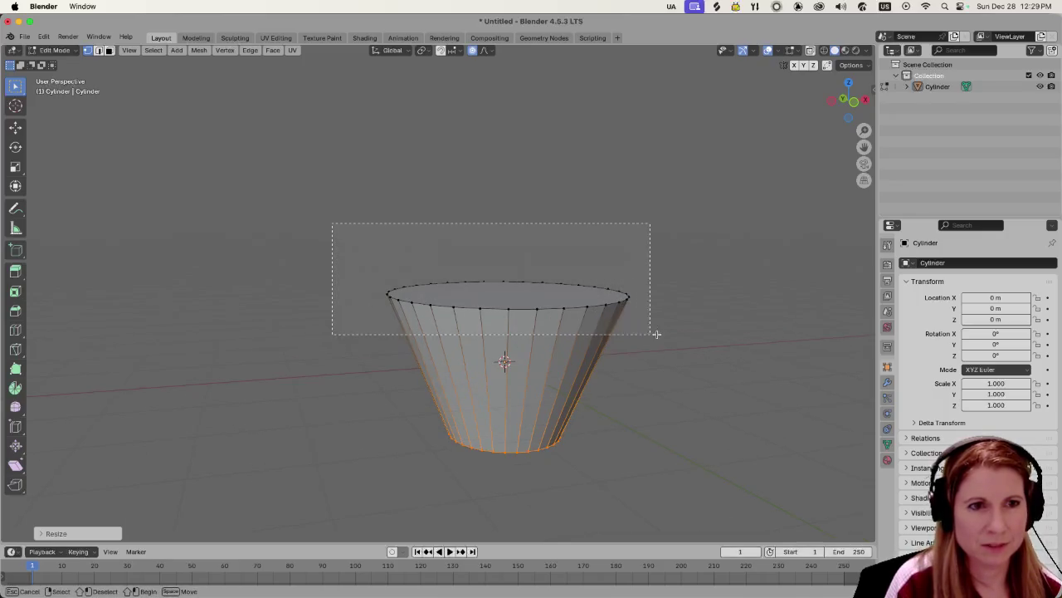
Select the cone's top ring and scale it down slightly.
left_click_drag(332, 222, 648, 332)
key("s")
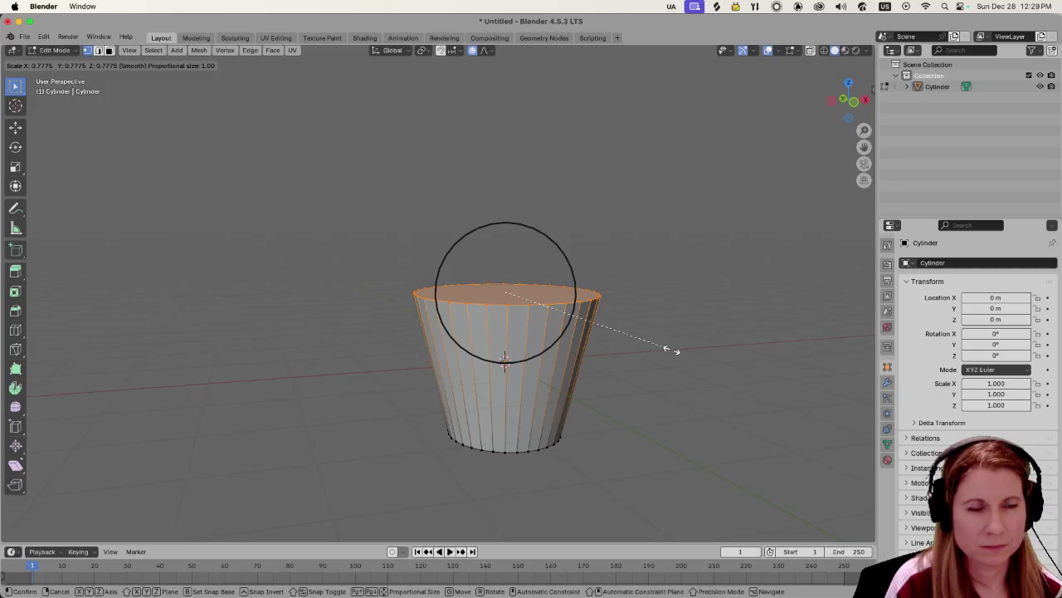
left_click(672, 350)
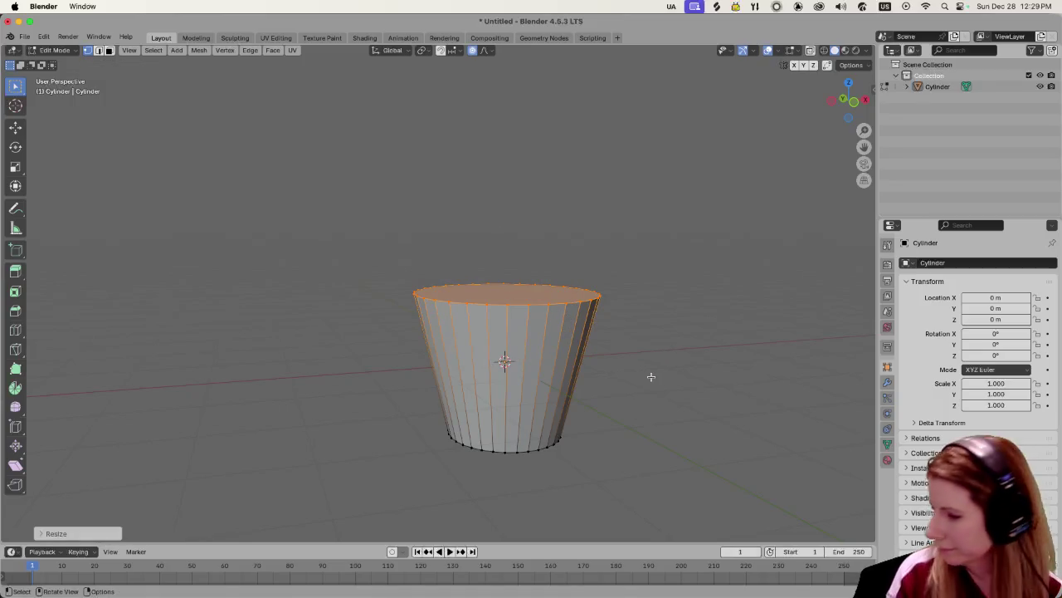
scroll(656, 372, "down", 2)
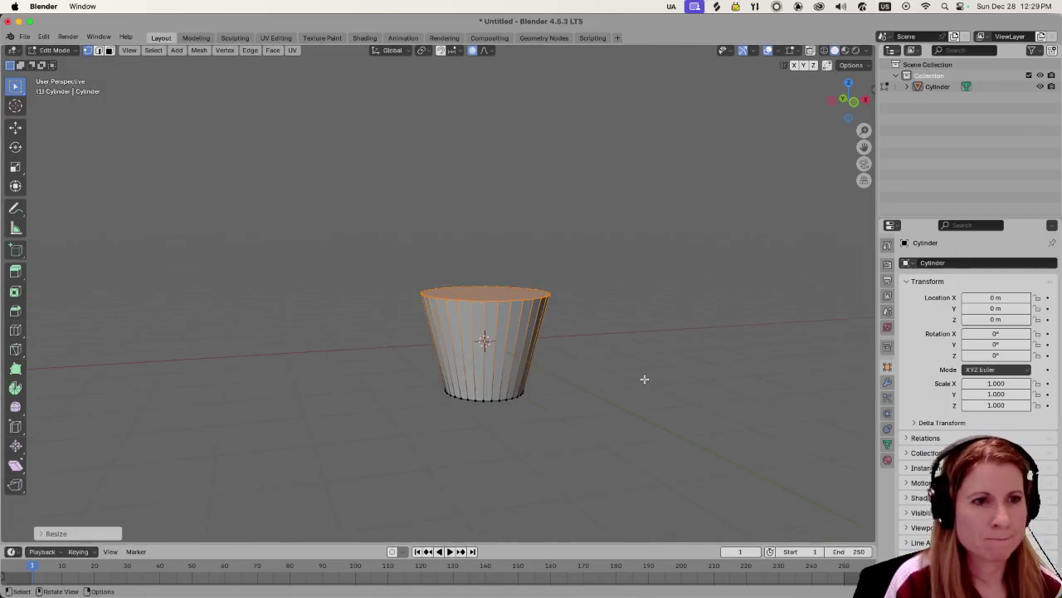
scroll(628, 390, "up", 1)
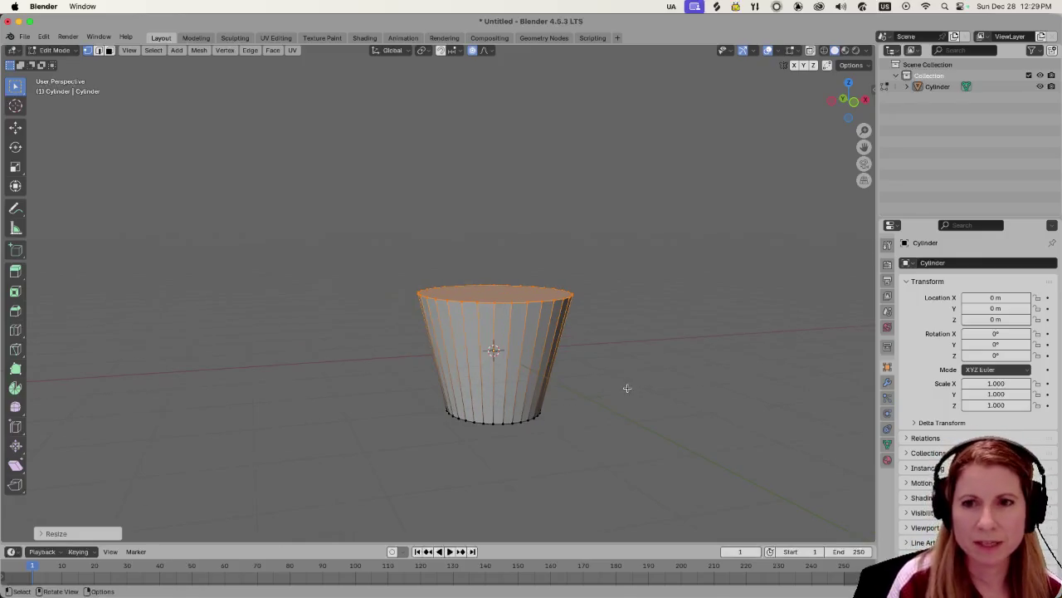
scroll(599, 400, "up", 1)
Inspect the cup from a lower angle, clear the selection, and box-select the whole mesh.
middle_click_drag(643, 412, 658, 404)
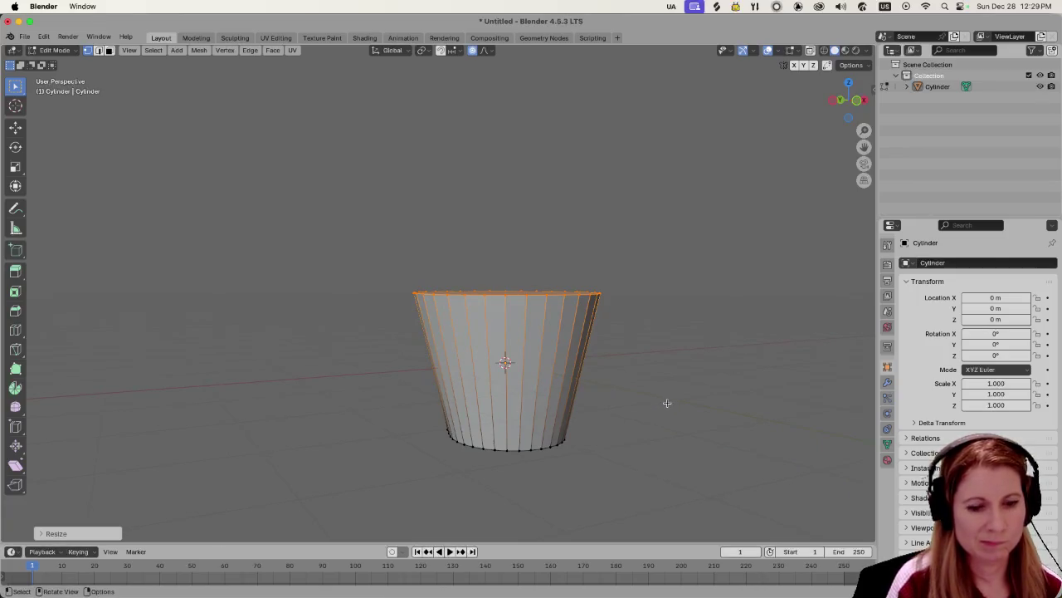
scroll(667, 403, "up", 1)
scroll(711, 456, "down", 2)
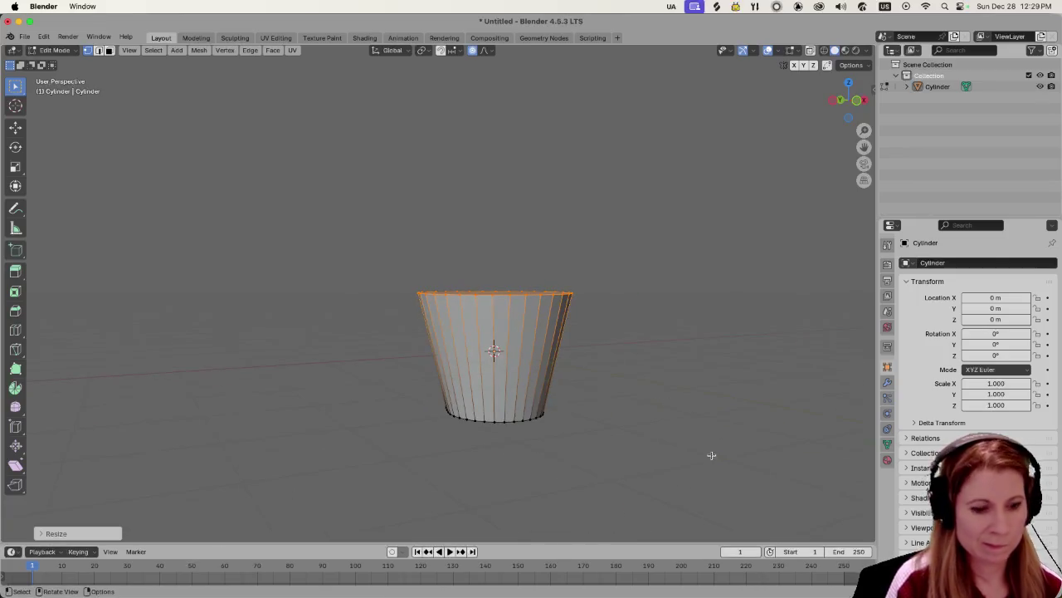
key("s")
middle_click_drag(713, 442, 700, 459)
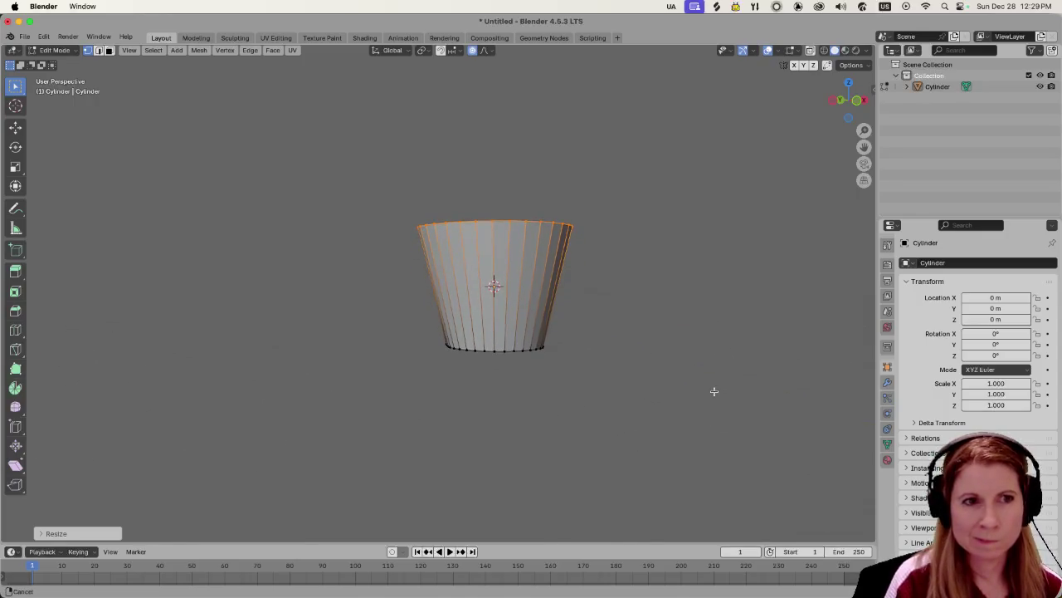
scroll(572, 429, "up", 1)
scroll(576, 433, "up", 1)
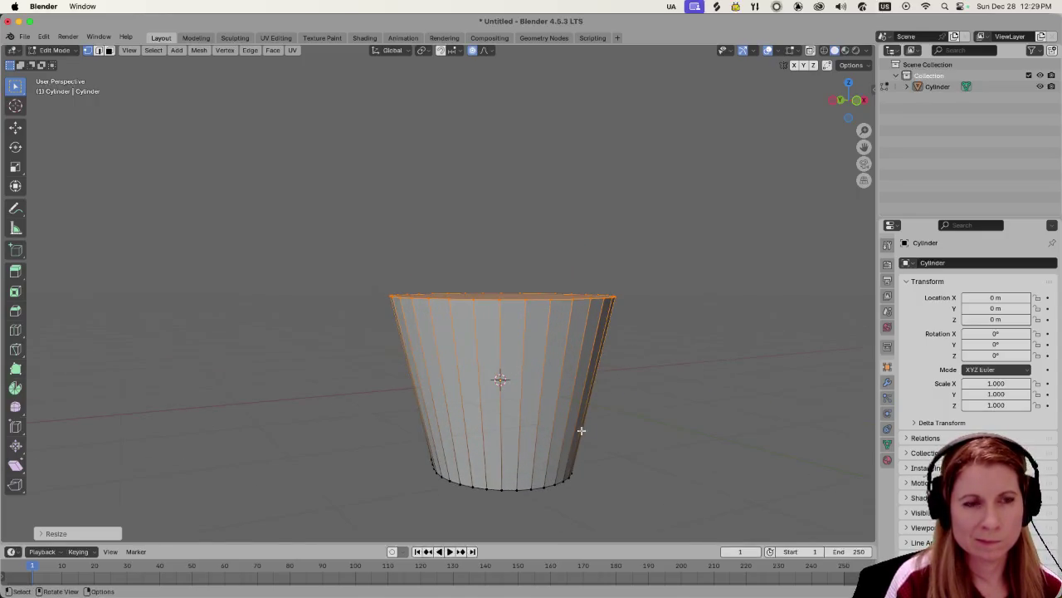
left_click(504, 314)
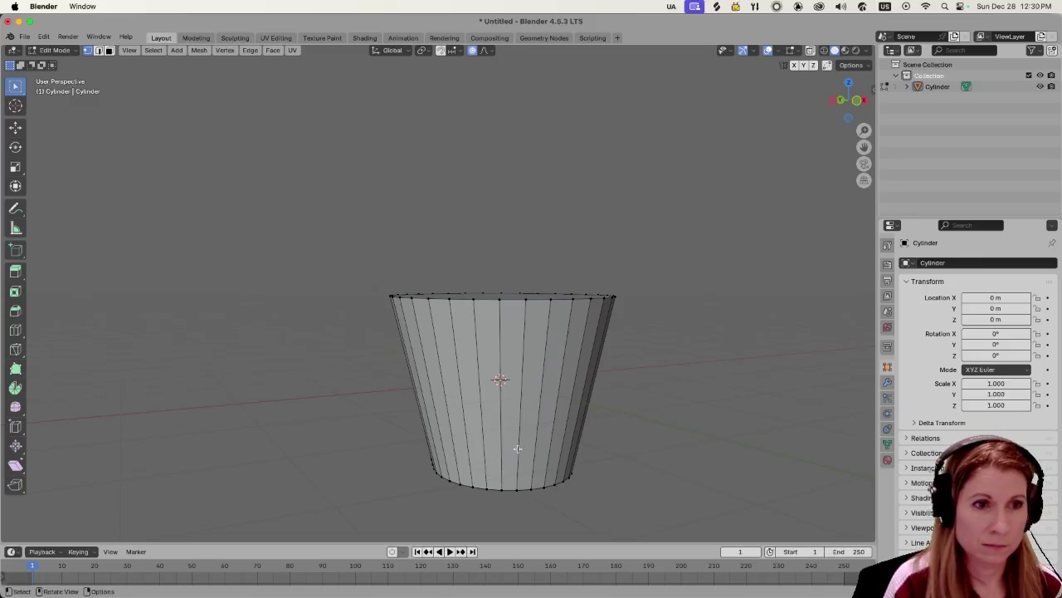
left_click_drag(344, 244, 620, 510)
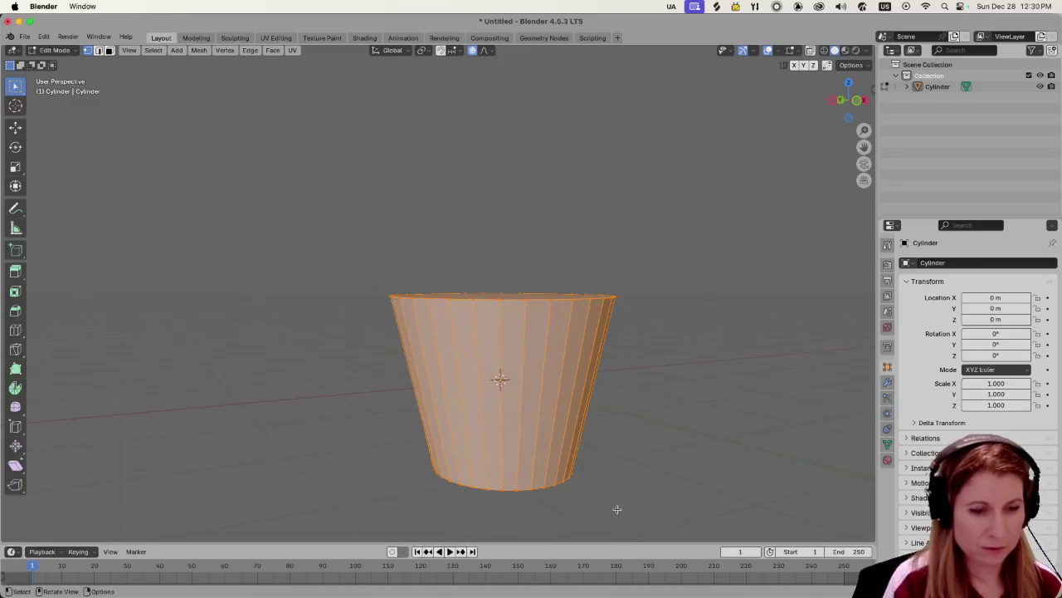
Try squashing the whole mesh along Z, then undo back to the tapered cup.
key("s")
key("z")
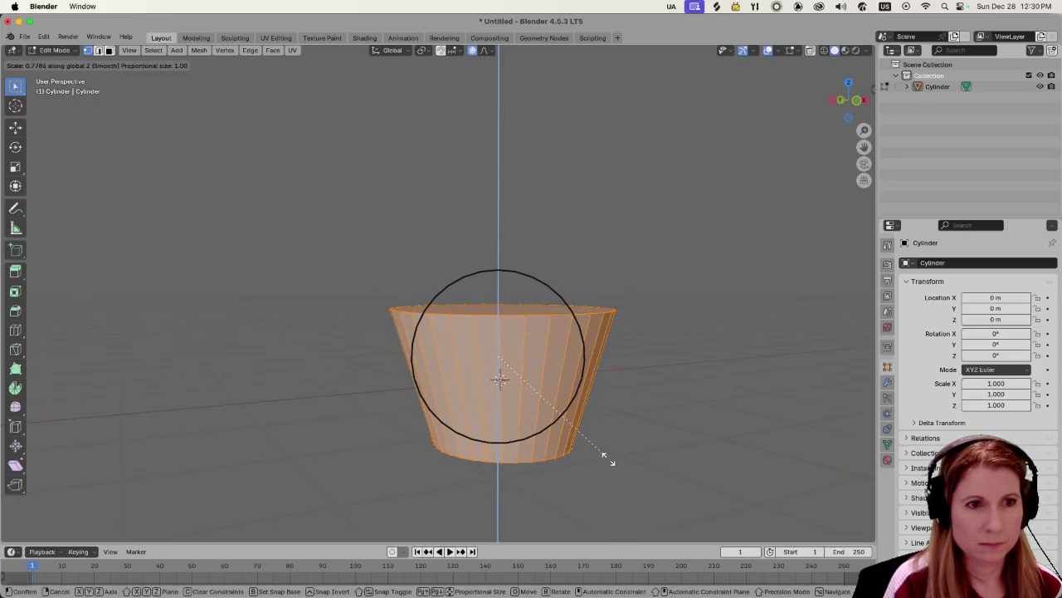
left_click(604, 461)
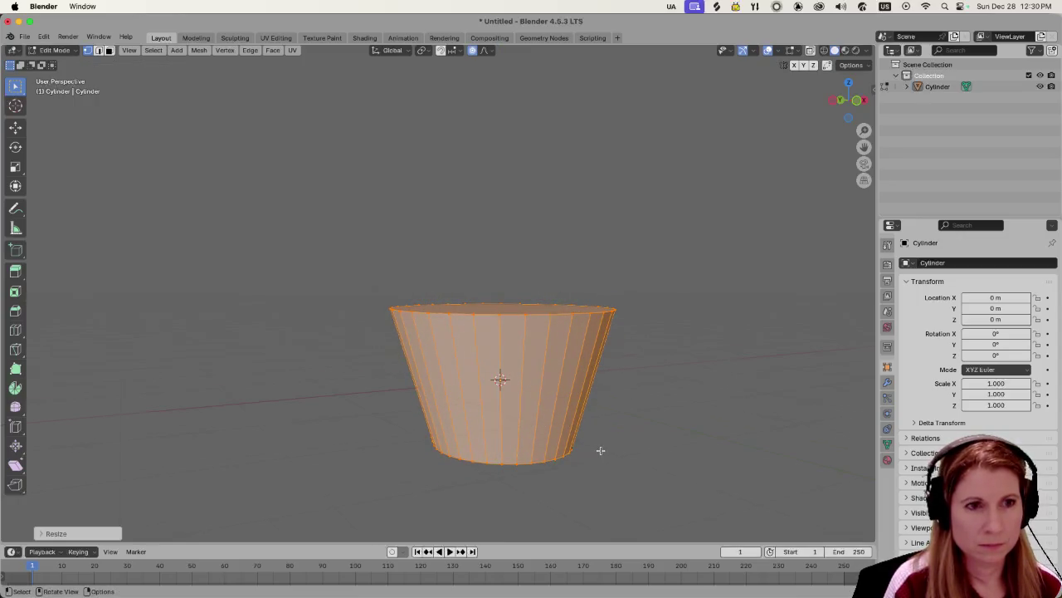
left_click(601, 450)
mouse_move(600, 401)
middle_mouse_down()
mouse_move(391, 360)
mouse_move(442, 414)
middle_mouse_up()
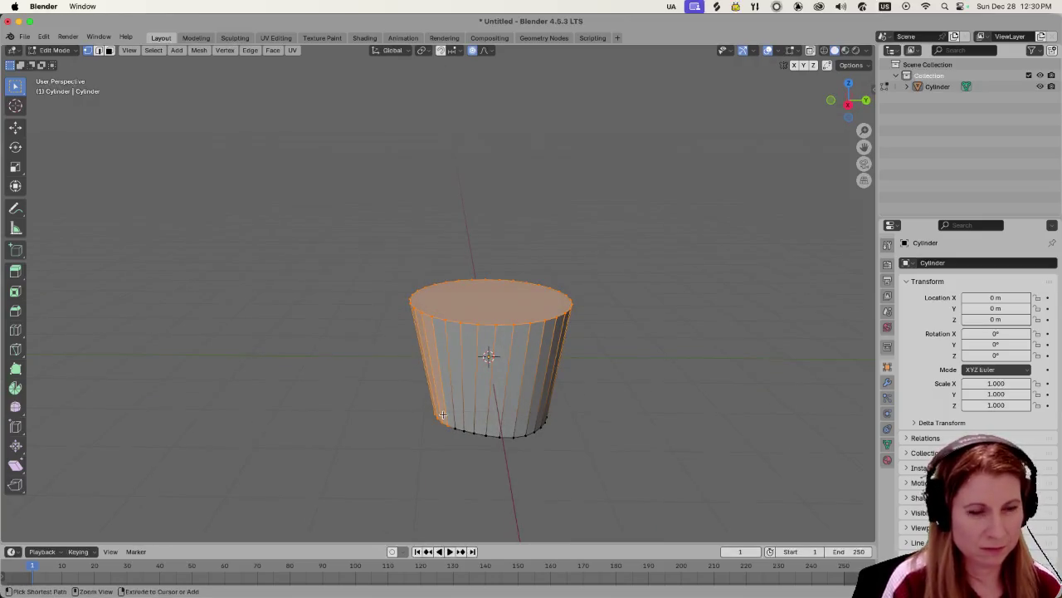
key("ctrl+z")
key("ctrl+z")
key("ctrl+z")
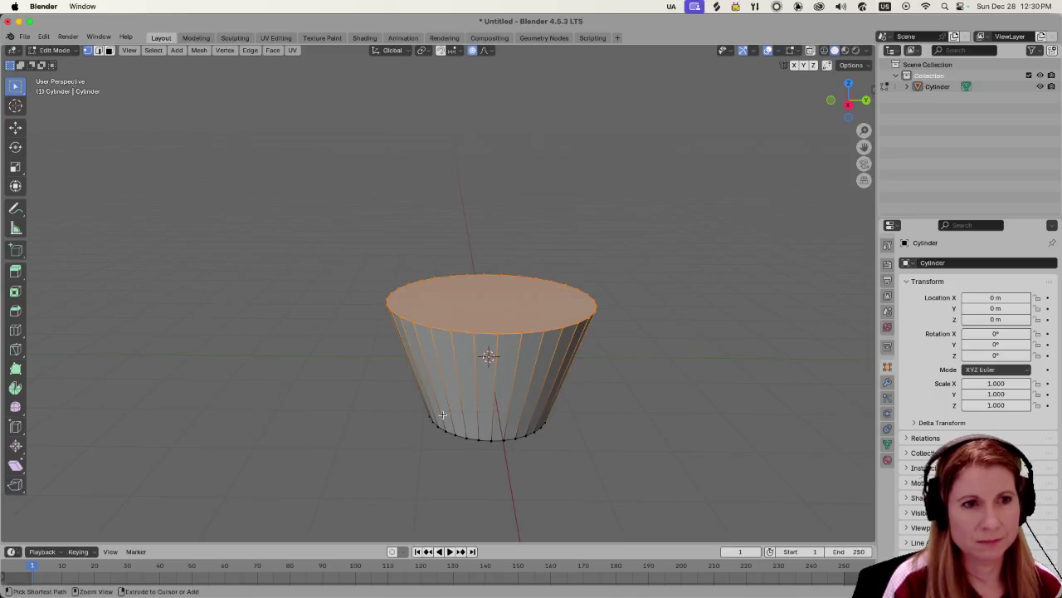
mouse_move(442, 414)
middle_mouse_down()
mouse_move(594, 371)
mouse_move(526, 382)
mouse_move(521, 423)
middle_mouse_up()
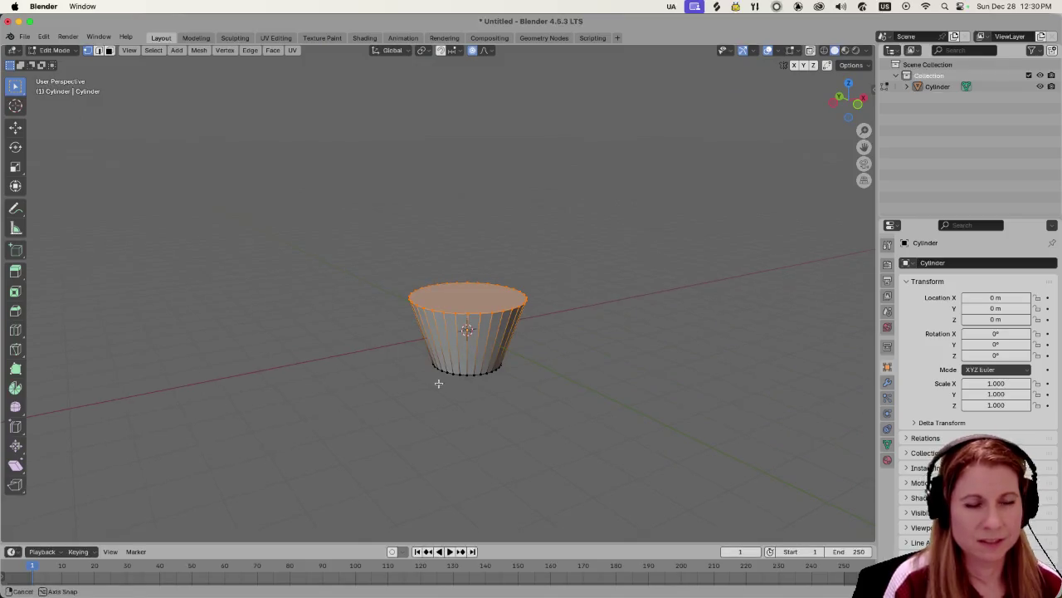
Box-select the cup's top rim ring and rescale it.
middle_click_drag(375, 341, 396, 329)
mouse_move(368, 323)
left_mouse_down()
mouse_move(610, 464)
mouse_move(521, 410)
left_mouse_up()
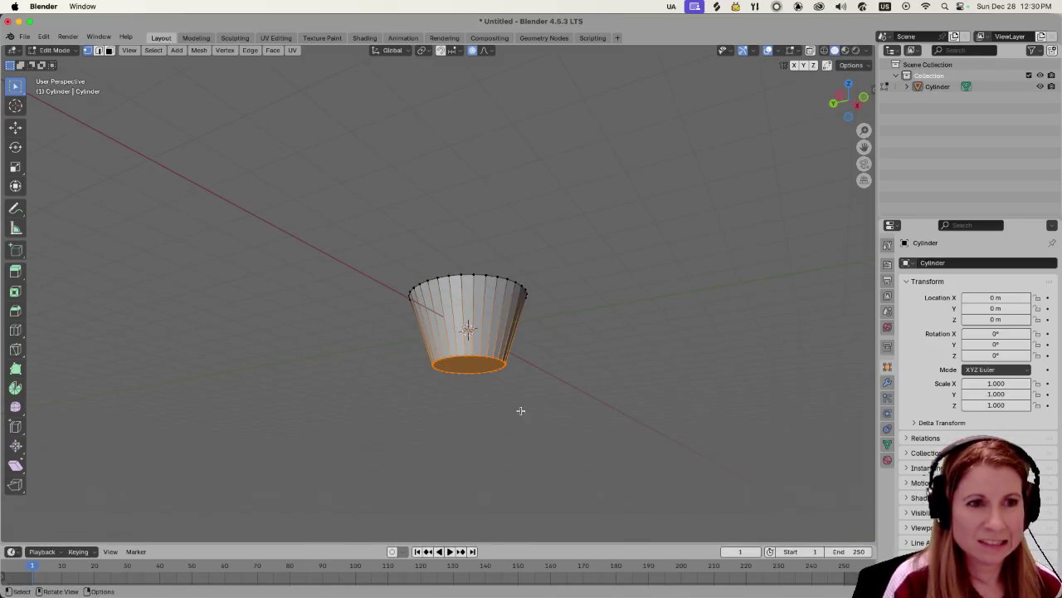
mouse_move(541, 397)
middle_mouse_down()
mouse_move(472, 434)
mouse_move(490, 467)
middle_mouse_up()
mouse_move(339, 228)
left_mouse_down()
mouse_move(633, 394)
mouse_move(624, 398)
left_mouse_up()
middle_click_drag(623, 397, 655, 398)
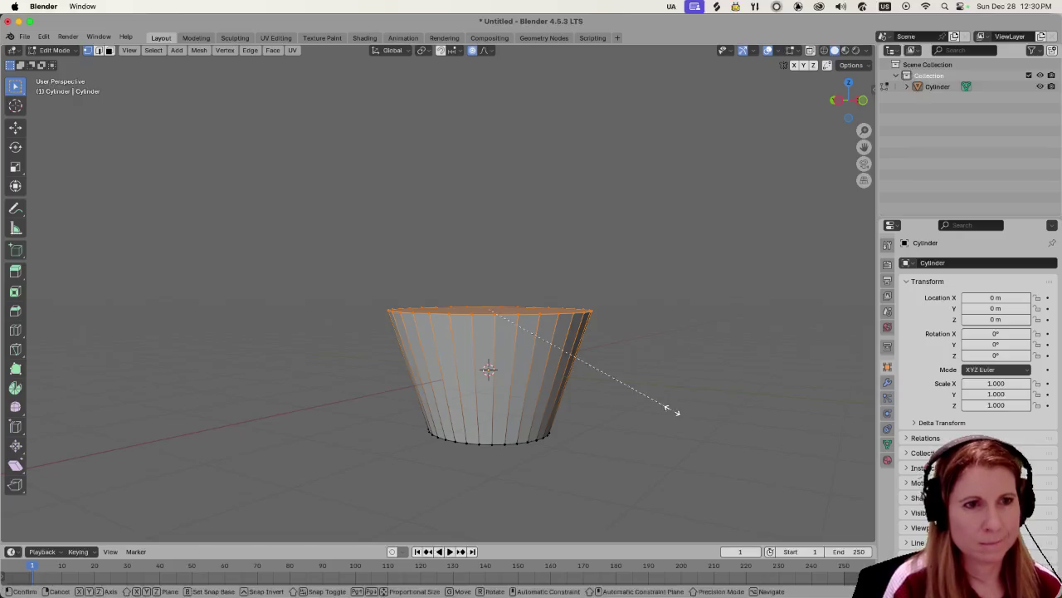
key("s")
left_click(652, 398)
Select the bottom ring, scale it narrower, and deselect it.
mouse_move(365, 418)
middle_mouse_down()
mouse_move(403, 415)
mouse_move(391, 363)
middle_mouse_up()
mouse_move(390, 363)
left_mouse_down()
mouse_move(640, 468)
mouse_move(636, 479)
left_mouse_up()
mouse_move(637, 480)
middle_mouse_down()
mouse_move(612, 496)
mouse_move(628, 474)
middle_mouse_up()
key("s")
left_click(618, 457)
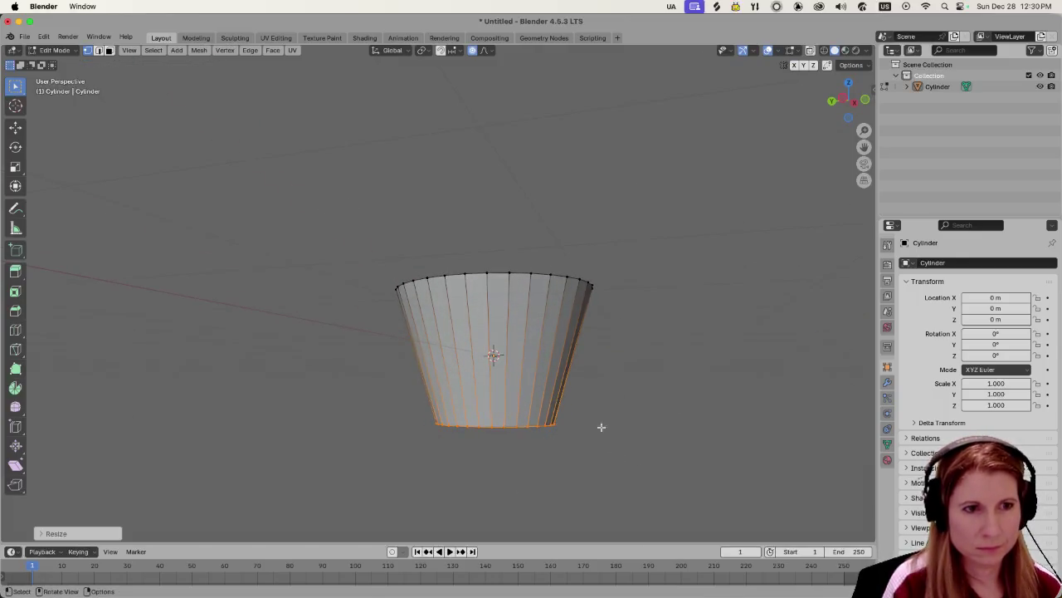
scroll(599, 425, "down", 4)
mouse_move(598, 423)
middle_mouse_down()
mouse_move(545, 401)
mouse_move(301, 398)
mouse_move(448, 450)
mouse_move(637, 444)
middle_mouse_up()
mouse_move(590, 420)
middle_mouse_down()
mouse_move(635, 381)
mouse_move(603, 373)
mouse_move(630, 379)
middle_mouse_up()
left_click(586, 390)
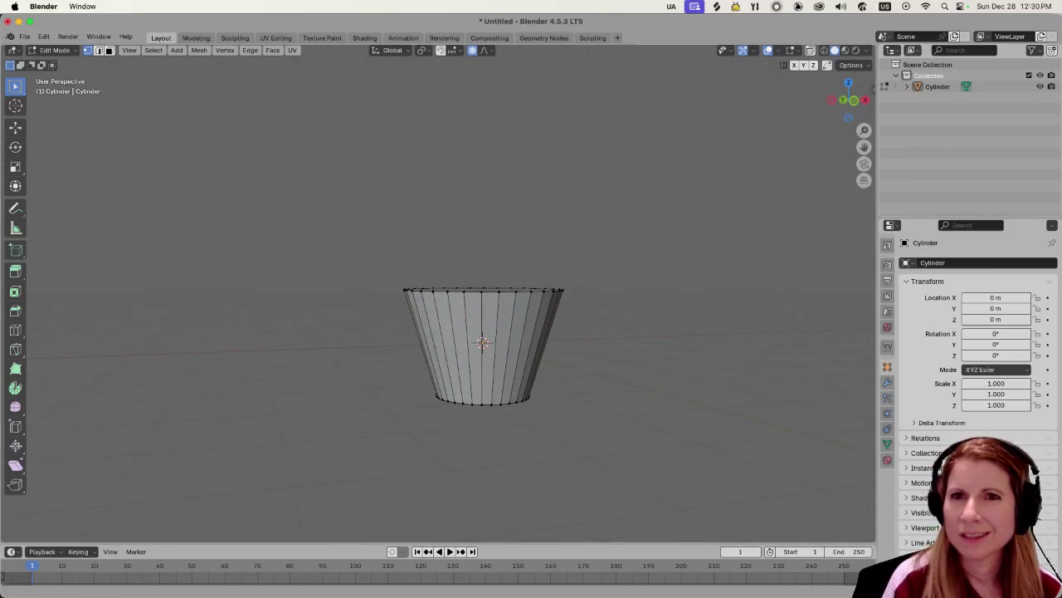
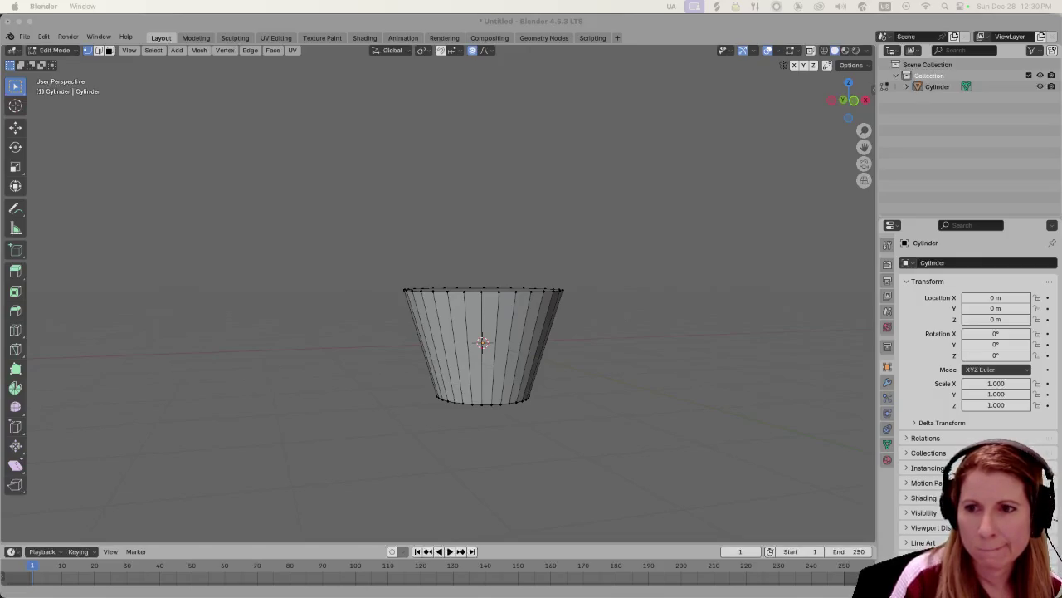
Add a horizontal loop cut around the tapered cylinder and slide it up near the top rim.
middle_click_drag(620, 313, 624, 313)
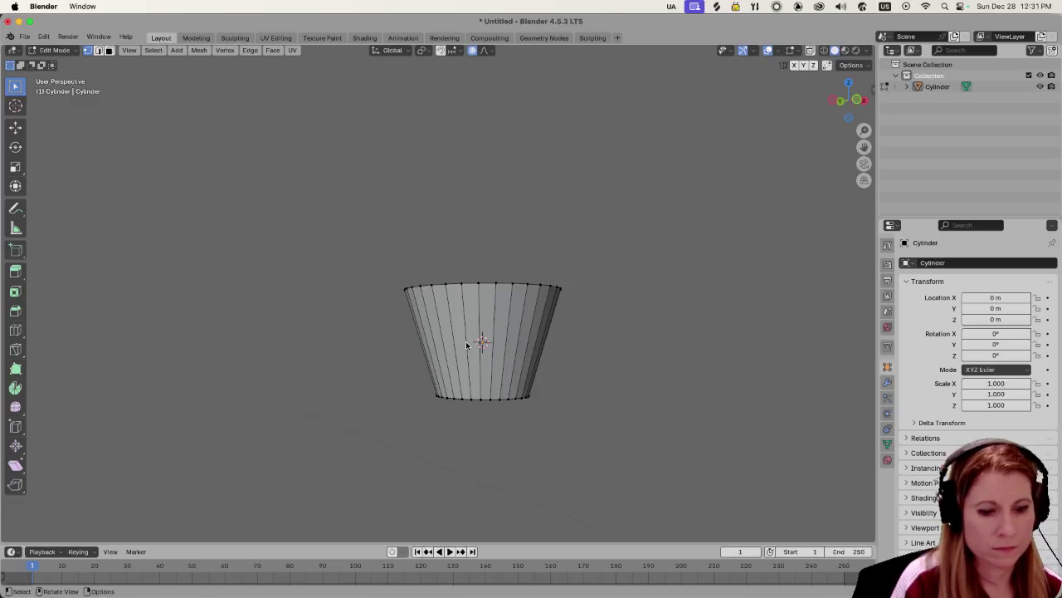
key("ctrl+r")
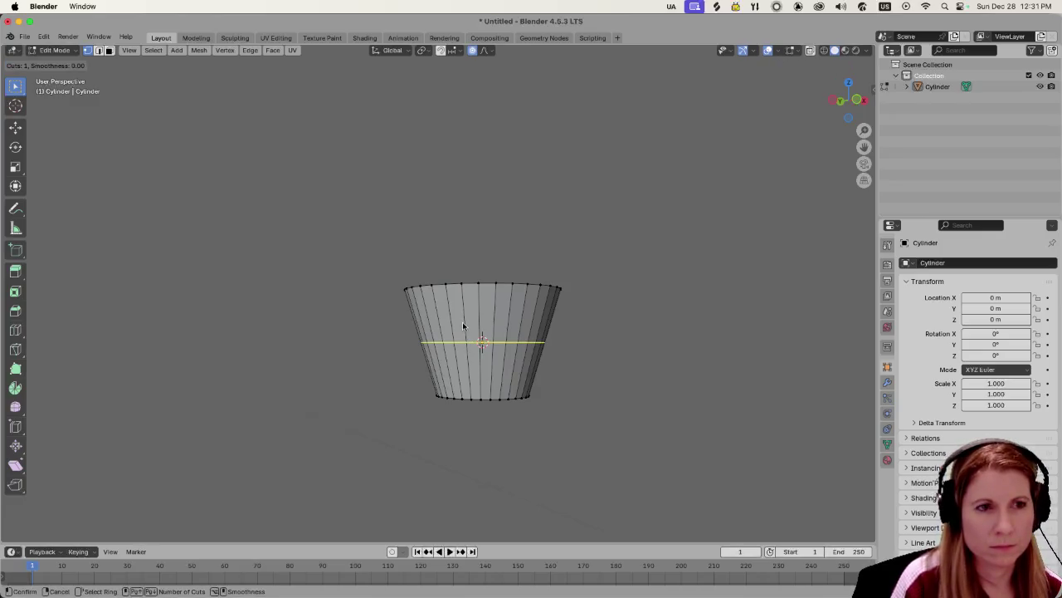
left_click(464, 325)
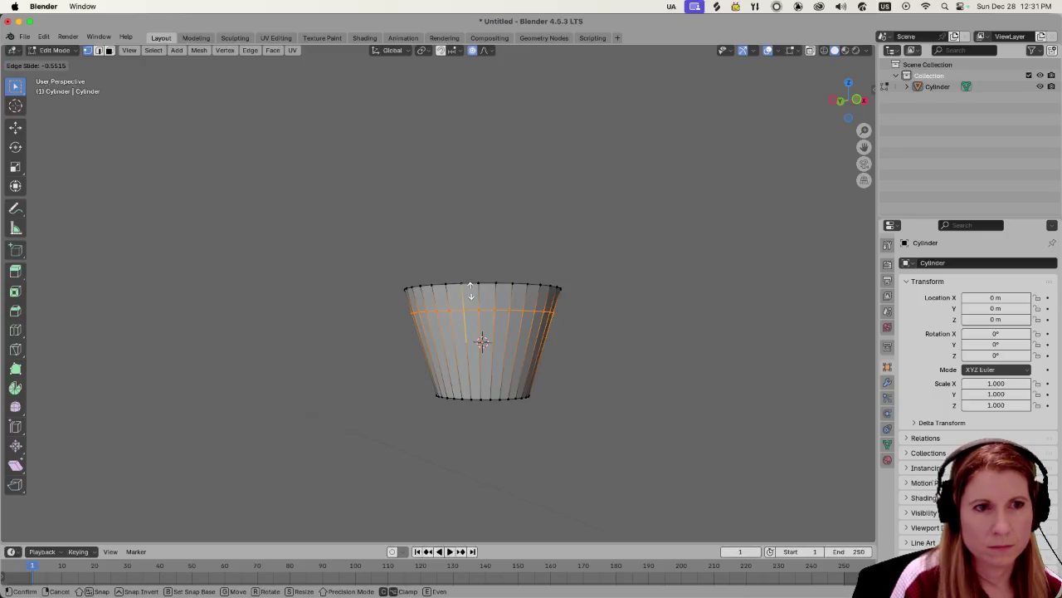
left_click(470, 287)
middle_click_drag(548, 340, 561, 339)
Turn off proportional editing, switch to face select, and pick a face on the upper rim.
left_click(471, 52)
middle_click_drag(498, 324, 454, 313)
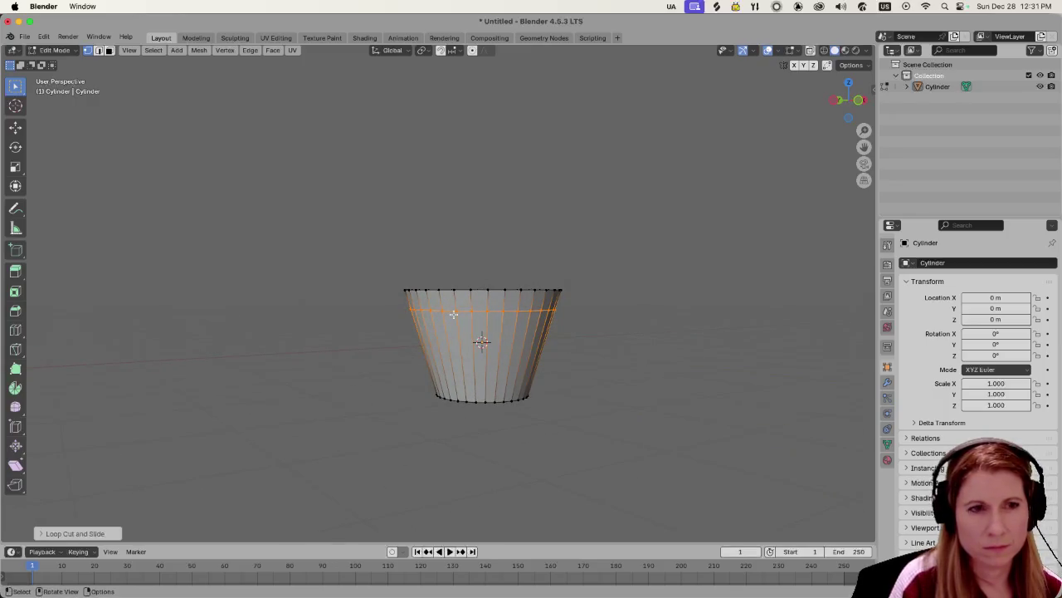
left_click(579, 273)
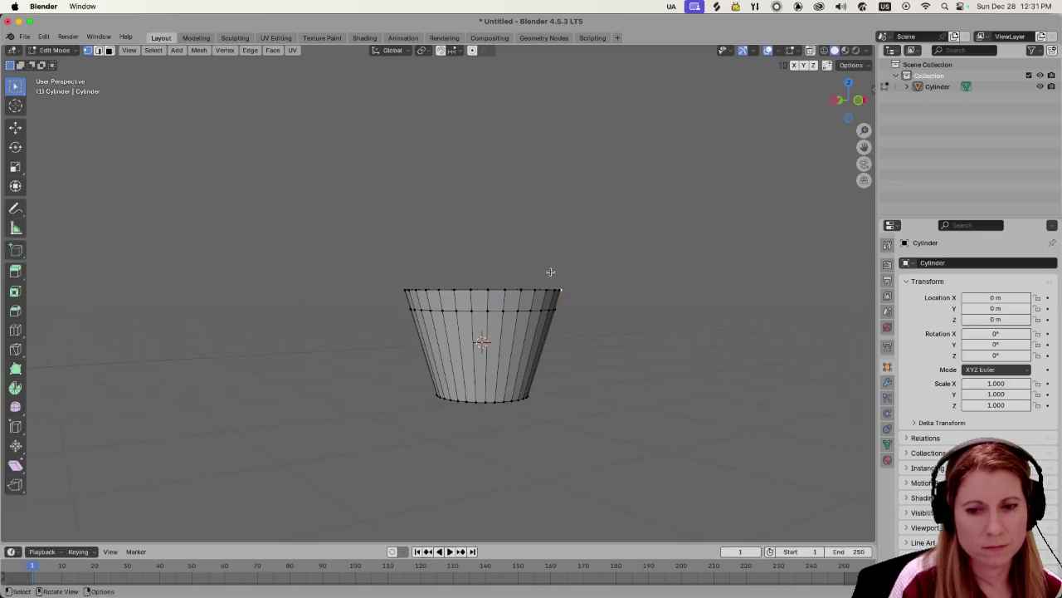
key("3")
left_click(496, 303)
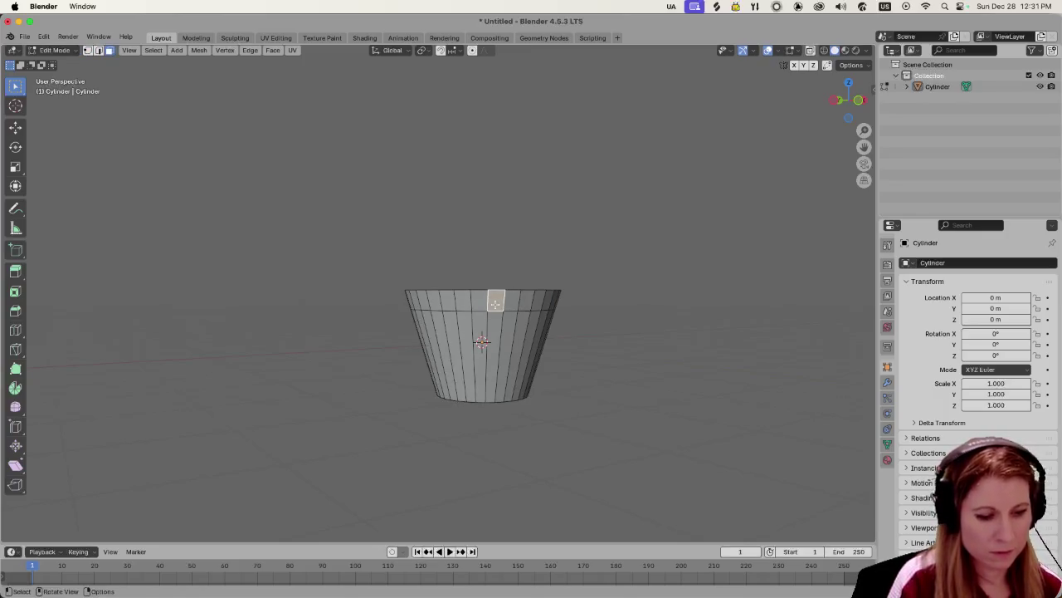
Select the top ring of faces and extrude it outward along normals into a lip.
key("alt+a")
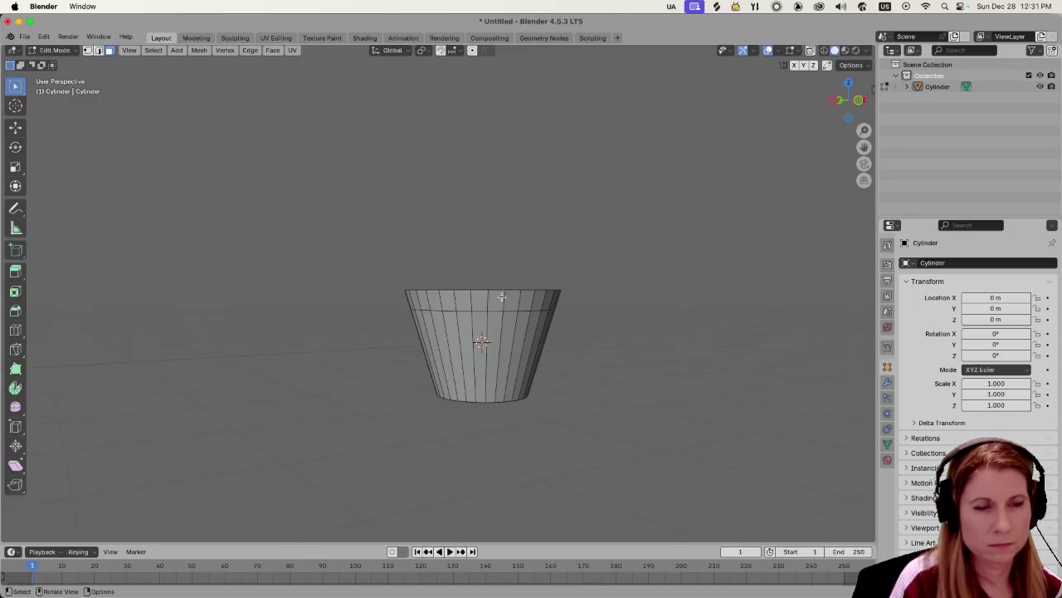
left_click(503, 297, "alt")
mouse_move(503, 297)
middle_mouse_down()
mouse_move(605, 303)
mouse_move(531, 328)
middle_mouse_up()
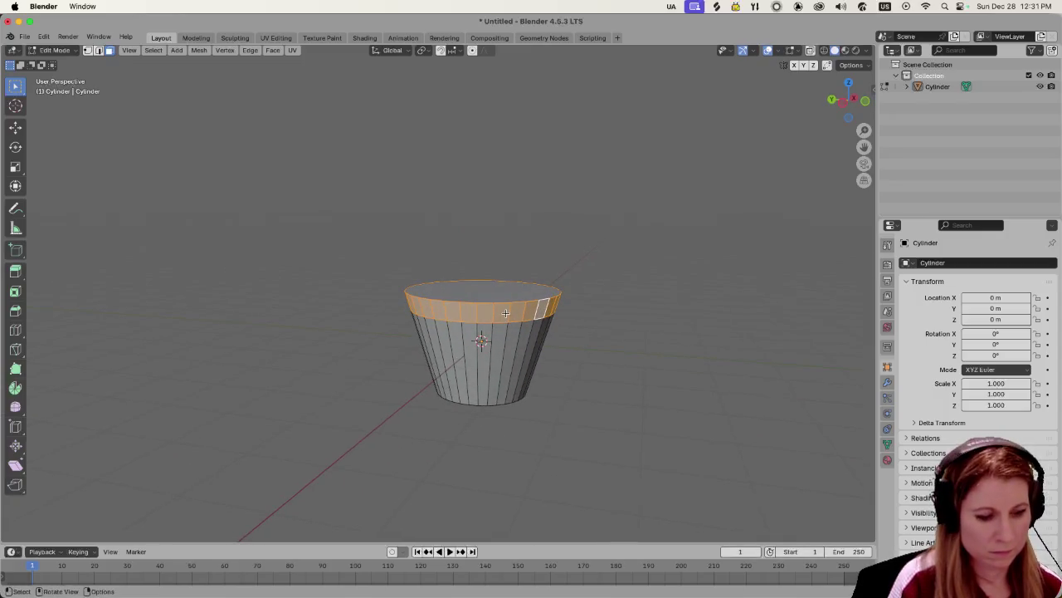
key("alt+e")
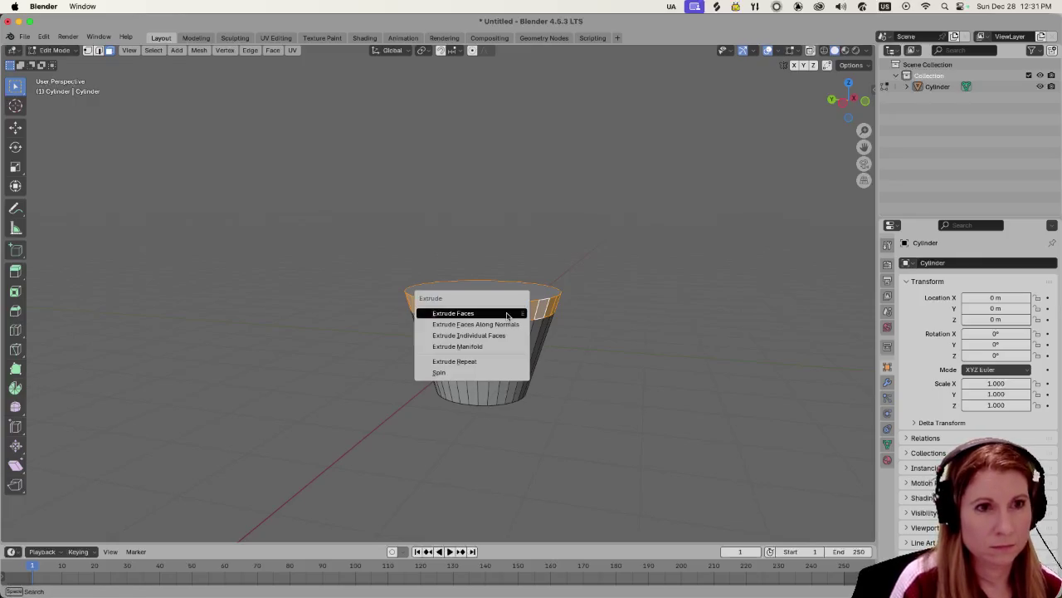
left_click(502, 324)
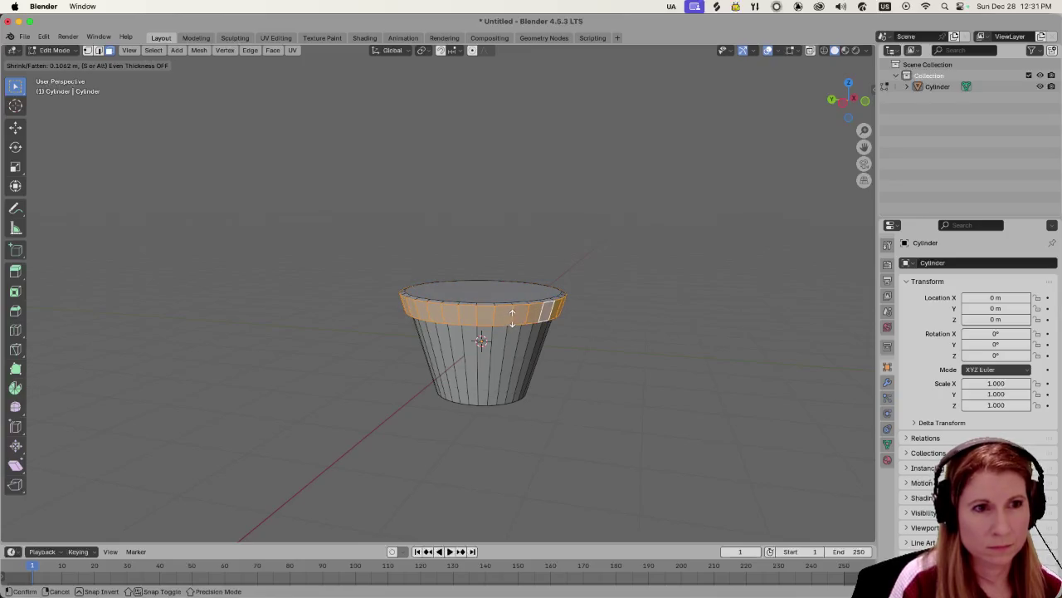
left_click(517, 316)
Inspect the cup from the side and underneath, then reselect the top ring of rim faces.
middle_click_drag(518, 315, 611, 322)
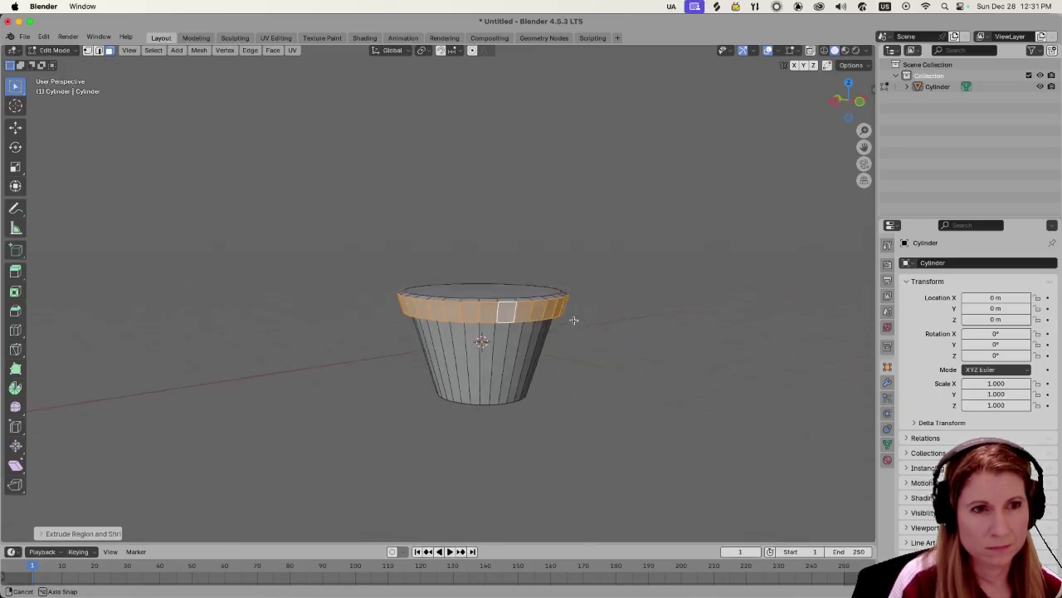
left_click(611, 321)
mouse_move(530, 353)
middle_mouse_down()
mouse_move(579, 315)
mouse_move(620, 395)
middle_mouse_up()
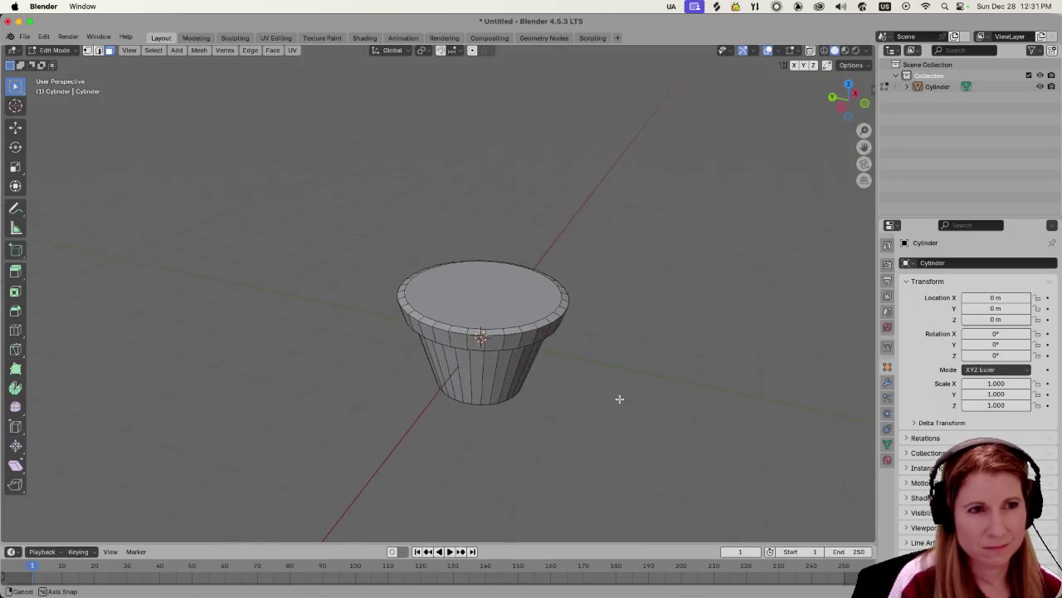
scroll(599, 384, "down", 3)
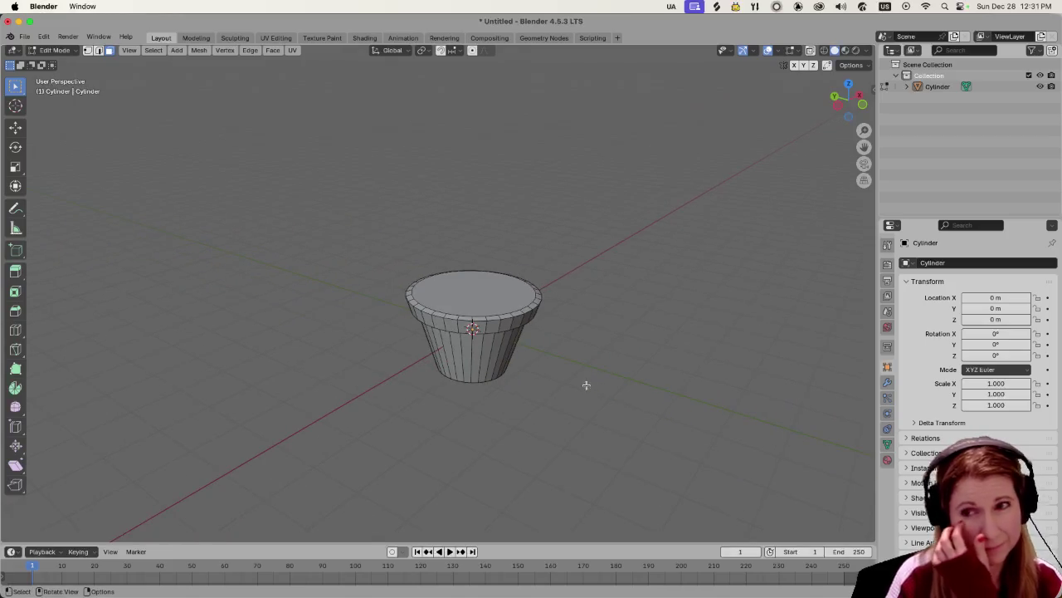
middle_click_drag(542, 378, 555, 327)
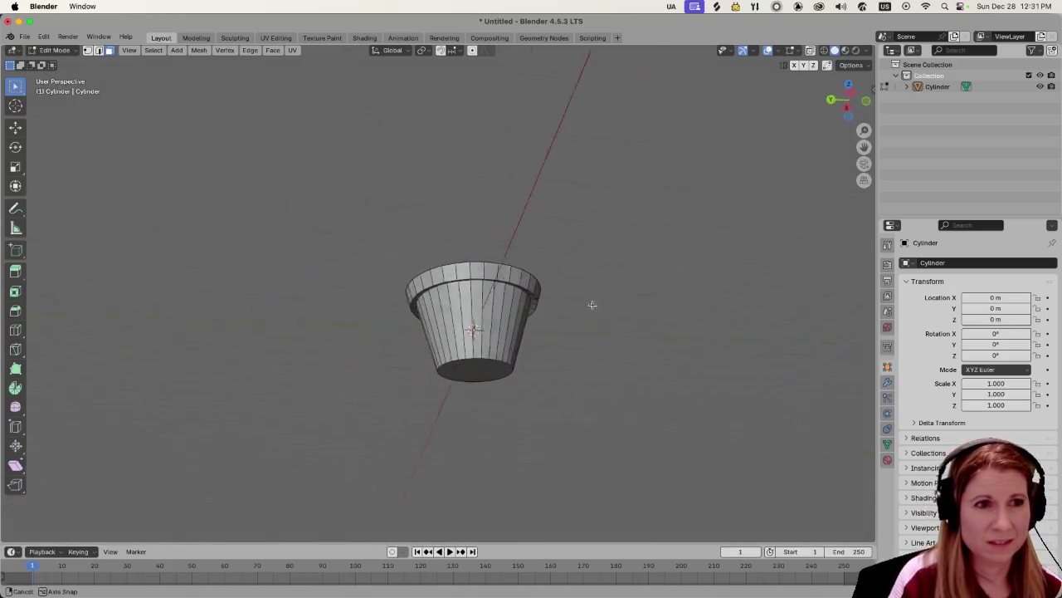
left_click(514, 295, "alt")
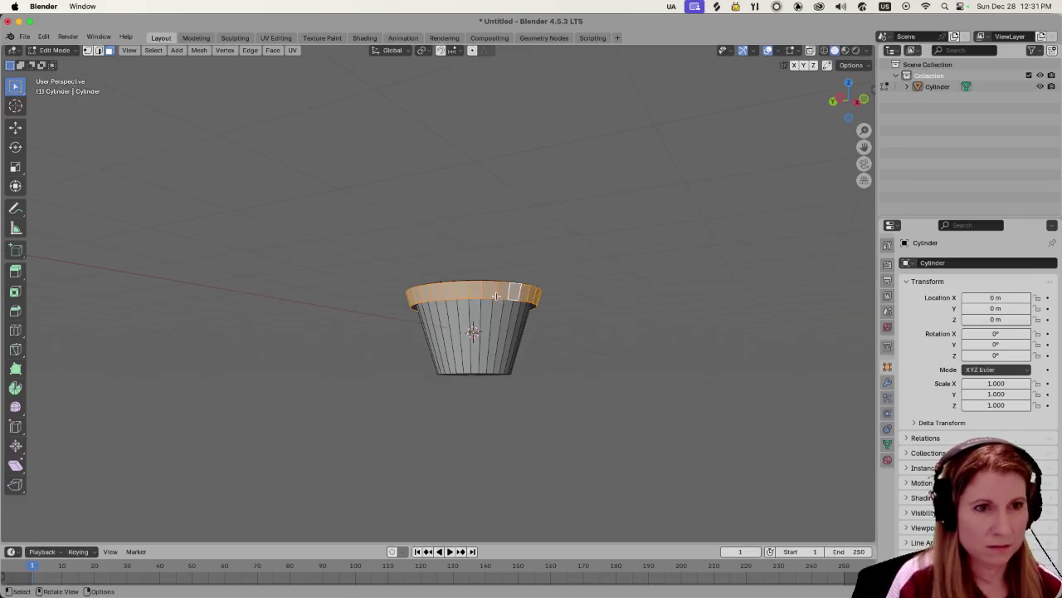
Extrude the rim faces outward along their normals a second time.
key("alt+e")
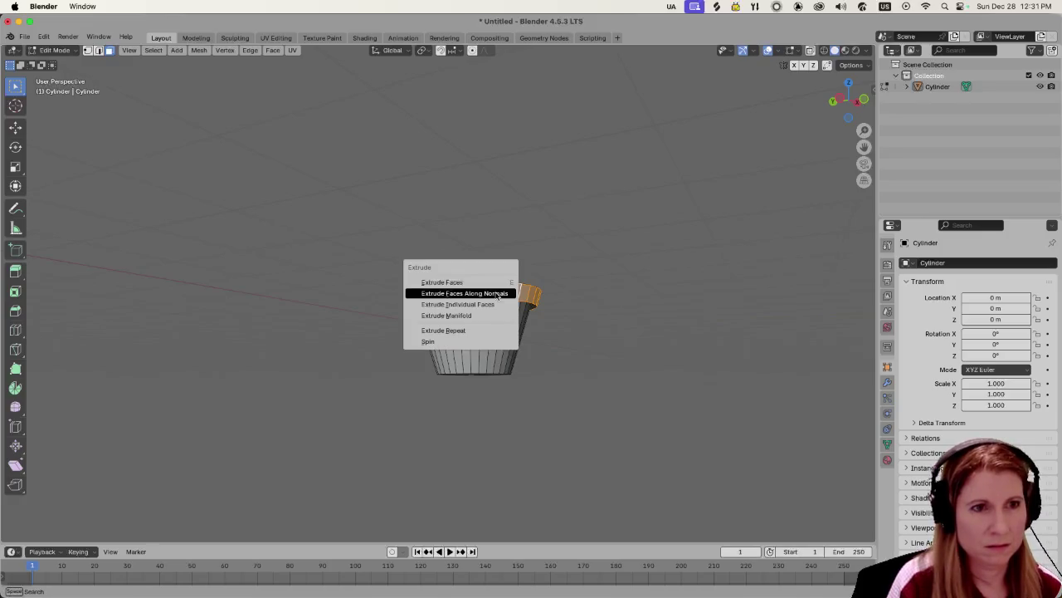
left_click(495, 292)
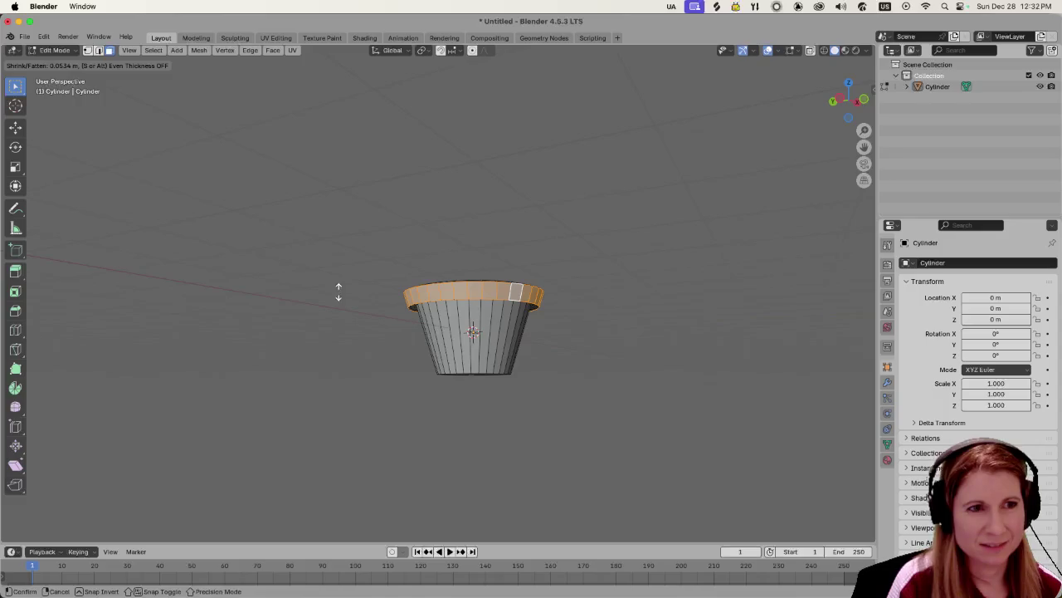
left_click(338, 291)
mouse_move(564, 299)
middle_mouse_down()
mouse_move(557, 327)
mouse_move(569, 338)
mouse_move(607, 308)
middle_mouse_up()
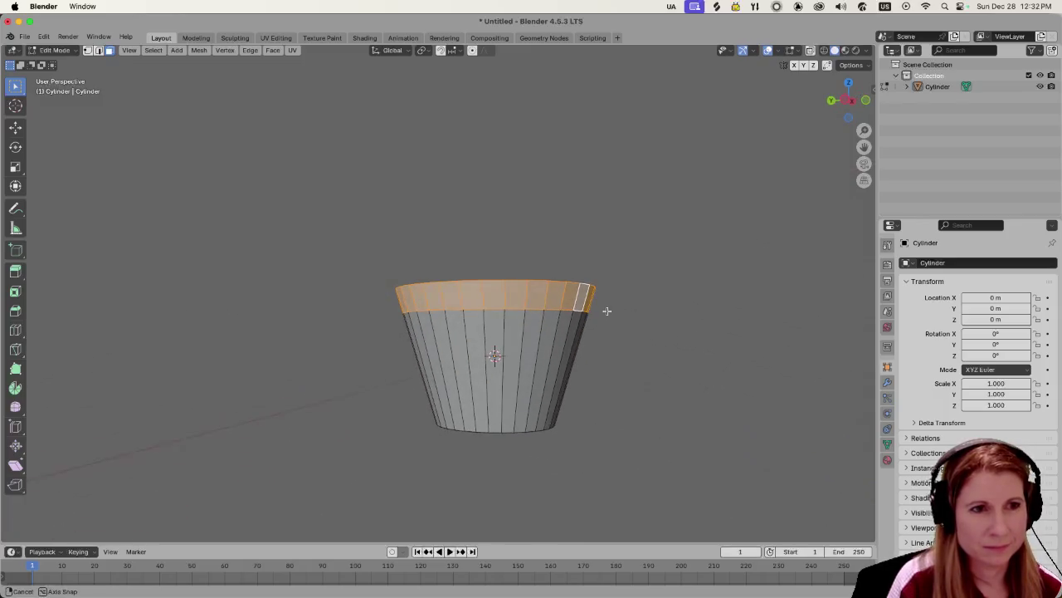
Fatten the top ring once more along normals, check it from above and below, and deselect.
key("alt+e")
left_click(535, 339)
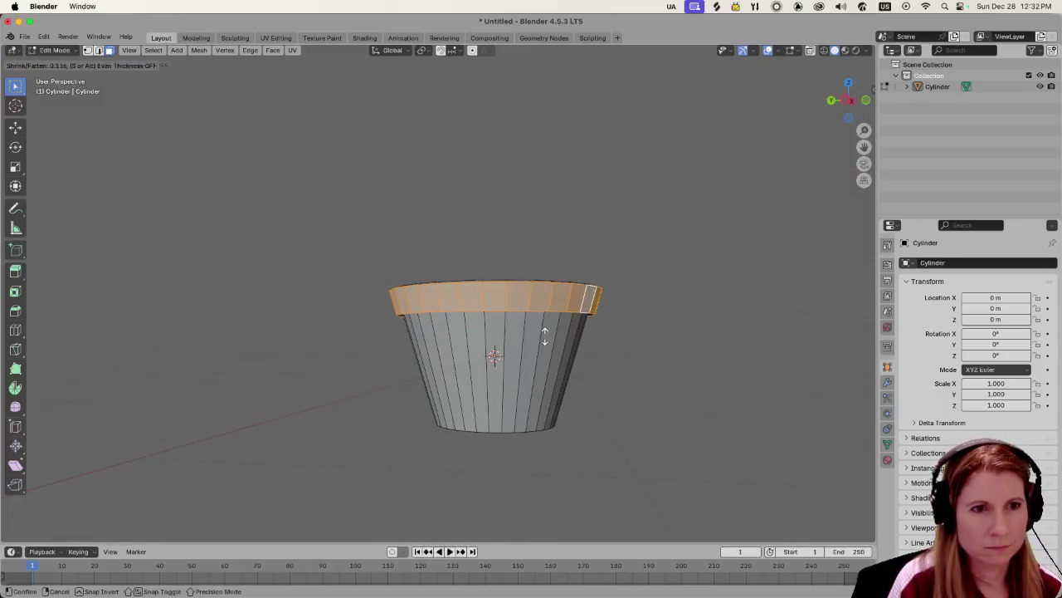
left_click(544, 336)
middle_click_drag(544, 336, 629, 396)
scroll(704, 375, "up", 3)
mouse_move(704, 374)
middle_mouse_down()
mouse_move(729, 343)
mouse_move(615, 381)
mouse_move(612, 360)
mouse_move(539, 345)
middle_mouse_up()
scroll(716, 349, "down", 3)
scroll(683, 358, "down", 2)
left_click(642, 368)
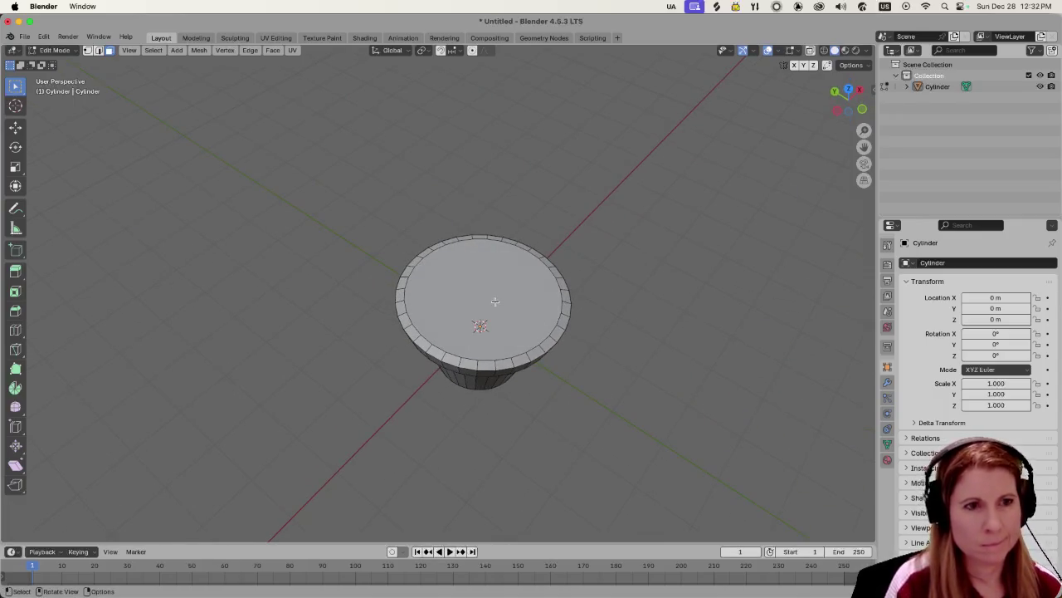
Extrude the cup's flat top face downward so it sinks into the pot.
left_click(494, 301)
middle_click_drag(495, 335, 523, 314)
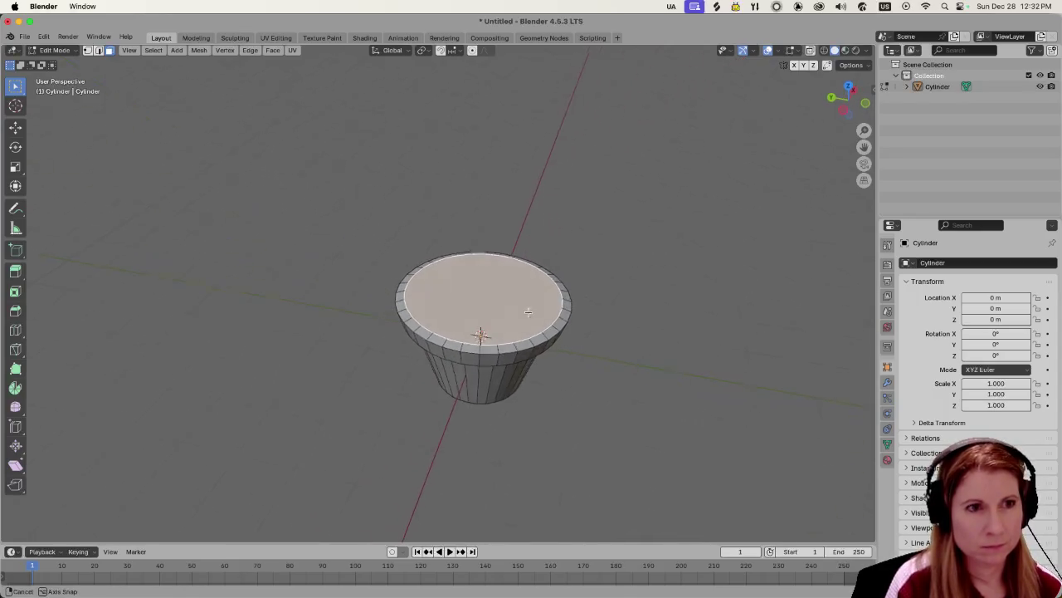
key("e")
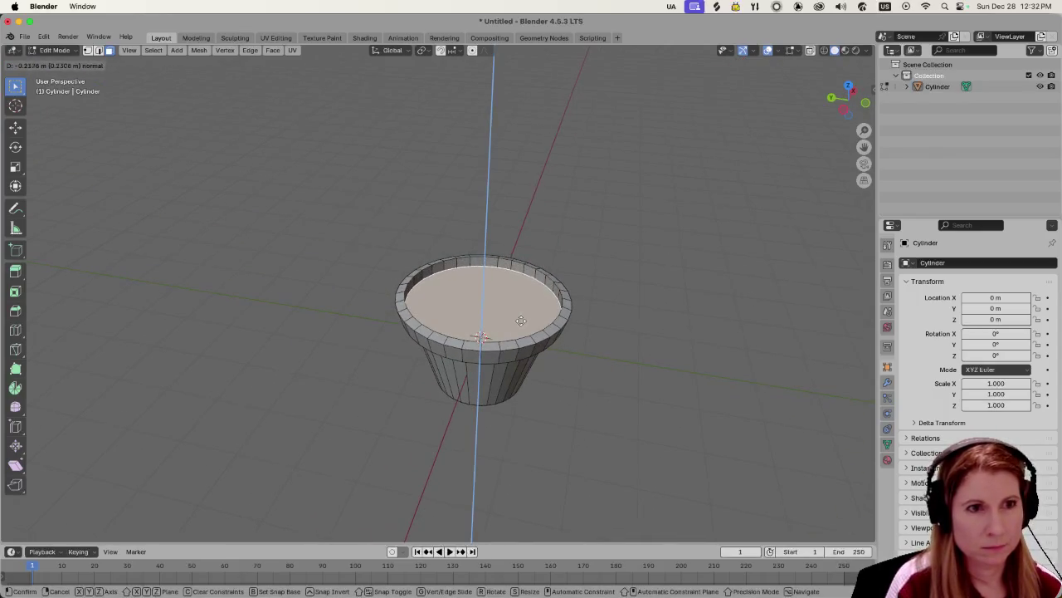
left_click(518, 326)
mouse_move(627, 337)
middle_mouse_down()
mouse_move(664, 296)
mouse_move(633, 323)
middle_mouse_up()
scroll(619, 391, "down", 2)
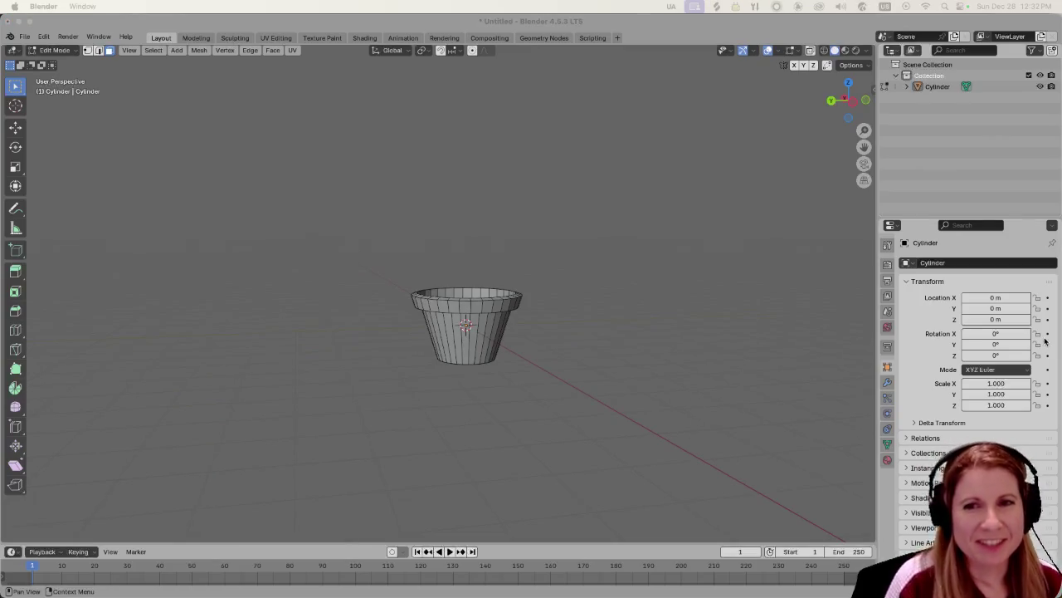
scroll(585, 371, "up", 2)
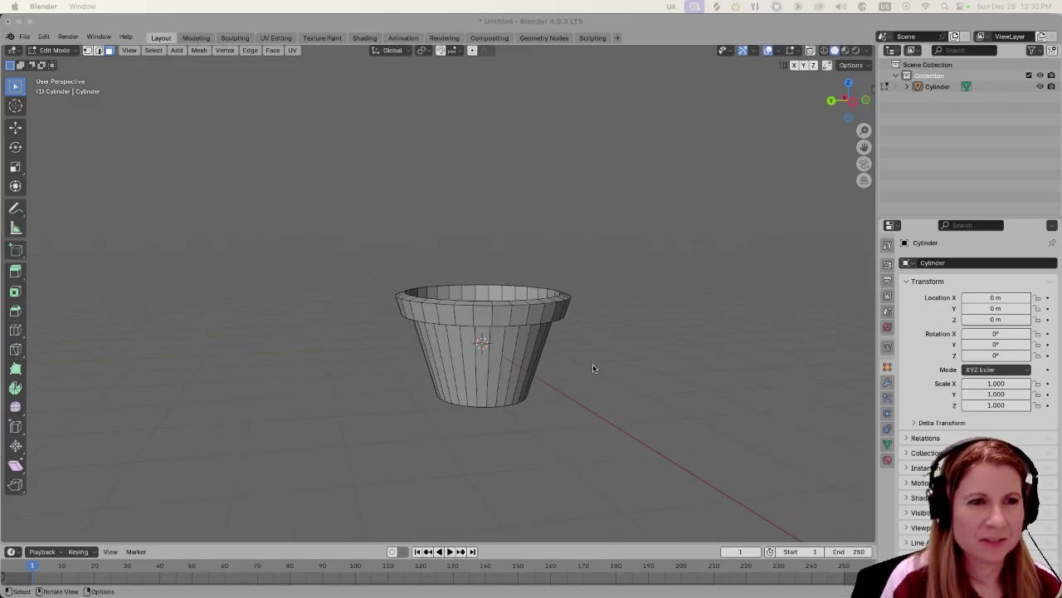
mouse_move(631, 325)
middle_mouse_down()
mouse_move(559, 397)
mouse_move(590, 382)
mouse_move(620, 430)
middle_mouse_up()
scroll(591, 387, "up", 3)
Move the inner top face along Z so it sits recessed below the lip.
left_click(449, 326)
scroll(596, 386, "down", 2)
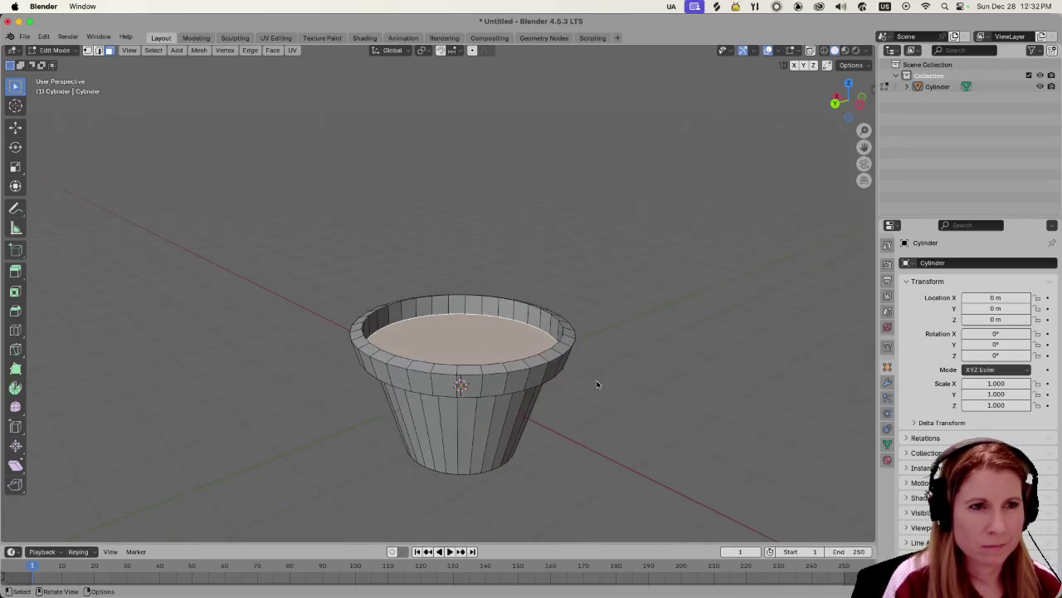
scroll(573, 392, "down", 2)
mouse_move(556, 393)
middle_mouse_down()
mouse_move(560, 410)
mouse_move(581, 387)
middle_mouse_up()
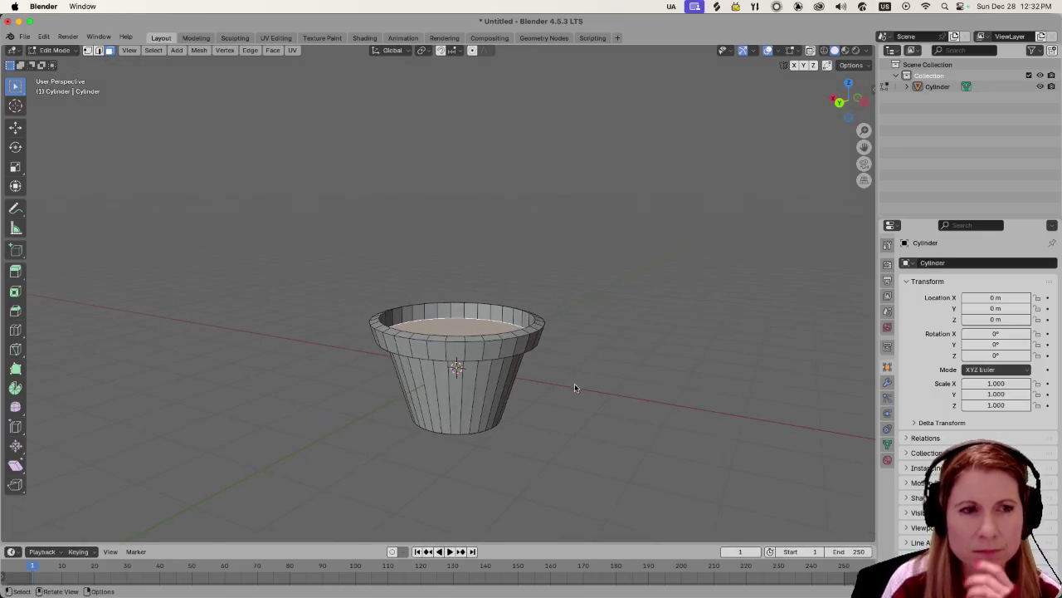
key("g")
key("z")
left_click(618, 380)
Subdivide the inner top face and adjust its number of cuts.
middle_click_drag(618, 380, 585, 406)
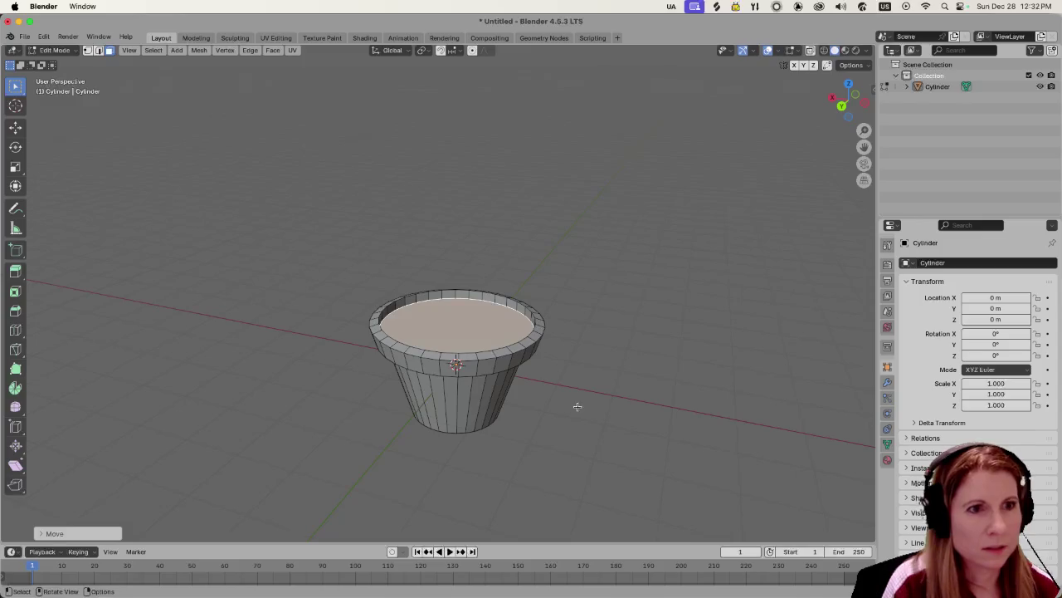
right_click(484, 332)
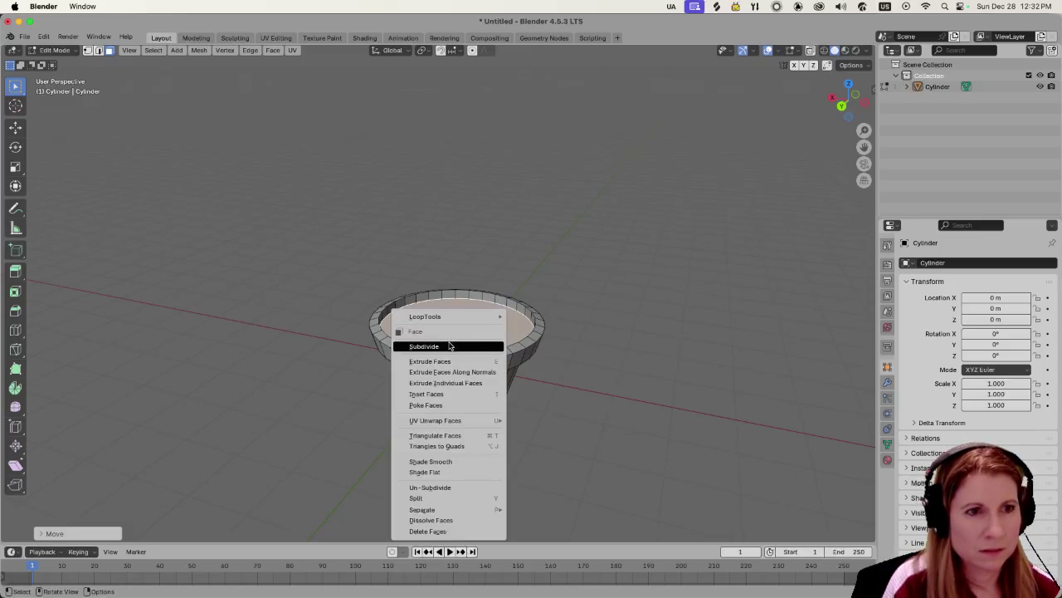
left_click(446, 342)
left_click(84, 533)
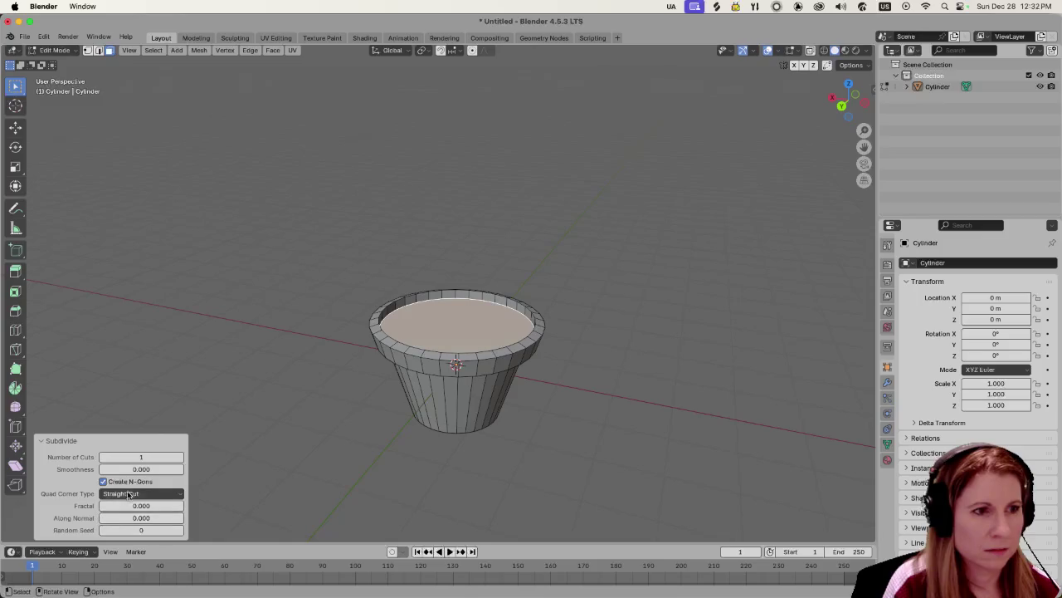
left_click_drag(131, 456, 133, 456)
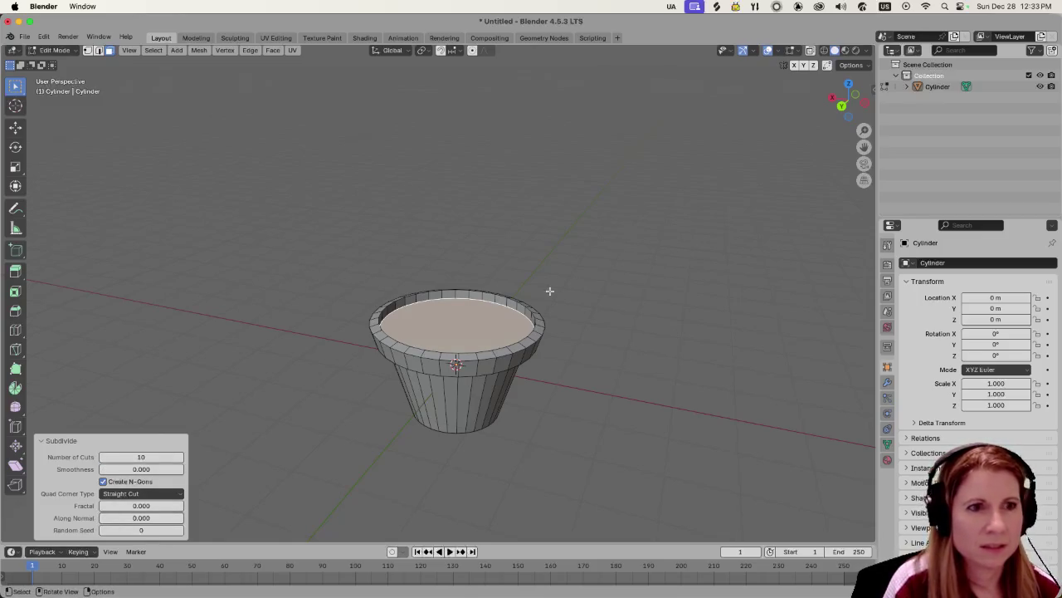
scroll(638, 415, "up", 2)
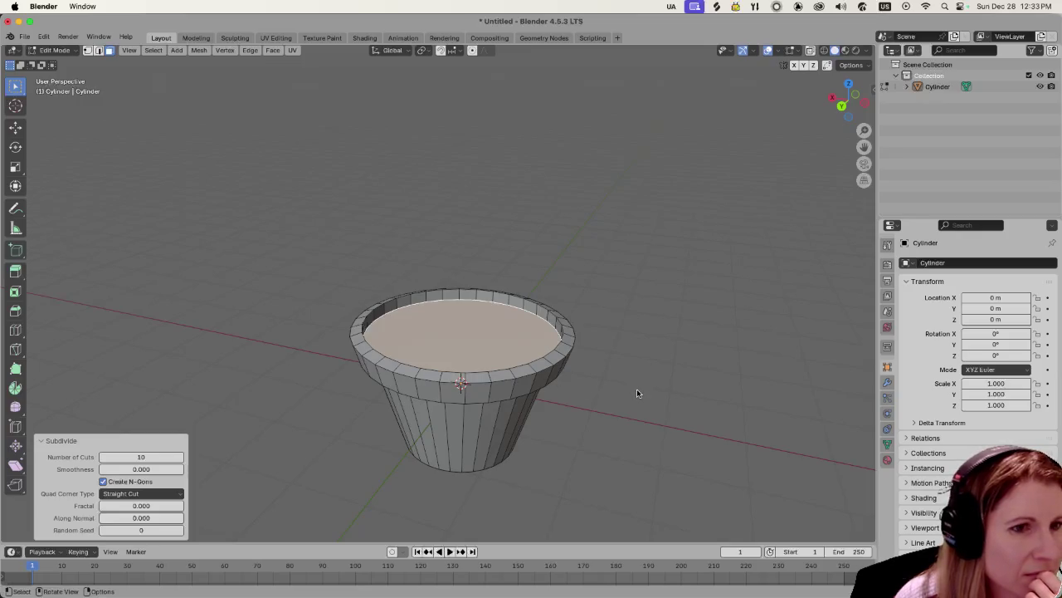
Reselect the top face in face mode and subdivide it again, raising the cuts to 10.
left_click(613, 389)
left_click(463, 328)
key("1")
key("alt+a")
key("3")
left_click(465, 334)
right_click(465, 334)
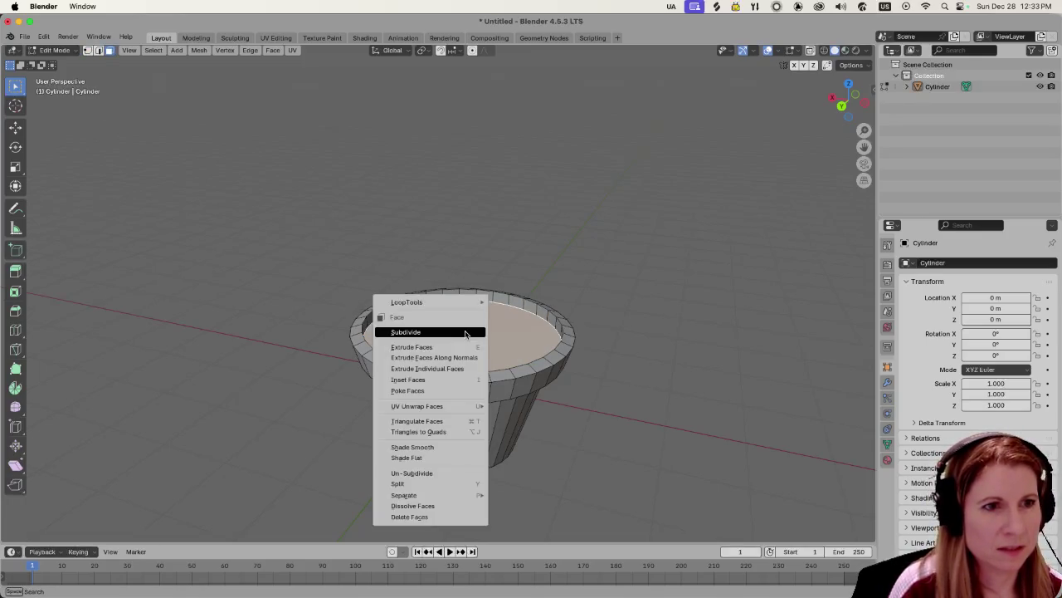
left_click(465, 332)
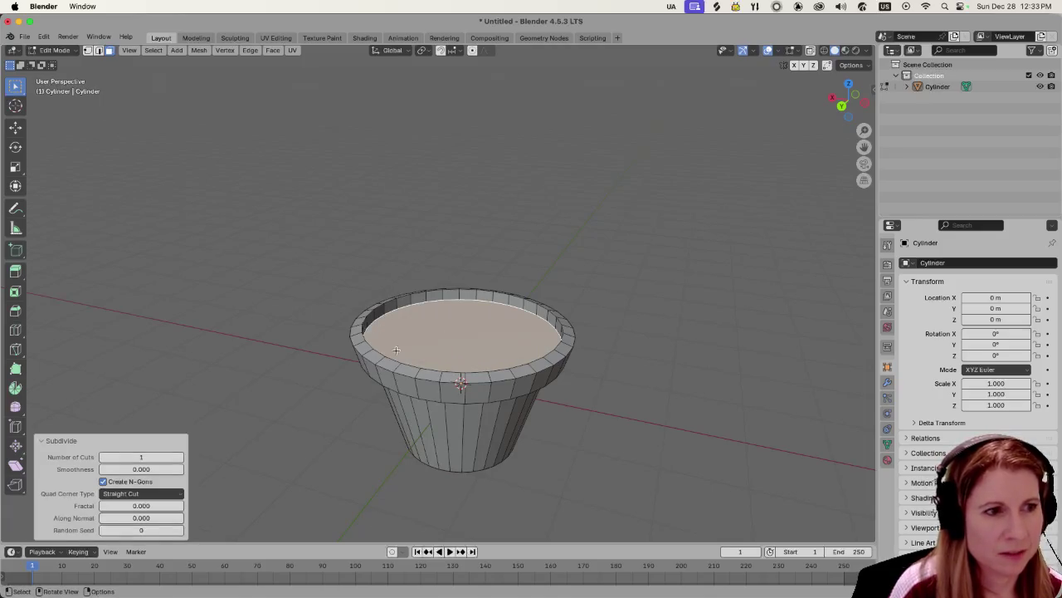
left_click_drag(115, 457, 141, 456)
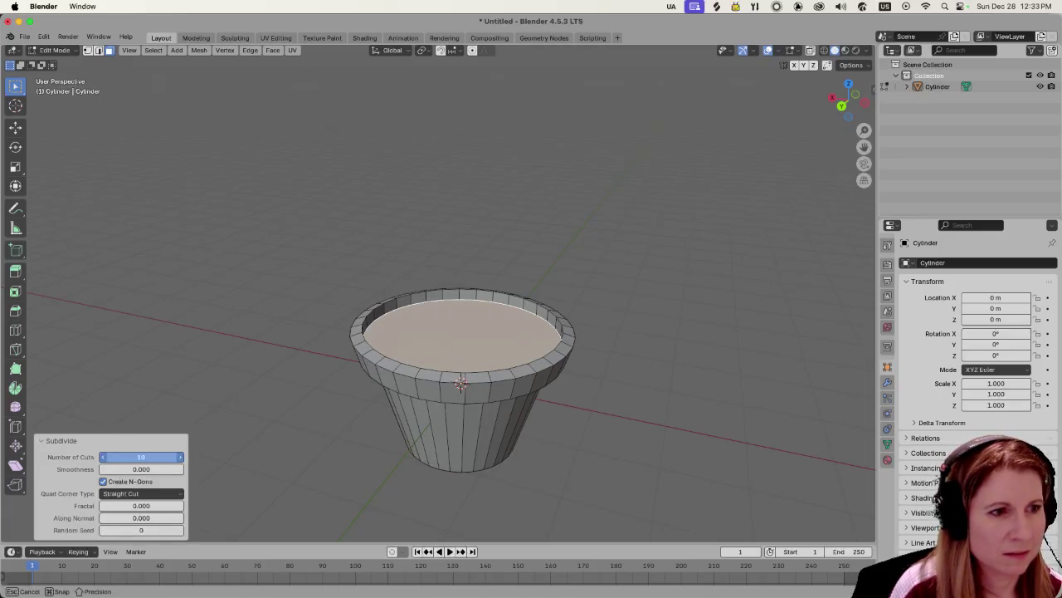
left_click(209, 426)
left_click(496, 360)
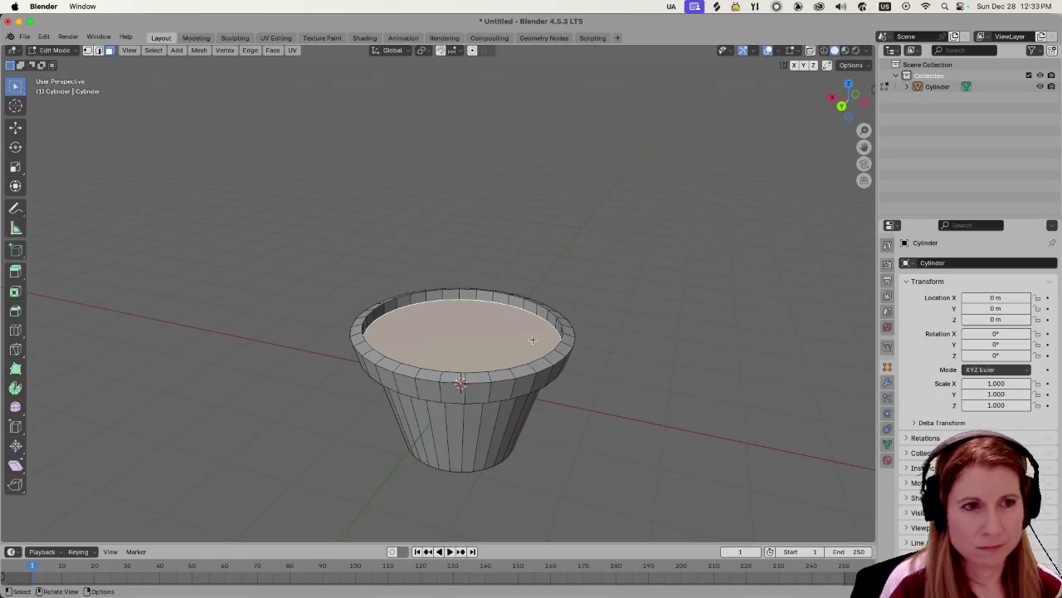
Try moving the top face with proportional editing, then undo the move.
left_click(472, 50)
middle_click_drag(527, 441, 507, 377)
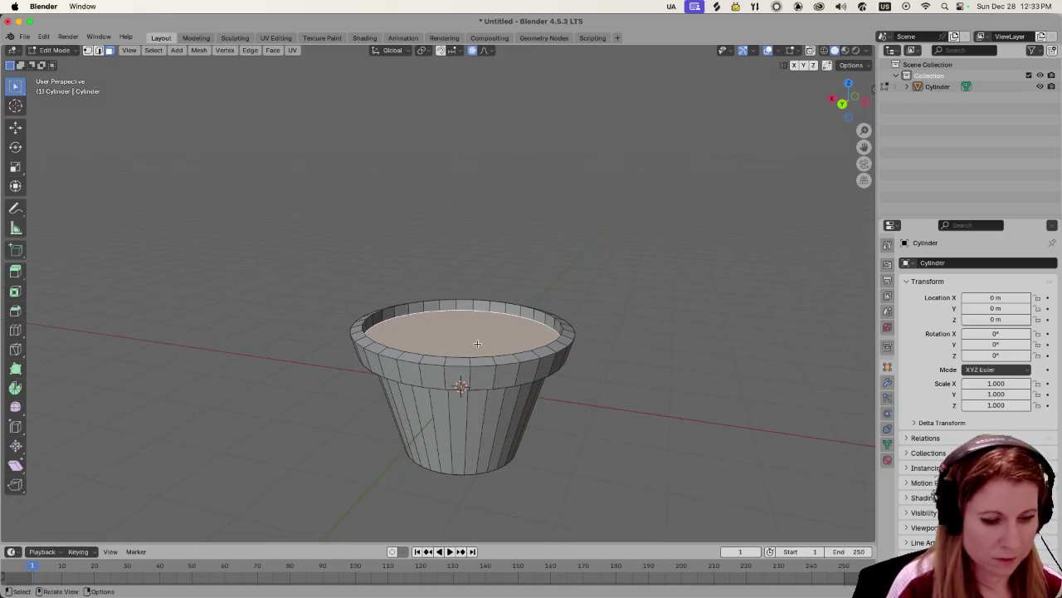
key("g")
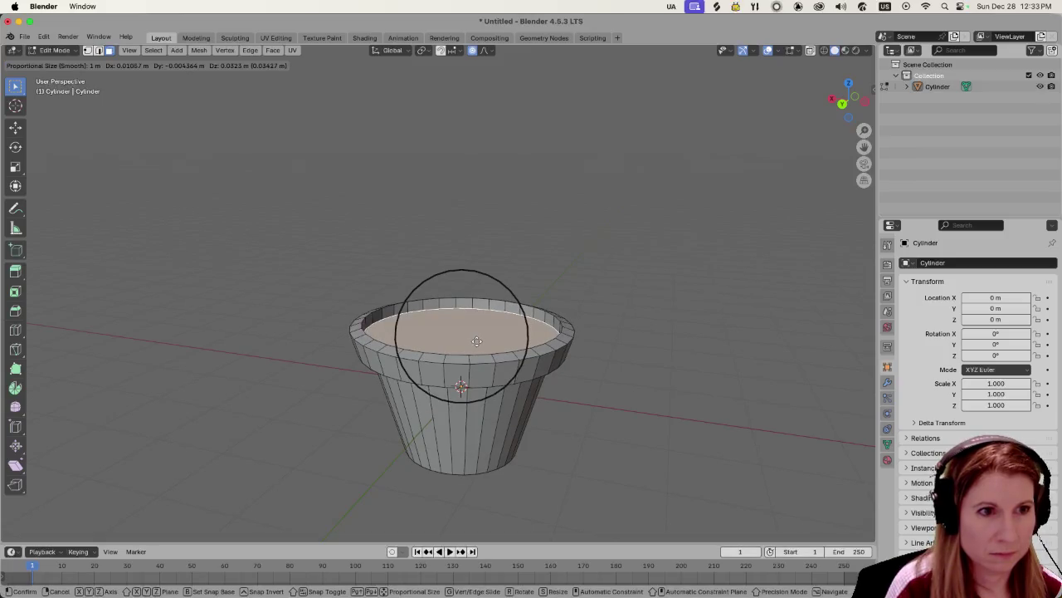
left_click(476, 341)
key("ctrl+z")
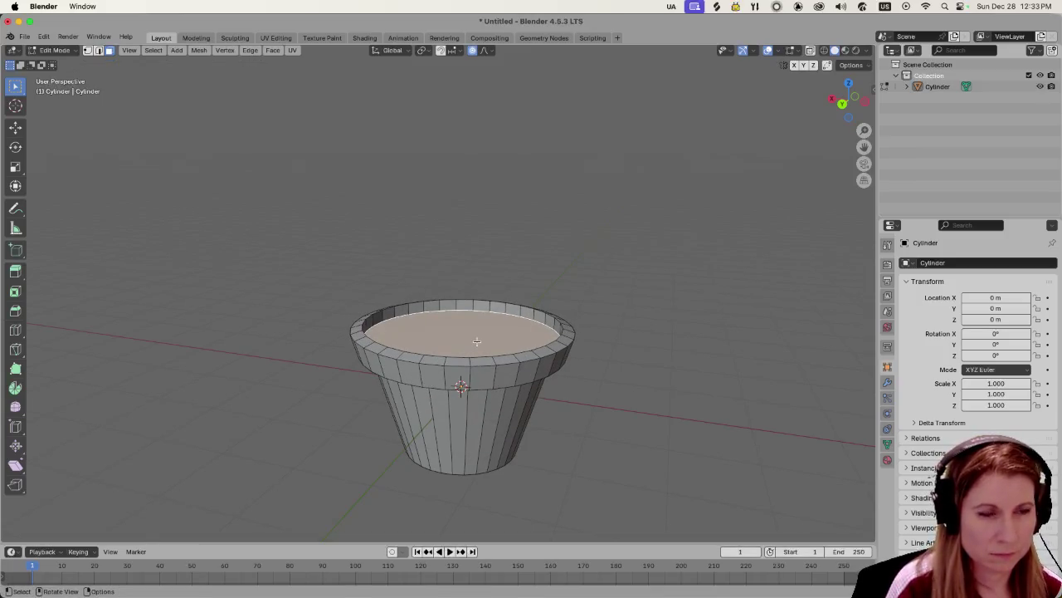
Turn proportional editing off, deselect everything, and bring up the save dialog with Ctrl+S.
left_click(472, 51)
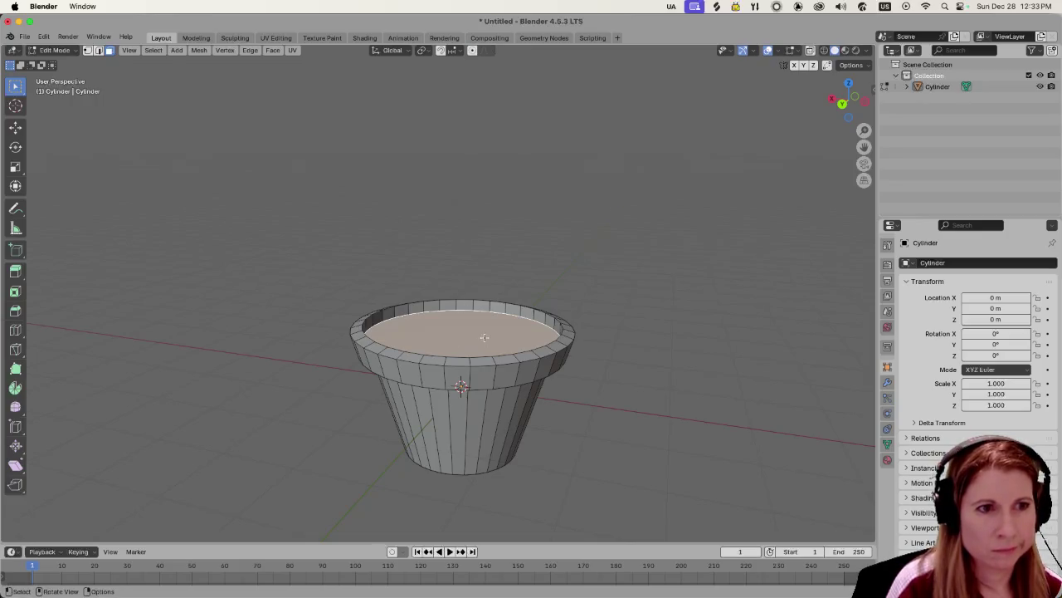
left_click(671, 405)
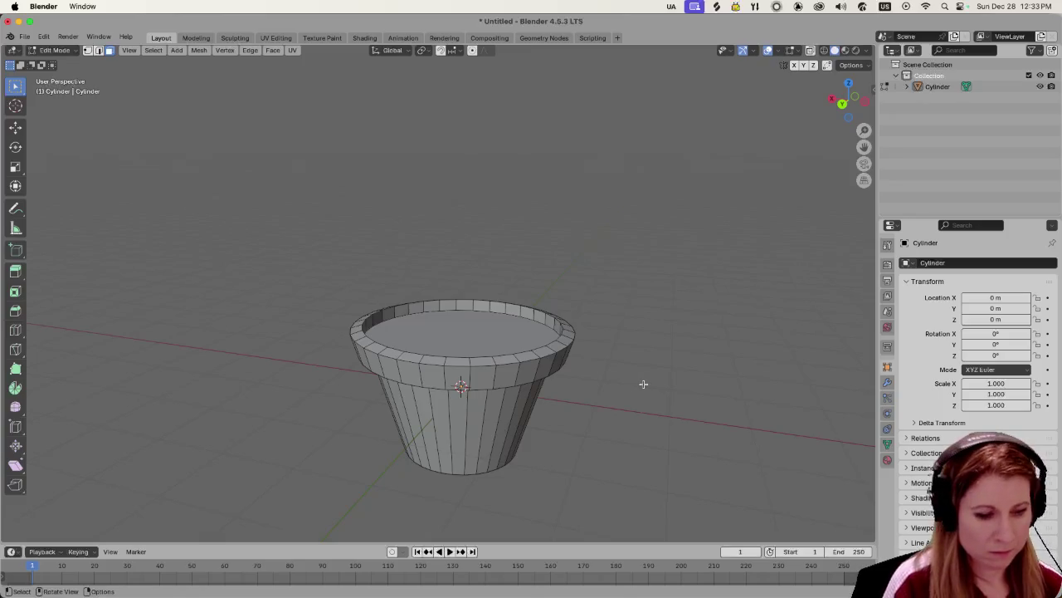
key("ctrl+s")
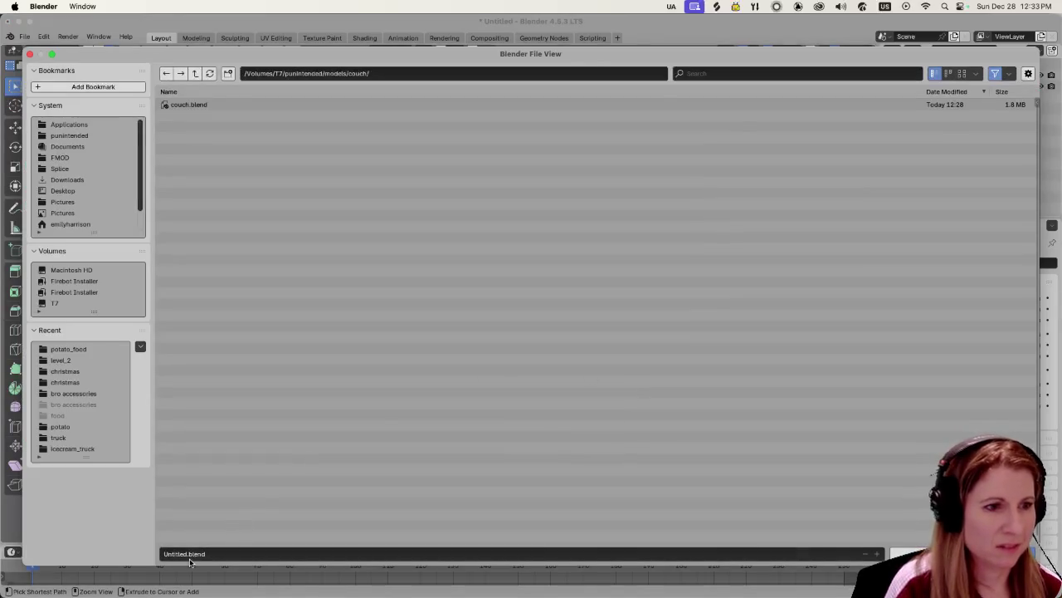
Rename the file to plant1blend.blend and save it into the models/level_2 folder.
left_click(187, 553)
key("BackSpace")
key("BackSpace")
key("BackSpace")
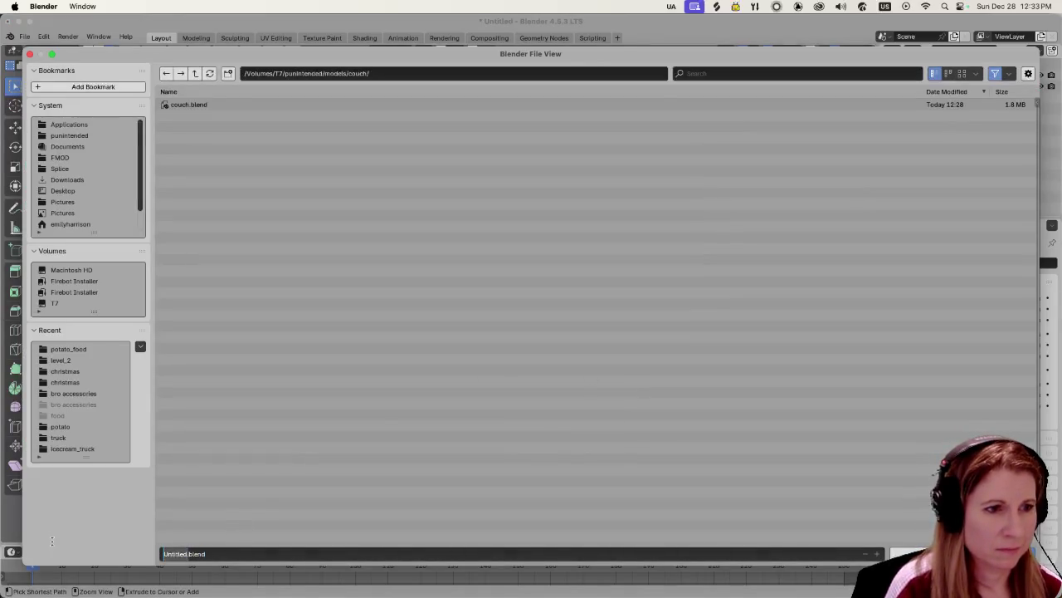
type("plant1")
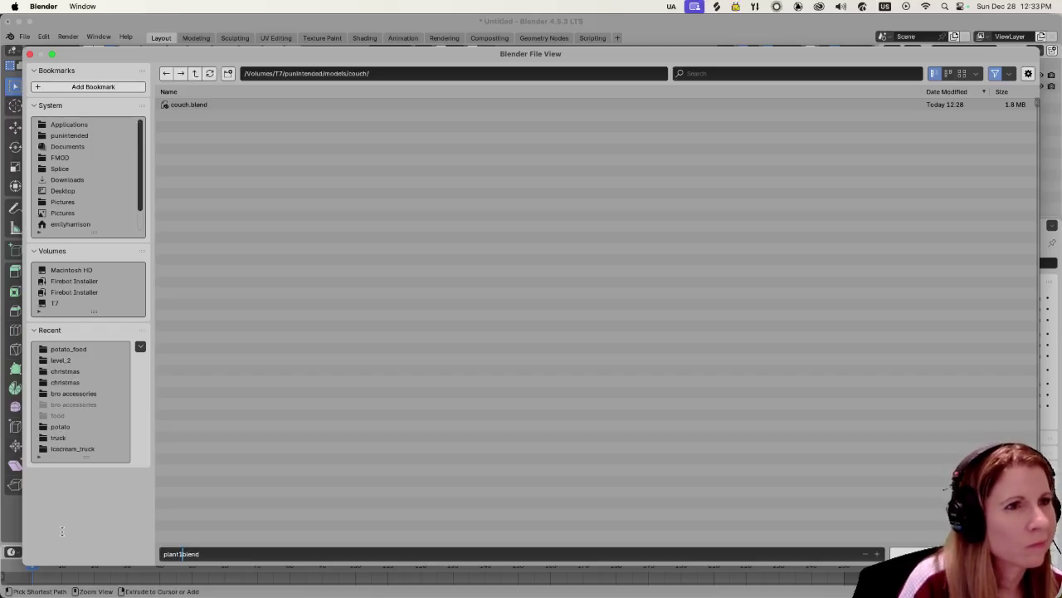
left_click(195, 74)
left_click(195, 74)
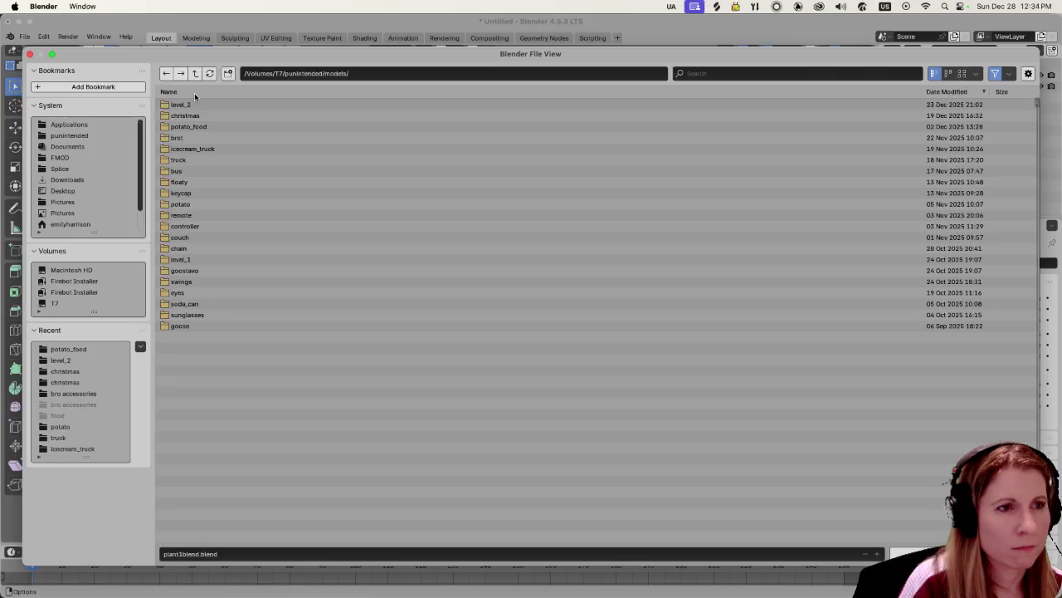
left_click(192, 105)
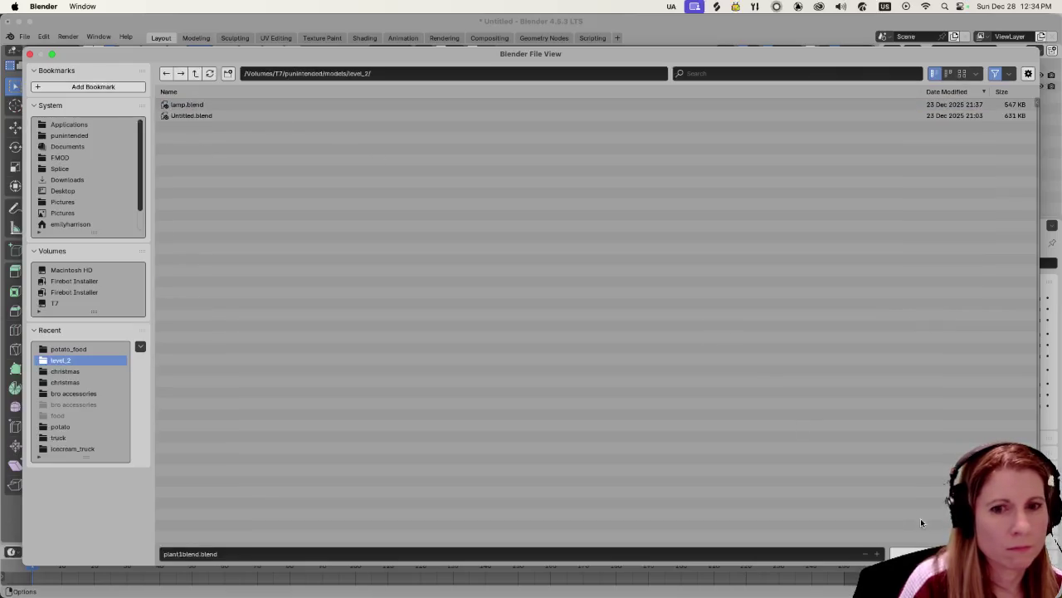
left_click(913, 554)
scroll(648, 390, "up", 1)
scroll(648, 395, "up", 3)
scroll(658, 437, "down", 5)
scroll(650, 434, "up", 1)
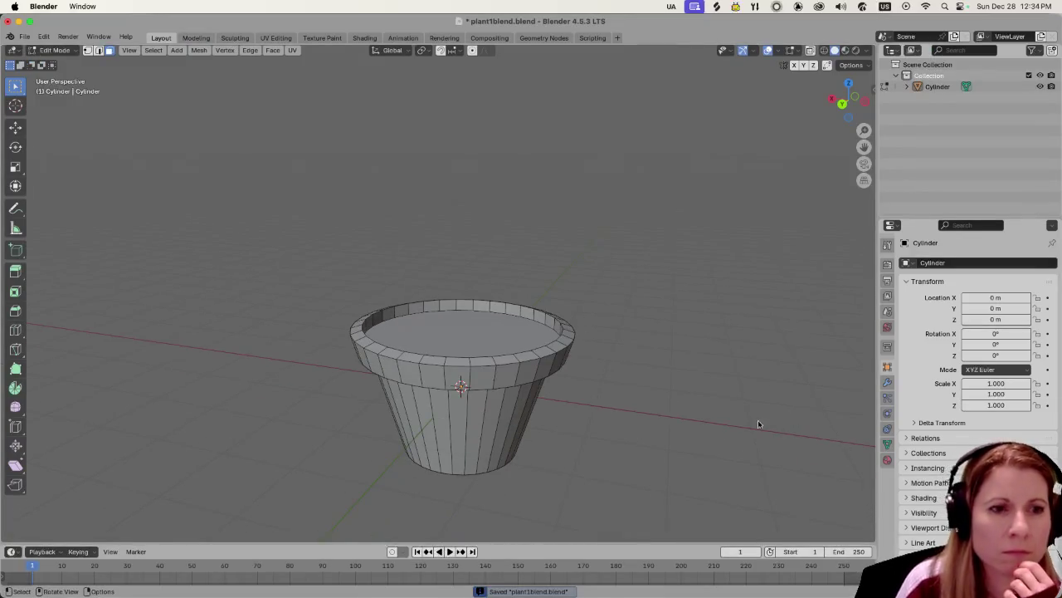
Switch to Material Preview and separate the pot's inner top face into its own object.
left_click(845, 51)
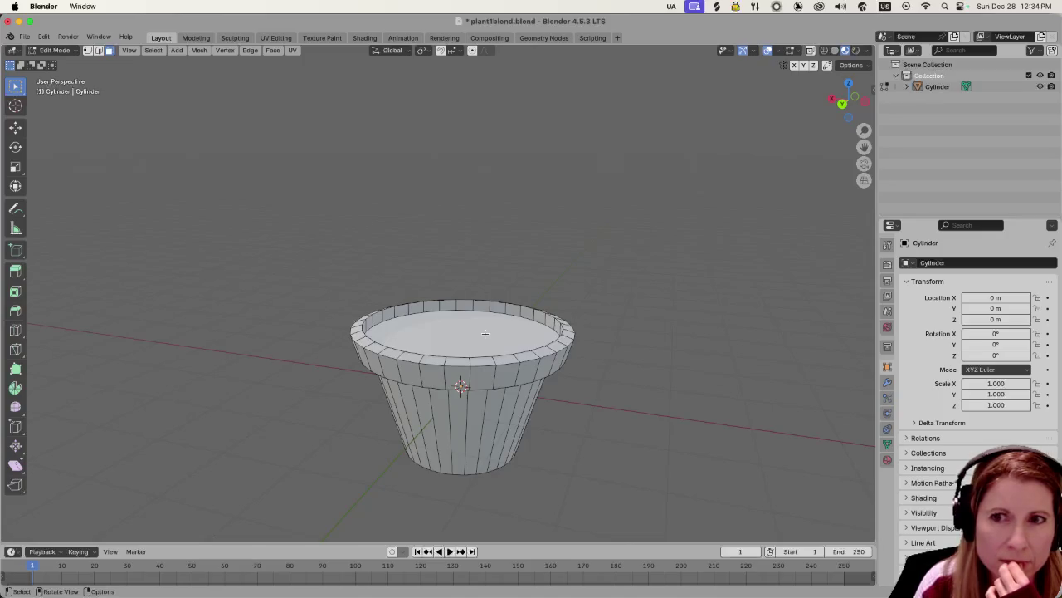
left_click(487, 334)
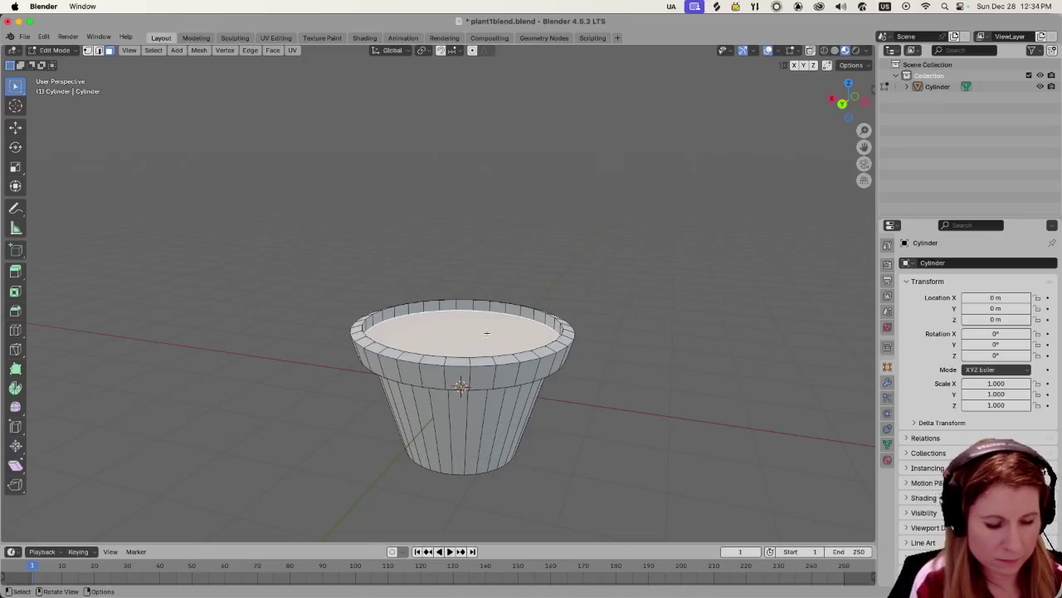
key("ctrl+p")
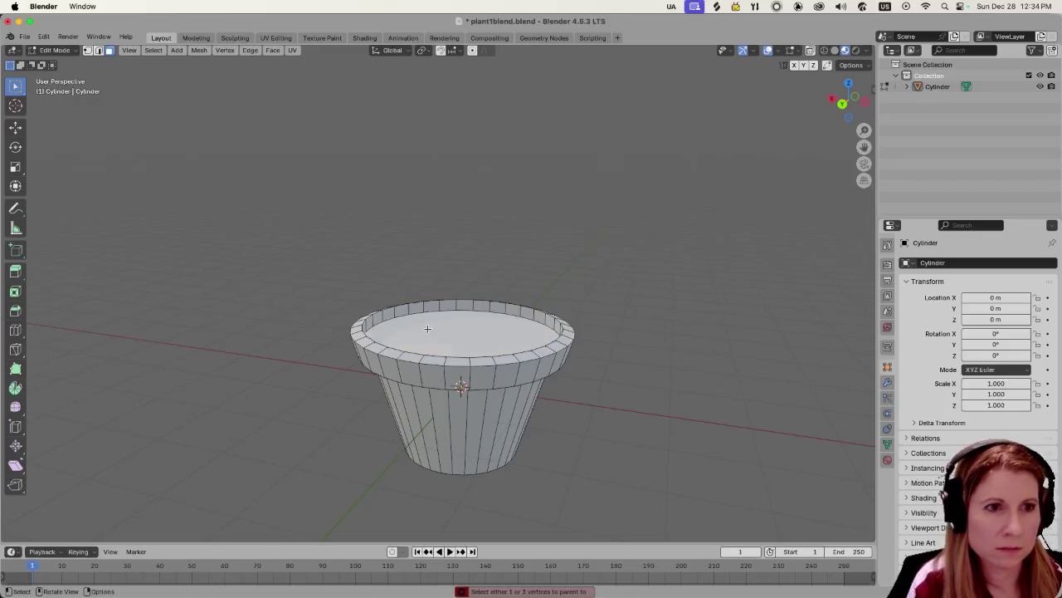
key("Tab")
left_click(440, 332)
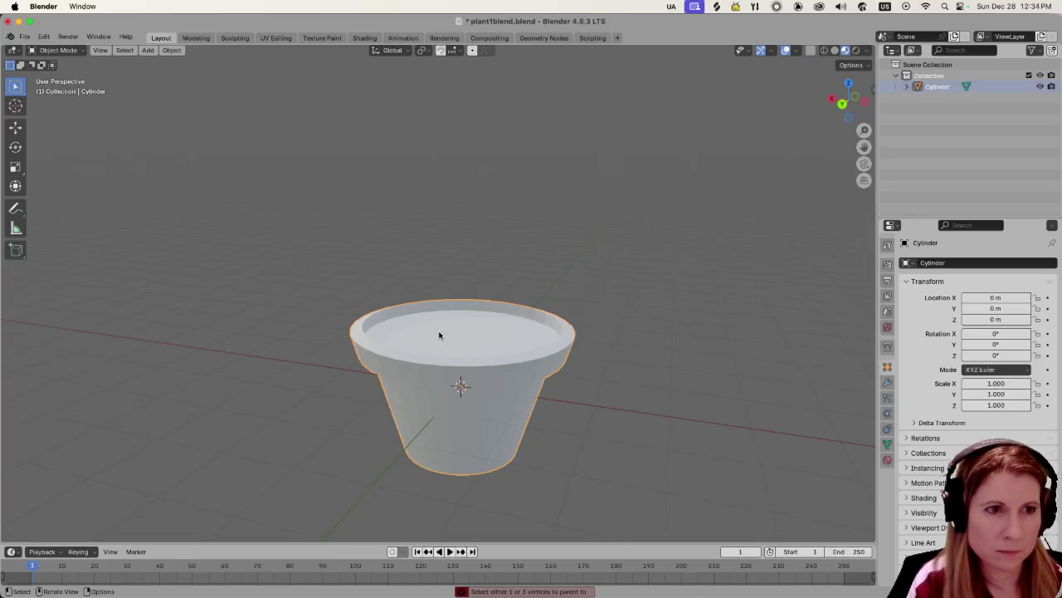
key("Tab")
key("p")
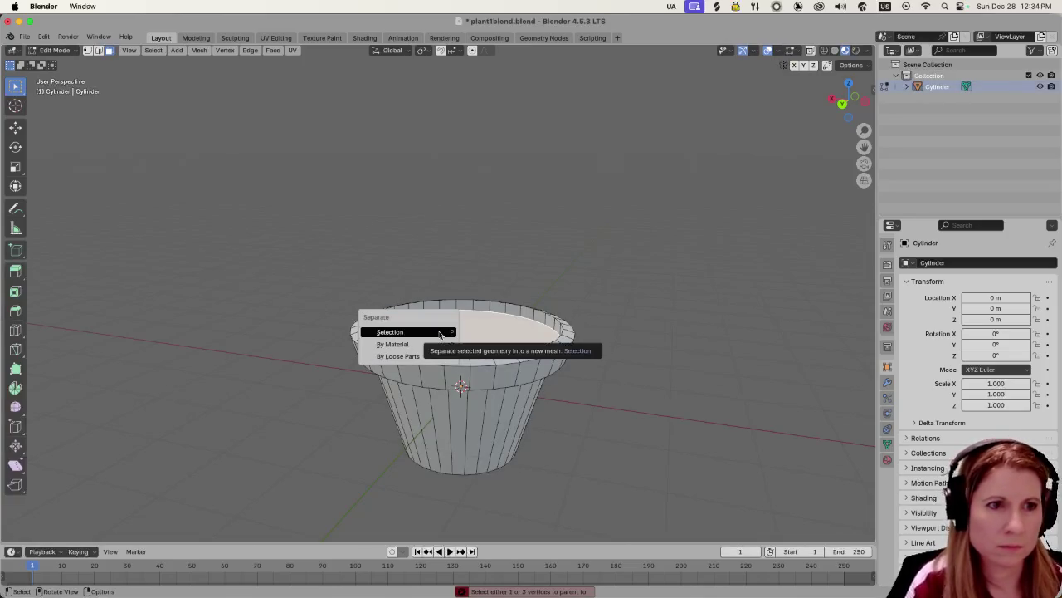
left_click(440, 333)
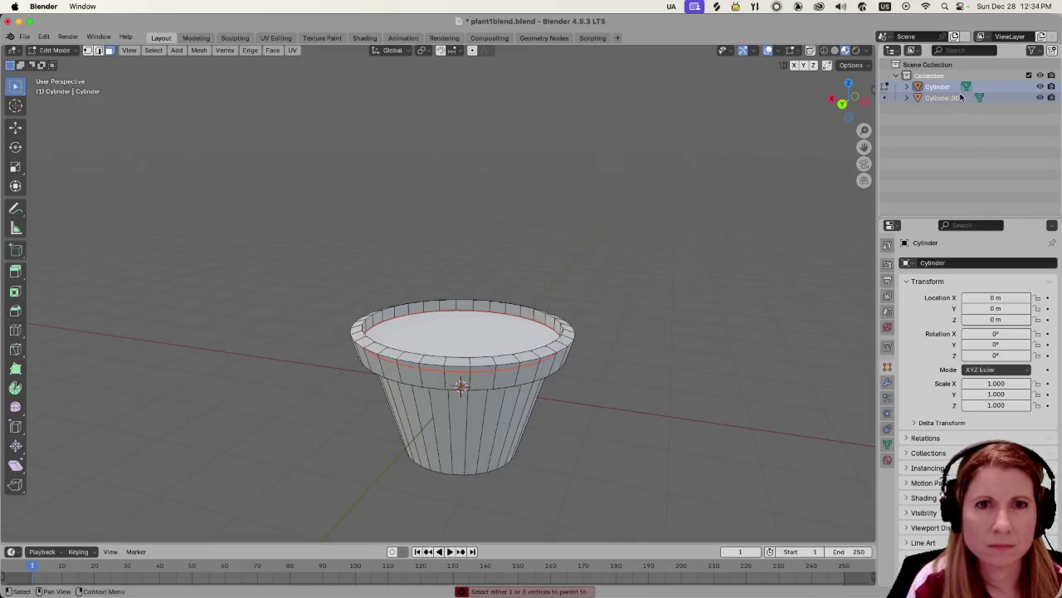
Rename Cylinder.001 to soil and Cylinder to pot, then return to Object Mode.
left_click(945, 99)
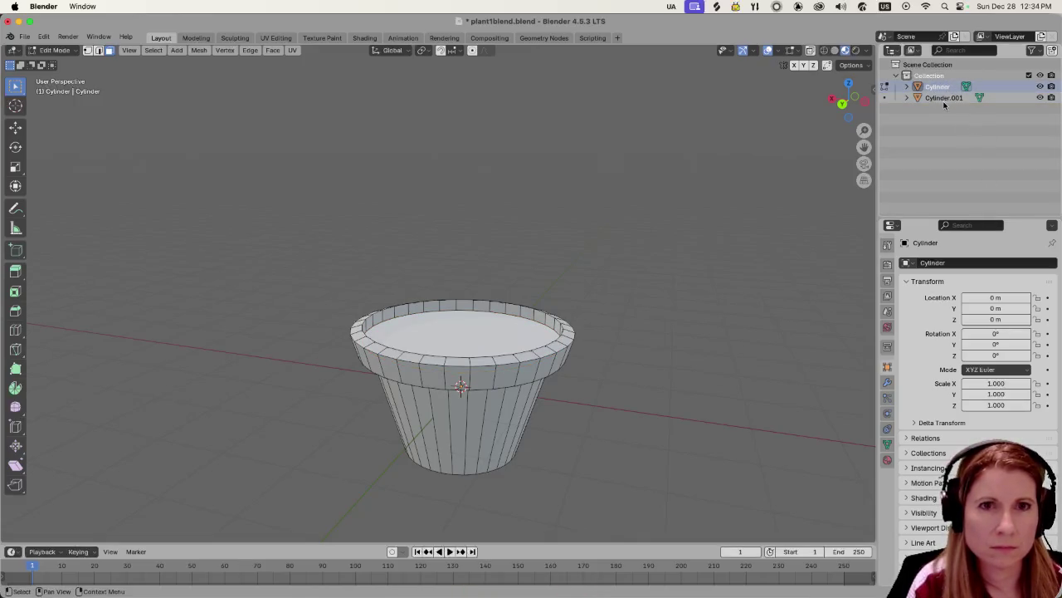
double_click(944, 99)
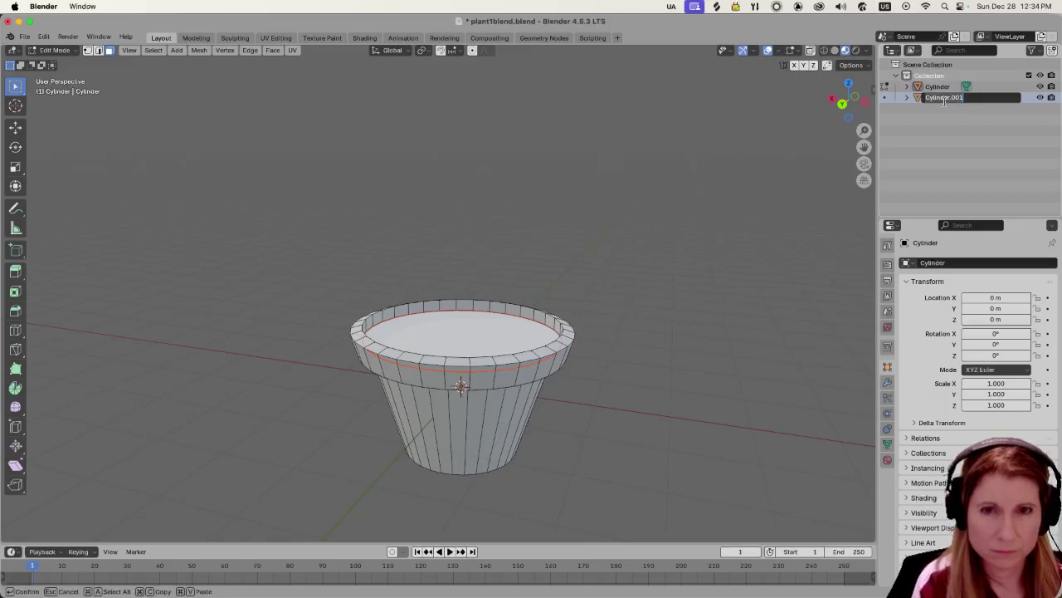
type("sol")
key("Return")
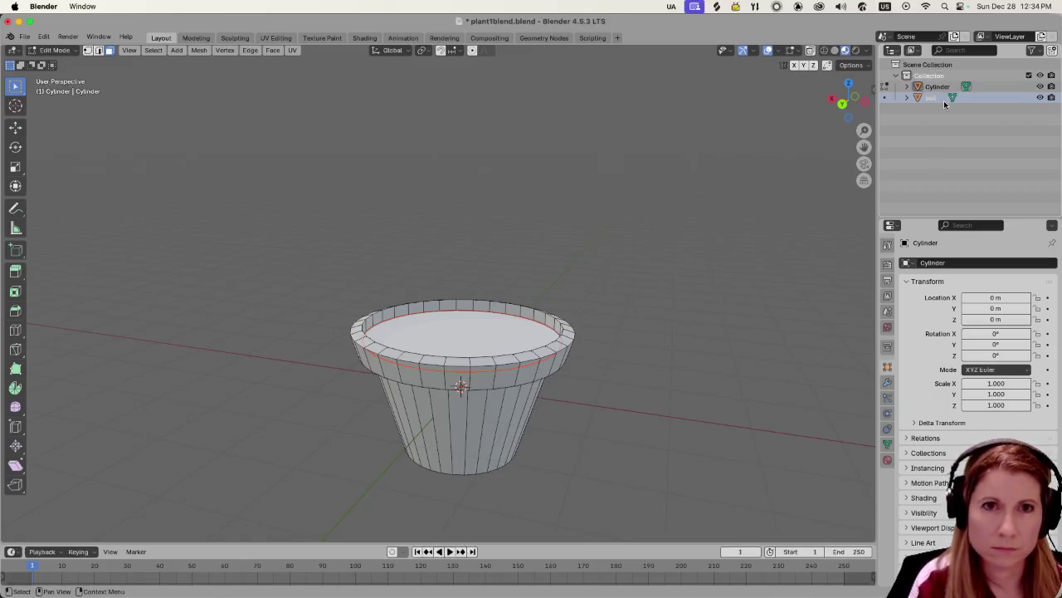
double_click(938, 87)
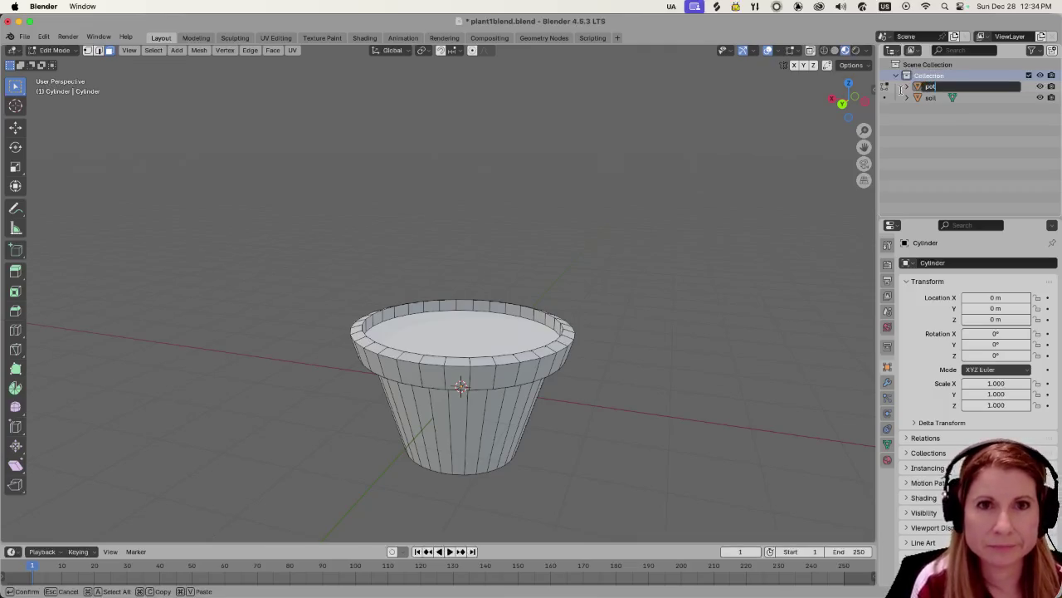
key("Return")
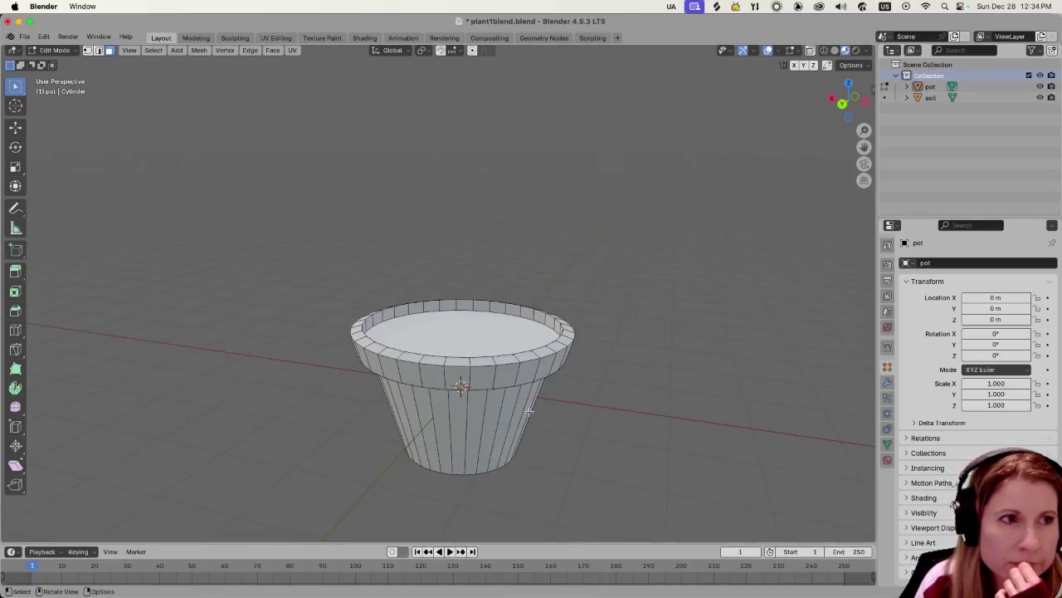
key("Tab")
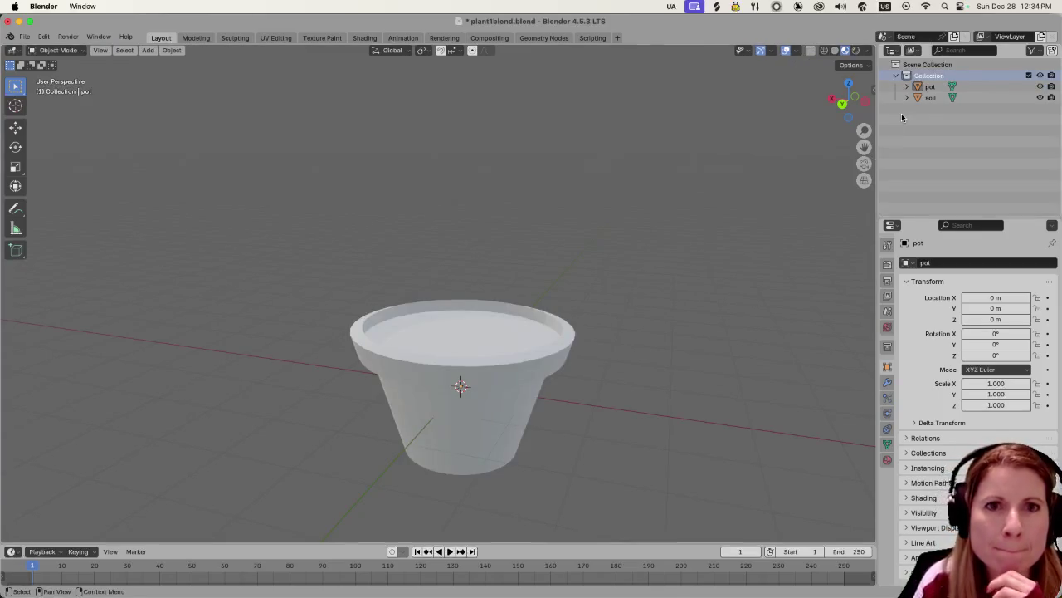
Give the soil object a new material with a dark brown base colour.
left_click(931, 98)
left_click(888, 462)
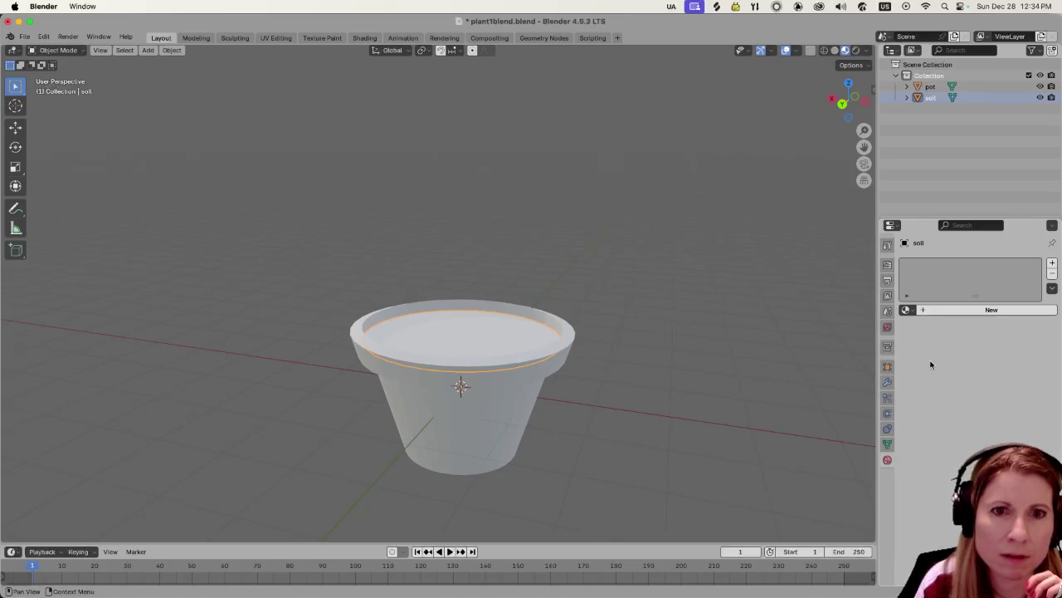
left_click(923, 311)
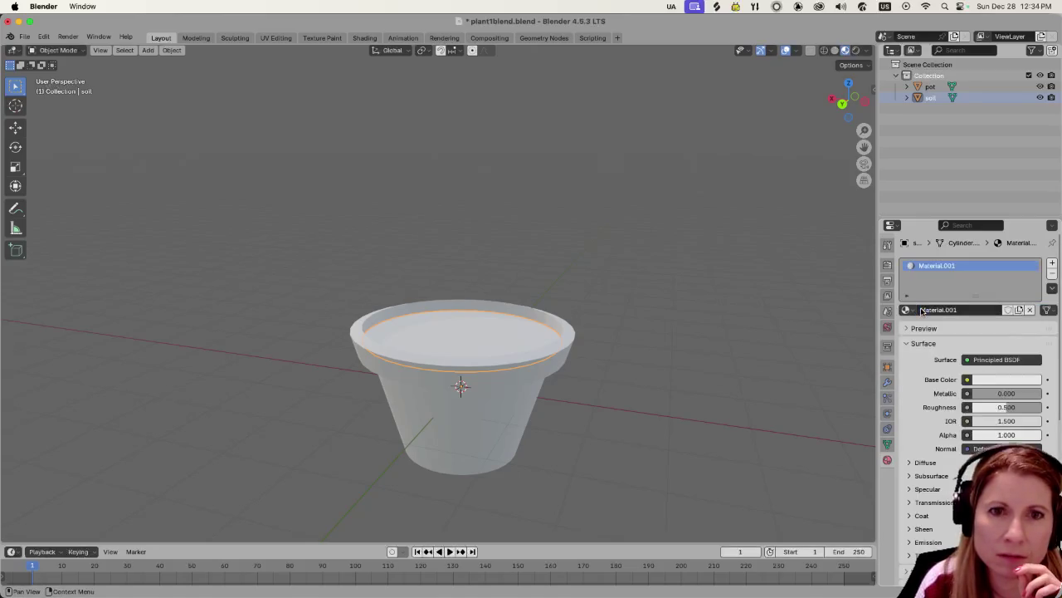
left_click(983, 381)
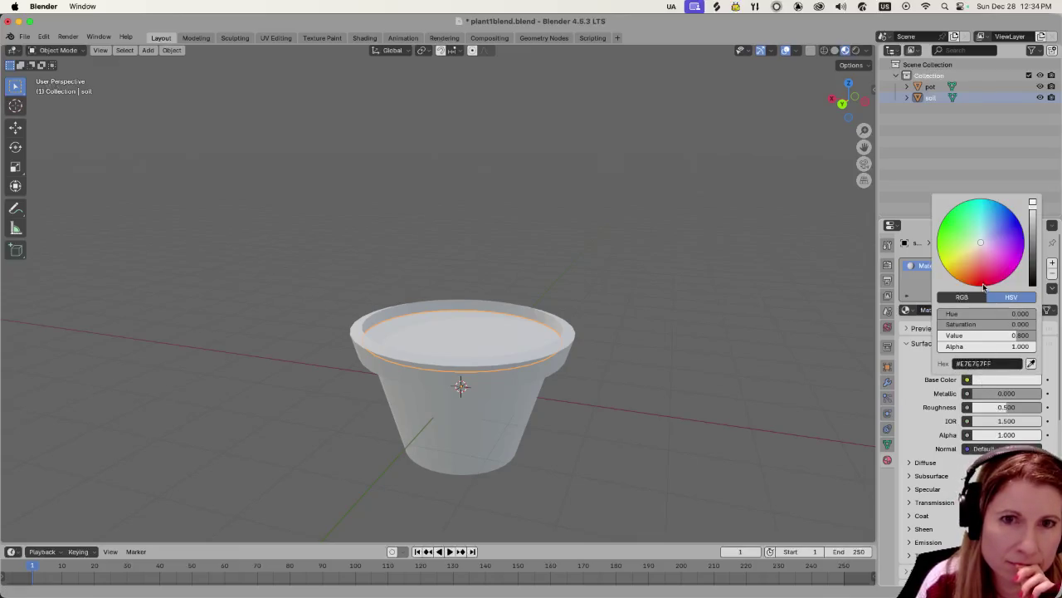
left_click_drag(980, 247, 965, 263)
mouse_move(1032, 217)
left_mouse_down()
mouse_move(1033, 259)
mouse_move(1032, 237)
mouse_move(961, 249)
mouse_move(962, 263)
left_mouse_up()
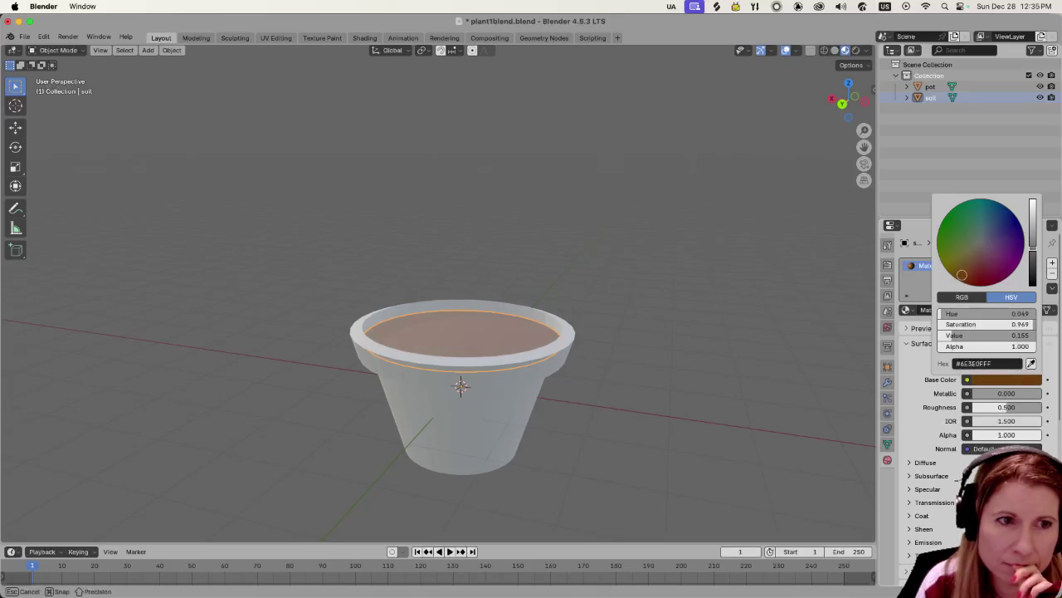
left_click(502, 446)
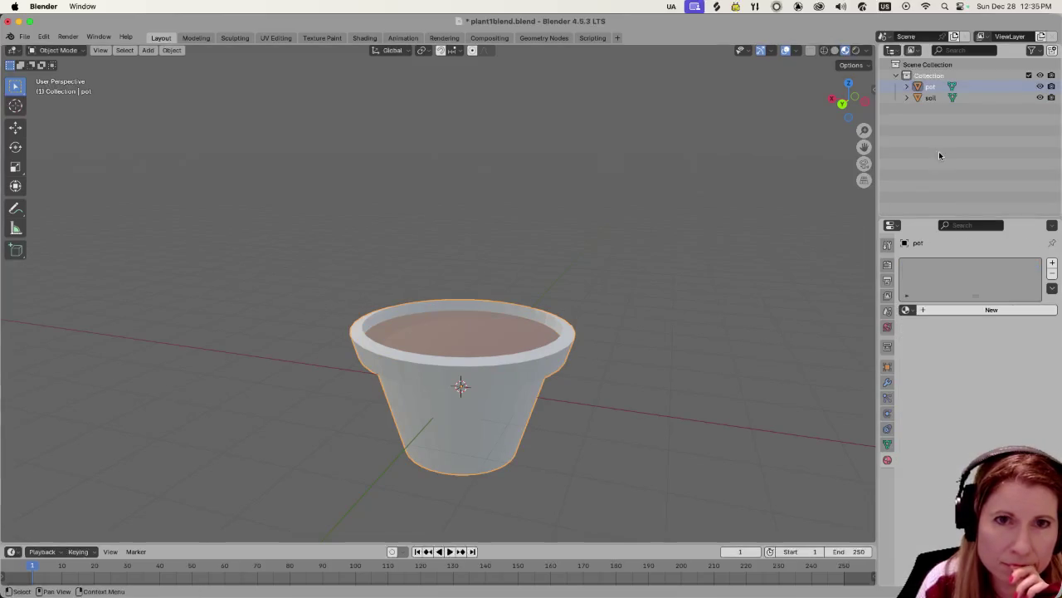
Create a new material for the pot and name it 'pot'.
left_click(923, 309)
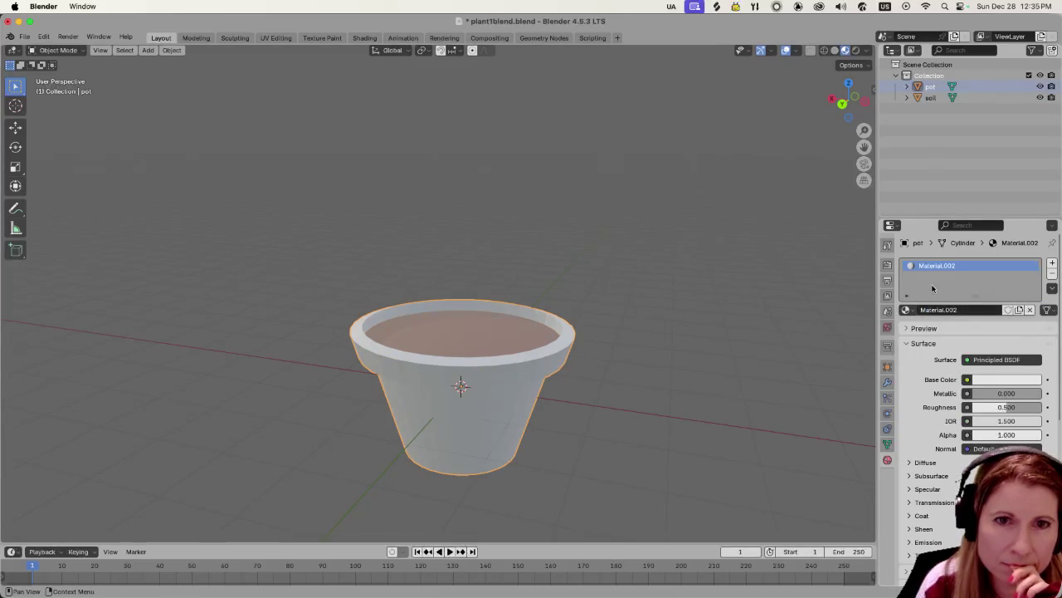
double_click(941, 274)
type("pot")
key("Return")
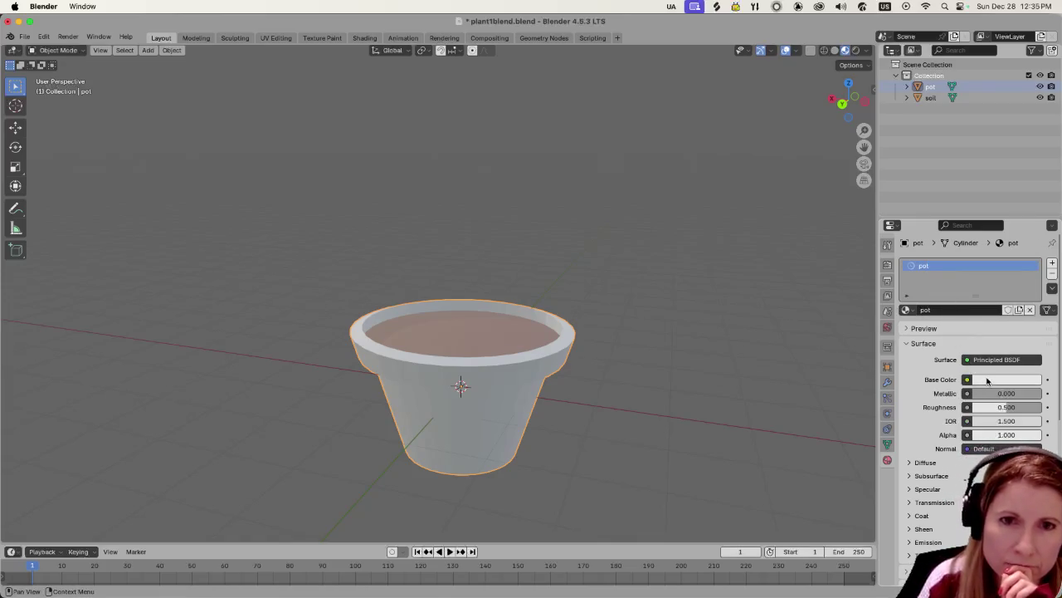
Tune the pot material's base colour to a light terracotta orange.
left_click(1004, 379)
left_click_drag(950, 316, 996, 319)
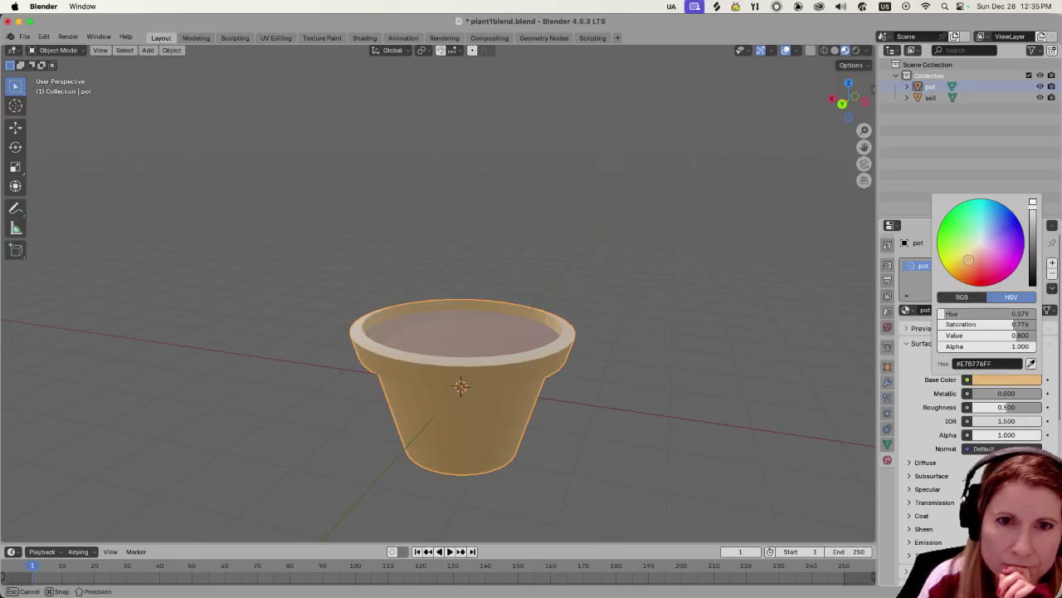
left_click_drag(965, 261, 972, 263)
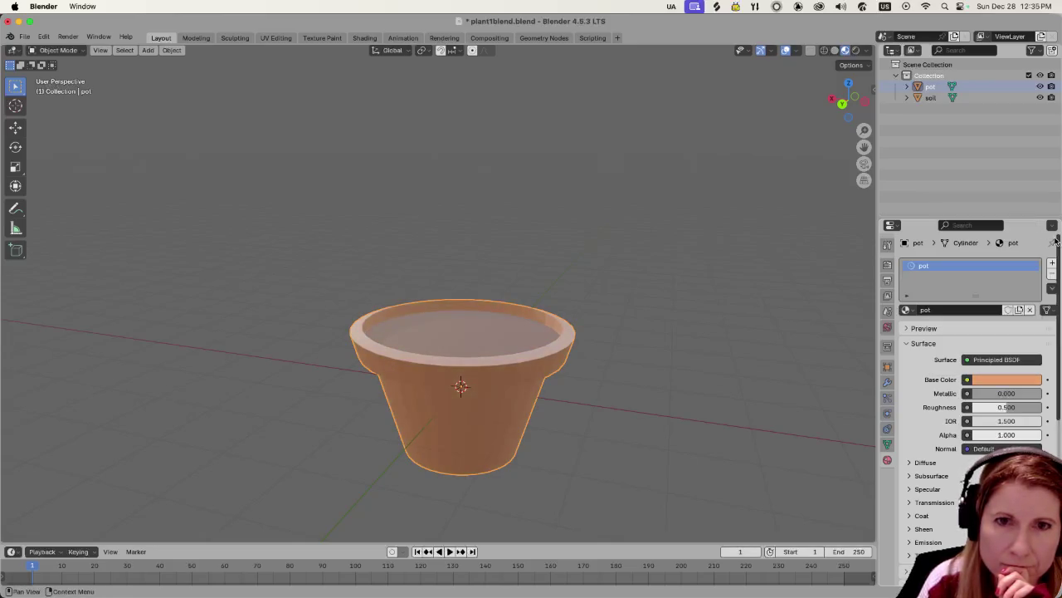
left_click(988, 381)
left_click_drag(1034, 214, 1034, 218)
left_click_drag(974, 265, 976, 260)
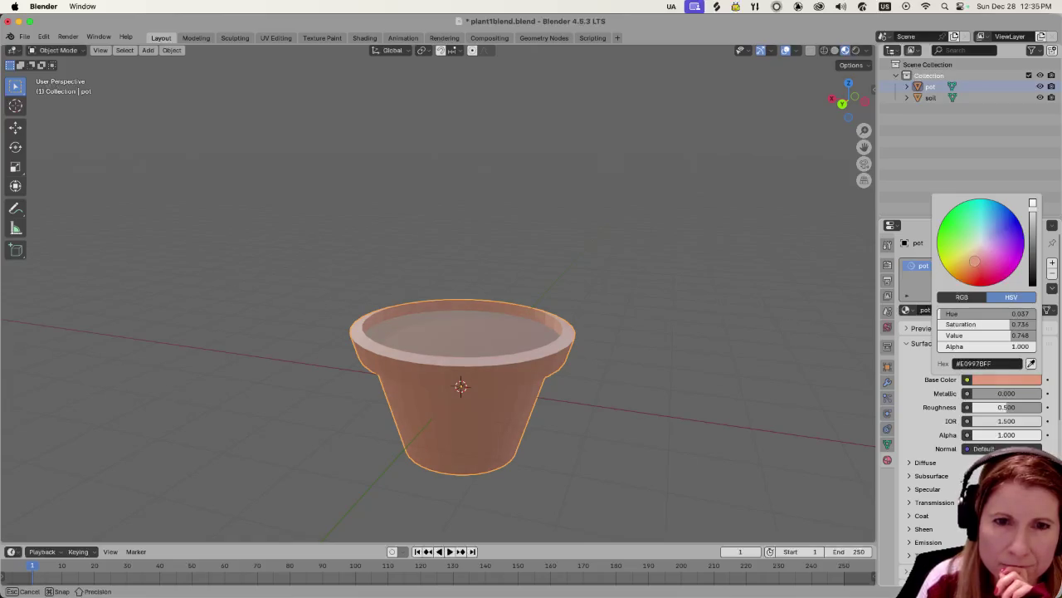
left_click_drag(972, 262, 971, 260)
left_click(810, 278)
left_click(498, 333)
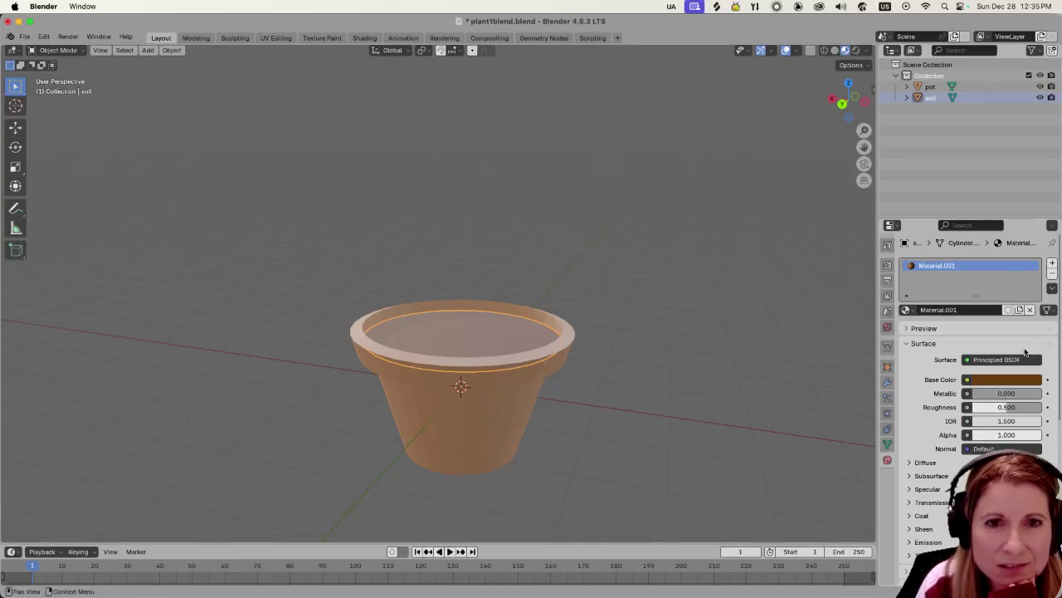
Rename the soil's material to 'soil'.
double_click(948, 262)
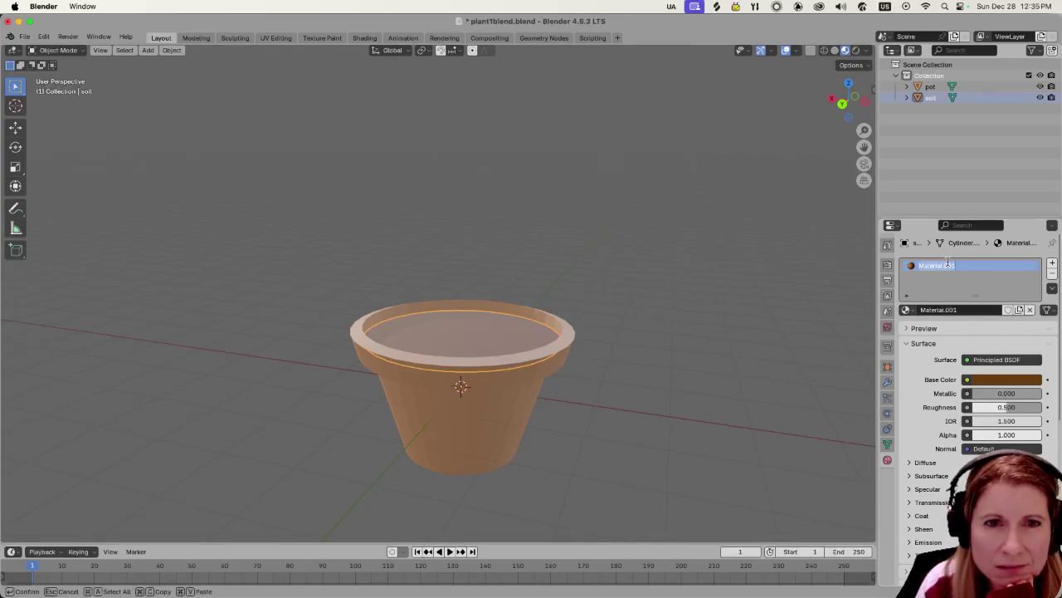
type("soil")
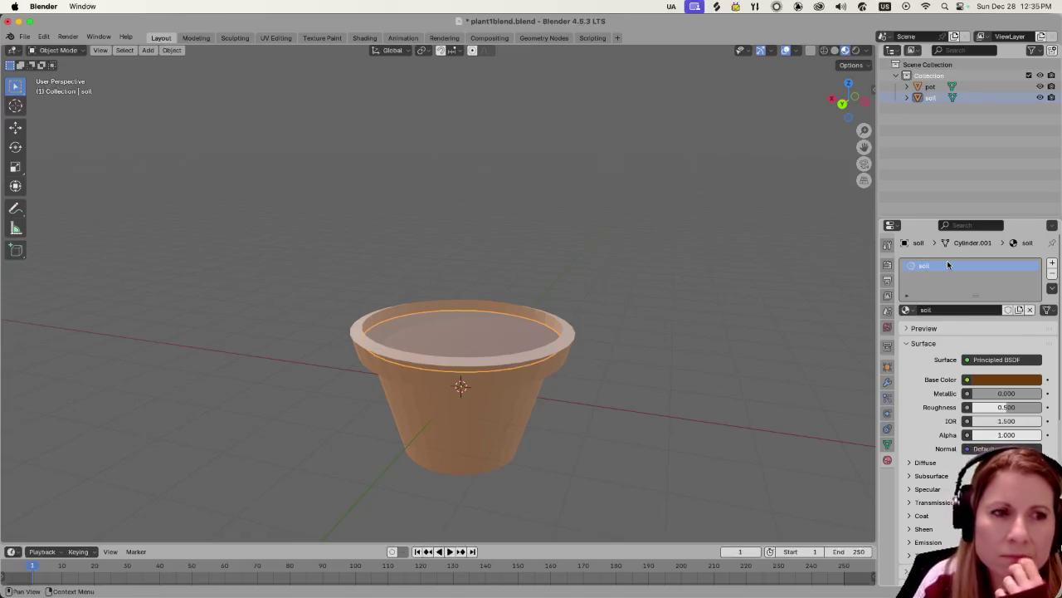
key("Return")
scroll(713, 399, "down", 4)
scroll(629, 403, "up", 4)
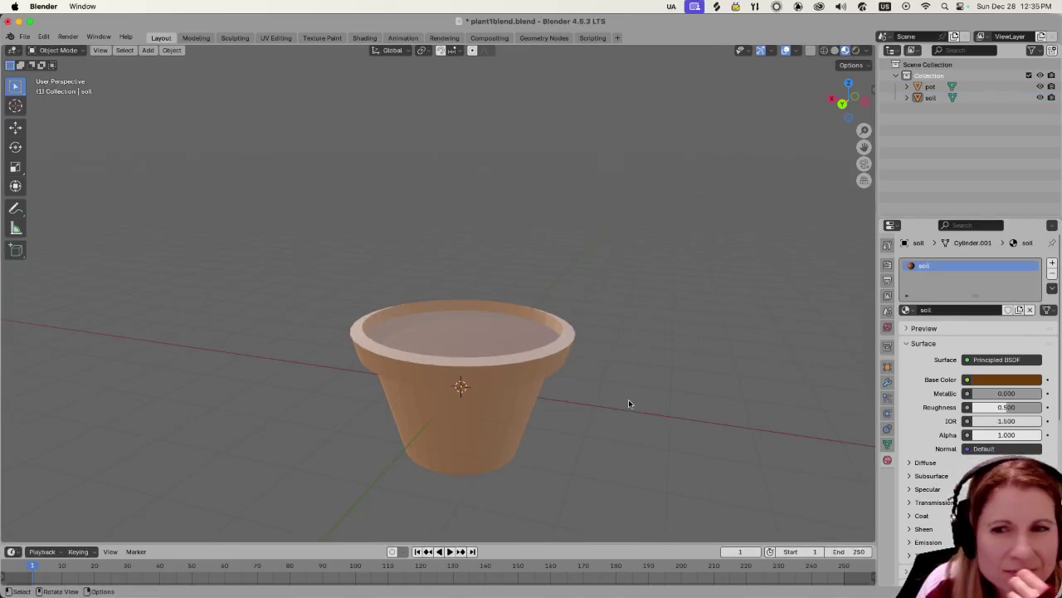
Darken the soil material's base colour almost to black.
left_click(487, 437)
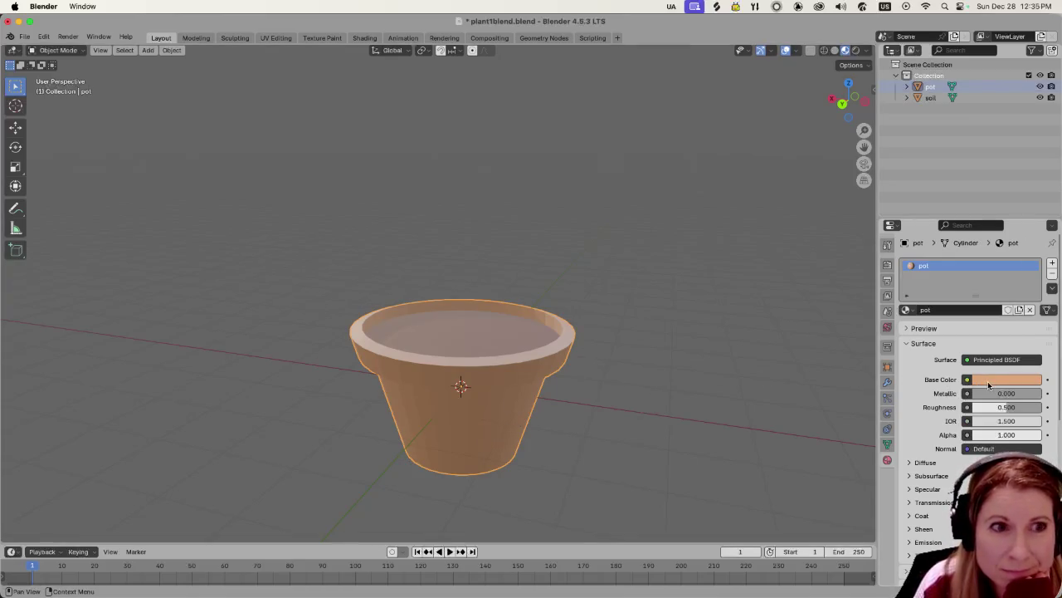
left_click(931, 98)
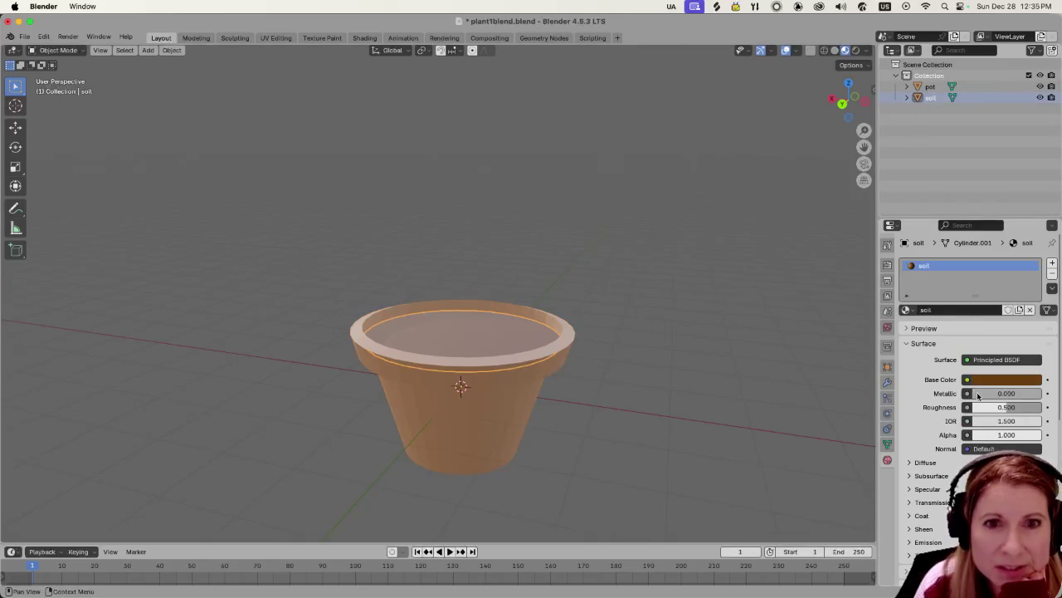
left_click(999, 380)
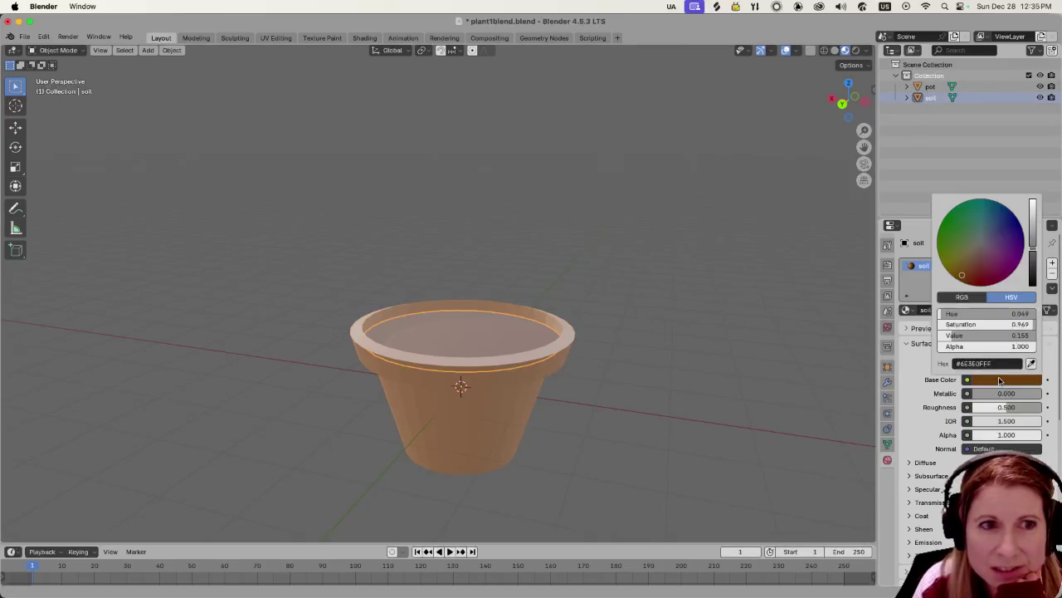
left_click_drag(1030, 256, 1033, 271)
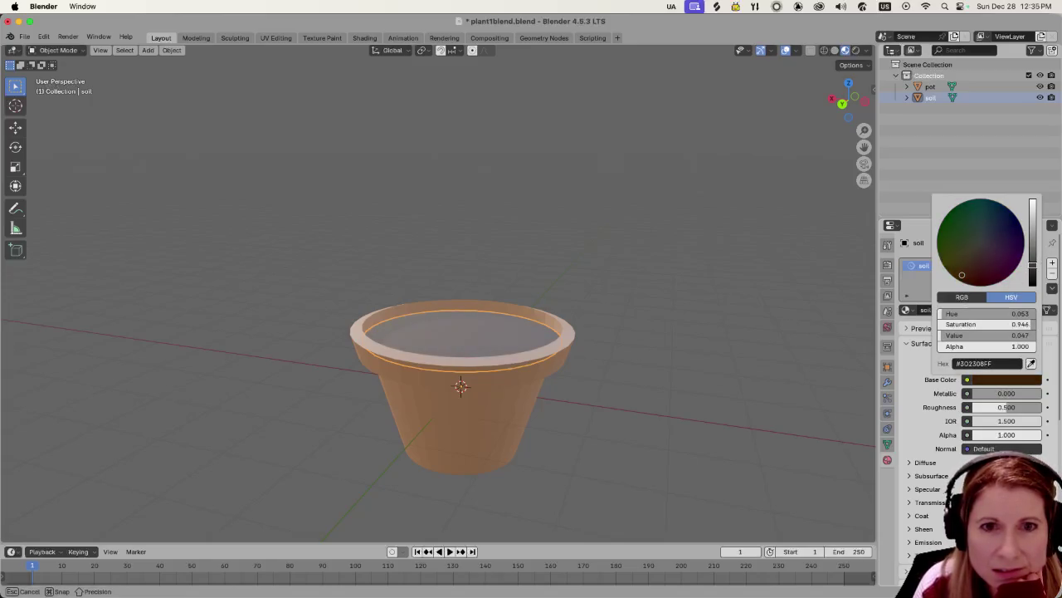
Raise the pot's base colour saturation for a richer terracotta orange.
left_click(515, 434)
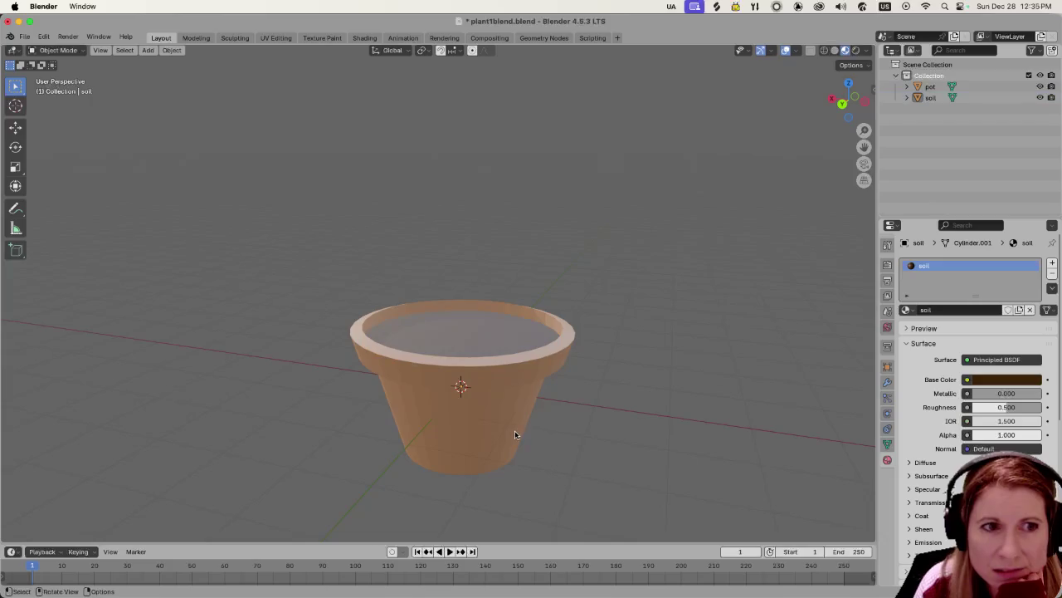
left_click(1028, 382)
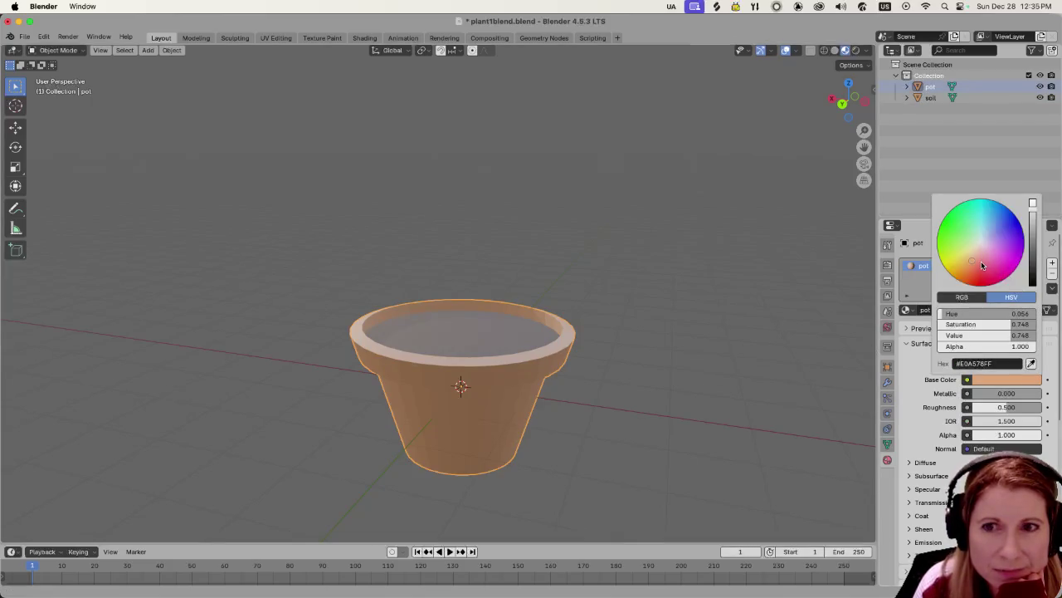
left_click_drag(982, 266, 966, 266)
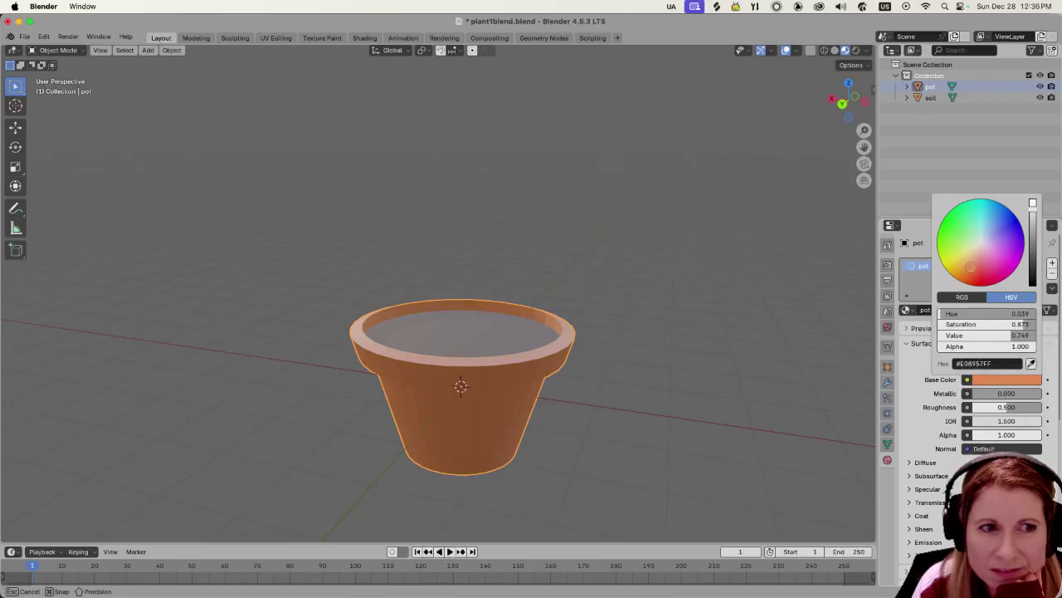
left_click_drag(970, 267, 970, 267)
Deselect the pot and compare solid and material preview shading from a side view.
left_click(667, 404)
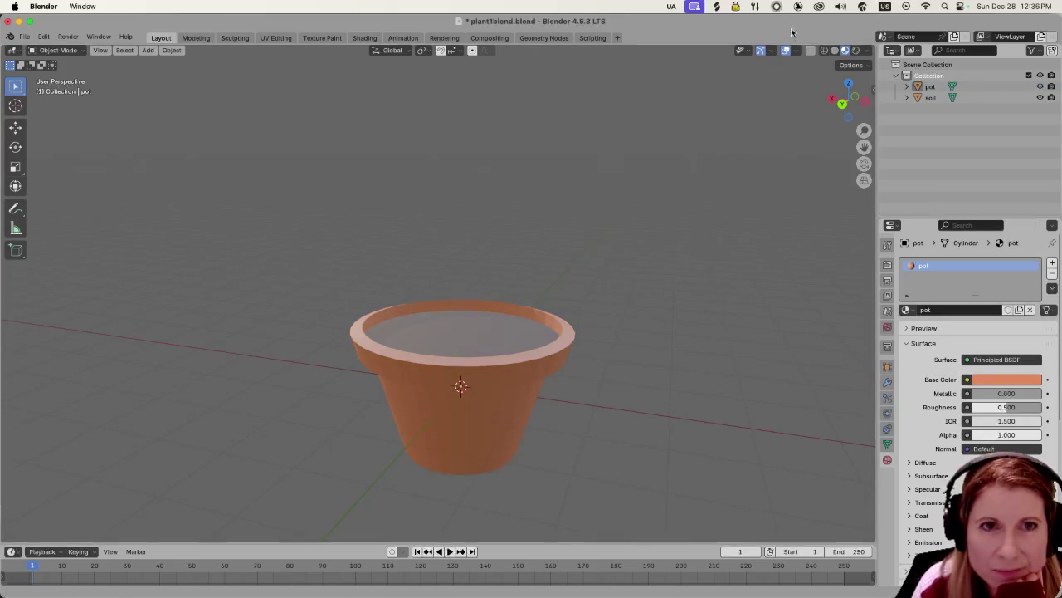
left_click(836, 50)
left_click(845, 51)
mouse_move(669, 268)
middle_mouse_down()
mouse_move(739, 288)
mouse_move(691, 341)
middle_mouse_up()
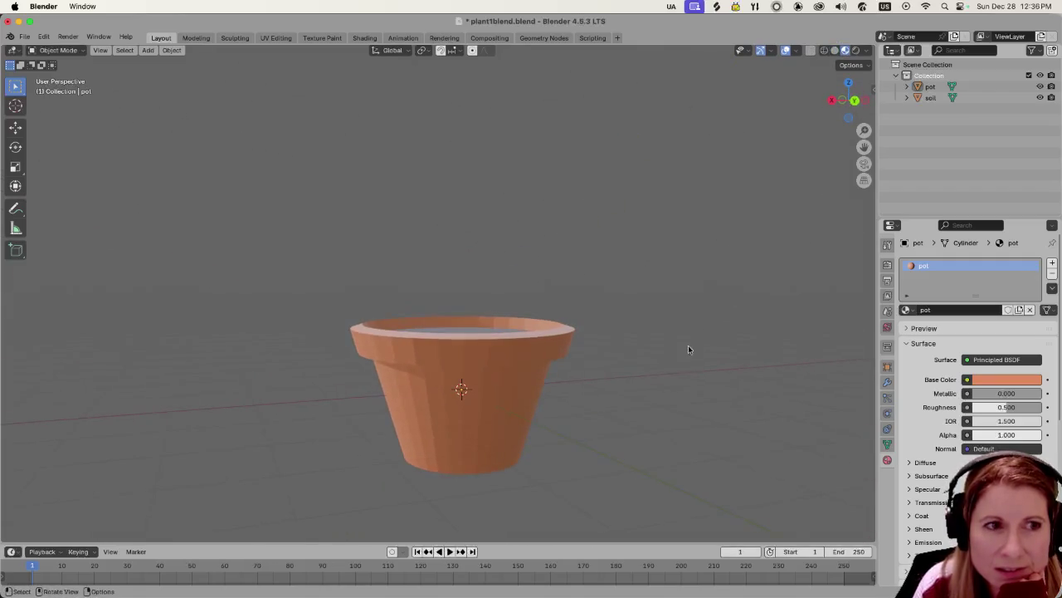
Apply Shade Auto Smooth, then Shade Smooth, to the pot object.
right_click(497, 428)
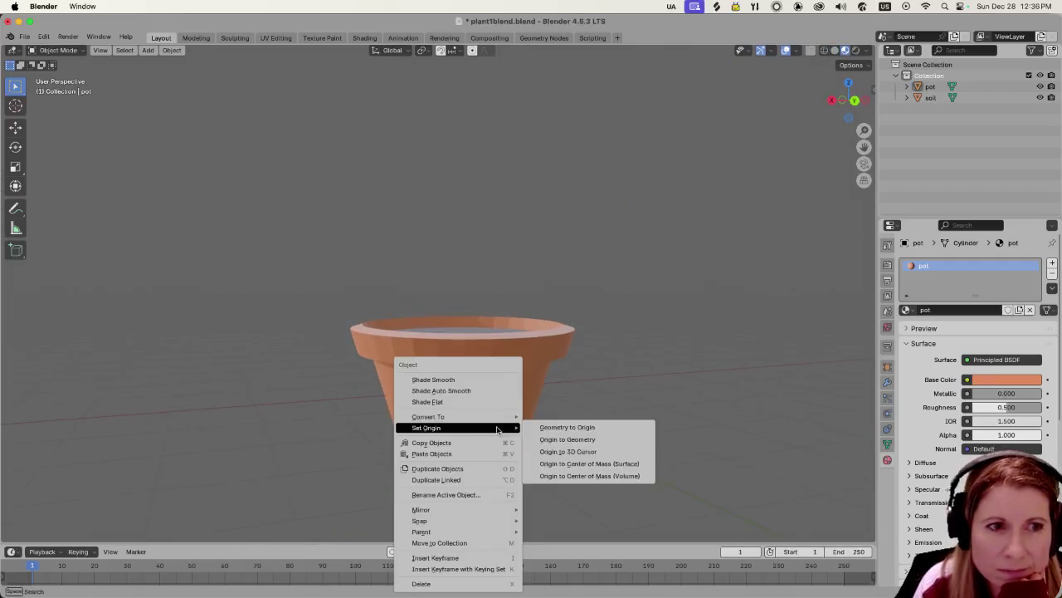
left_click(463, 390)
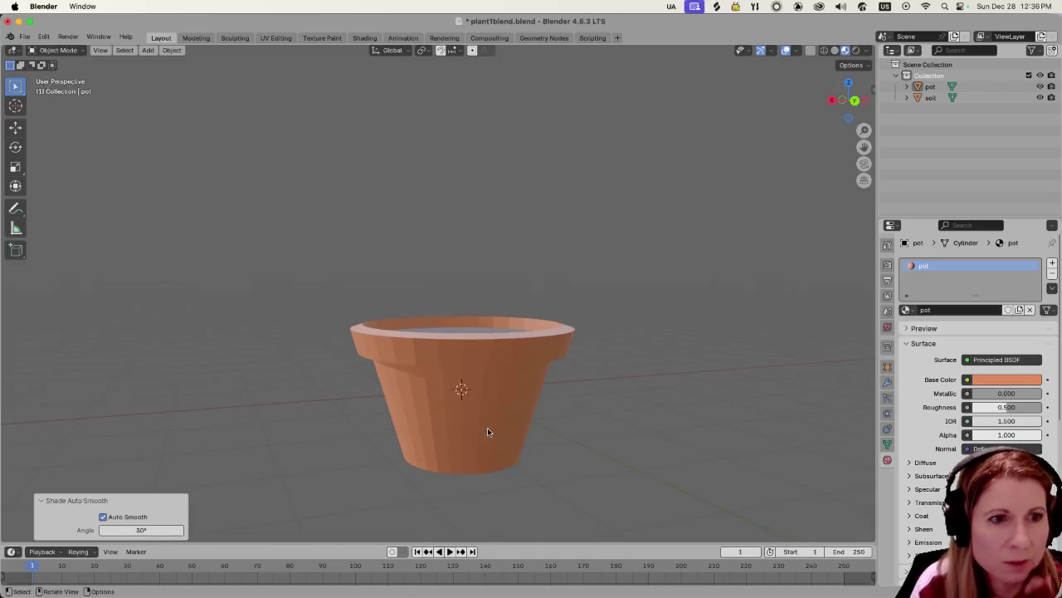
left_click(487, 427)
key("Tab")
key("Tab")
right_click(488, 414)
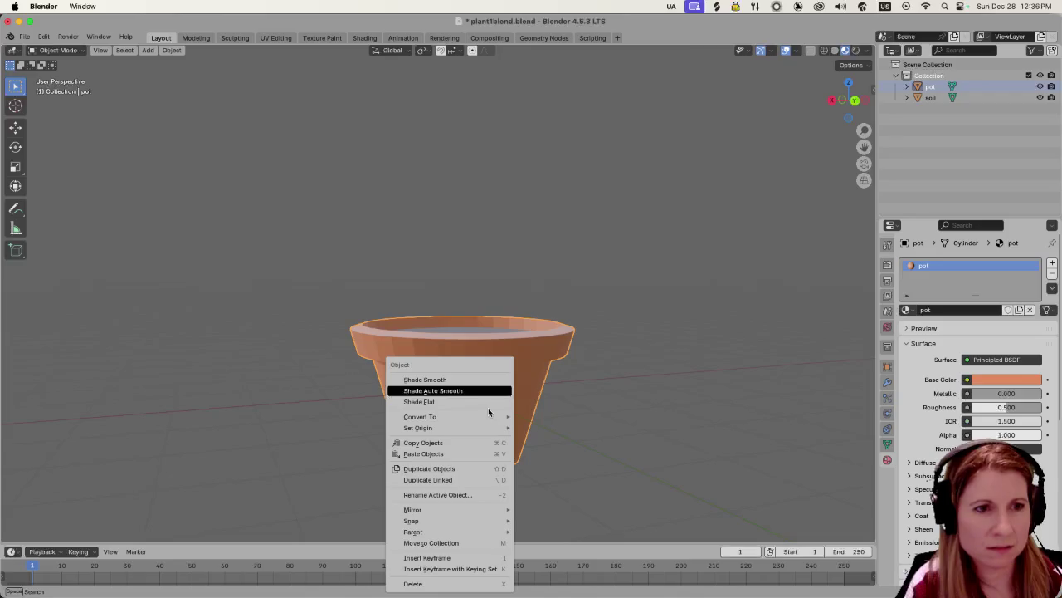
left_click(486, 381)
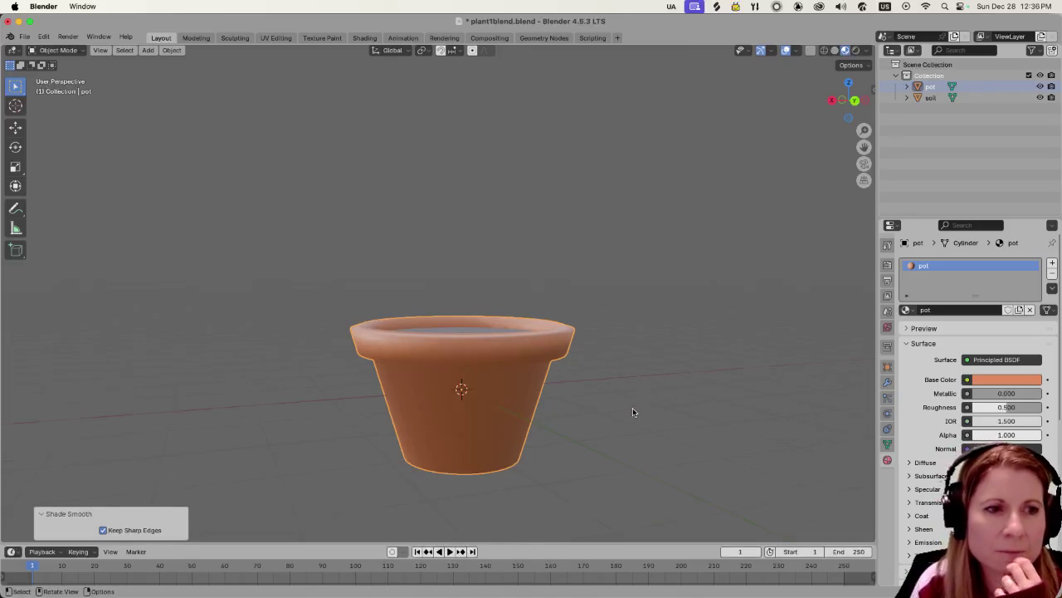
Look down into the smoothed pot, then switch over to the browser.
scroll(633, 411, "up", 3)
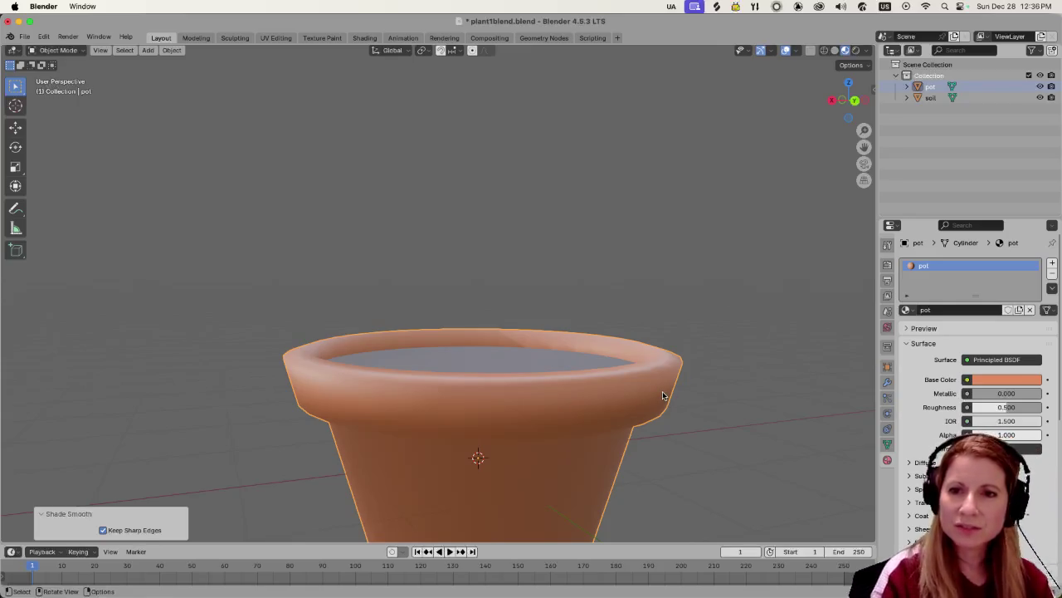
scroll(747, 389, "down", 3)
mouse_move(733, 374)
middle_mouse_down()
mouse_move(702, 420)
mouse_move(674, 423)
middle_mouse_up()
scroll(690, 433, "up", 2)
scroll(687, 431, "down", 1)
scroll(685, 429, "down", 2)
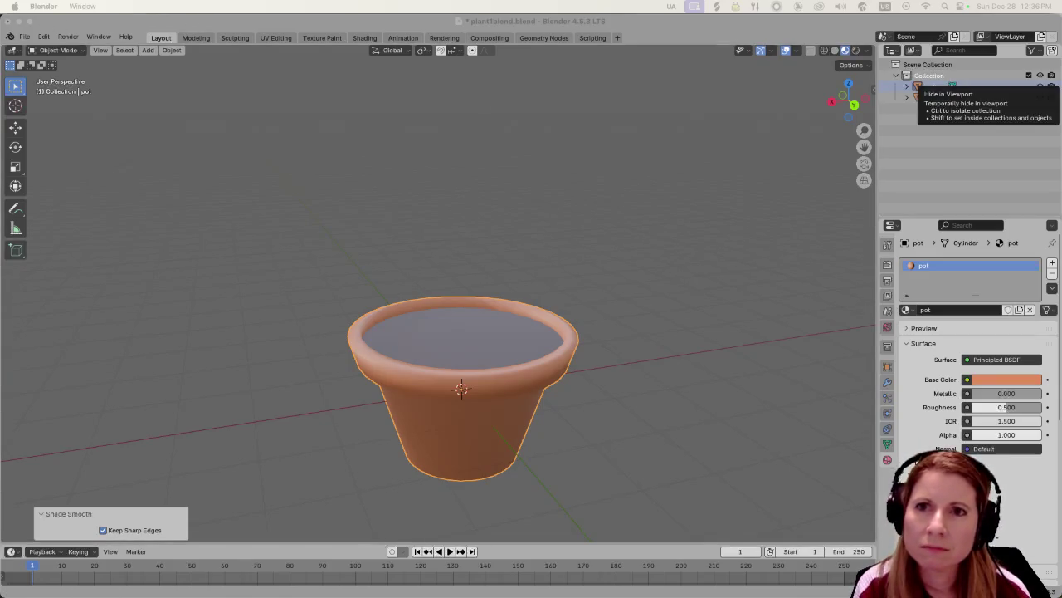
key("super+Tab")
Dismiss a browser menu, move the window, and close the YouTube Shorts window.
left_click(187, 6)
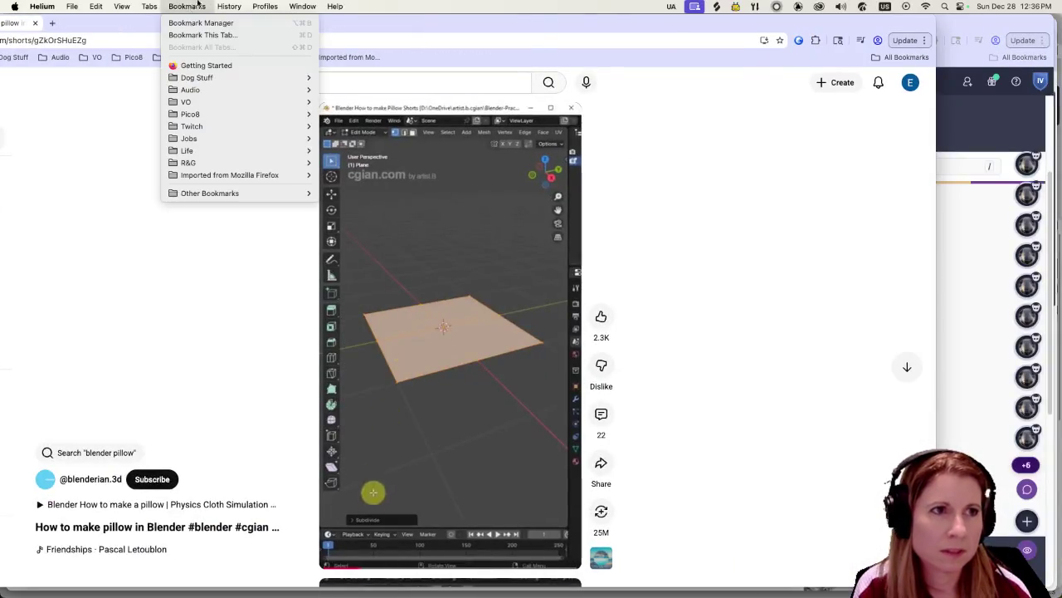
left_click(633, 25)
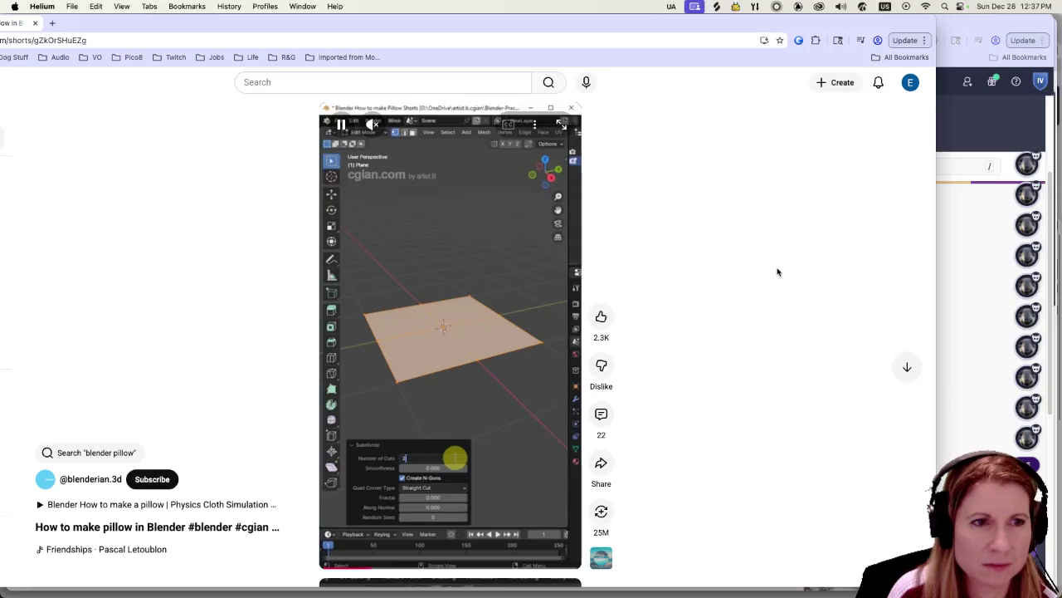
left_click_drag(123, 27, 248, 52)
key("super+w")
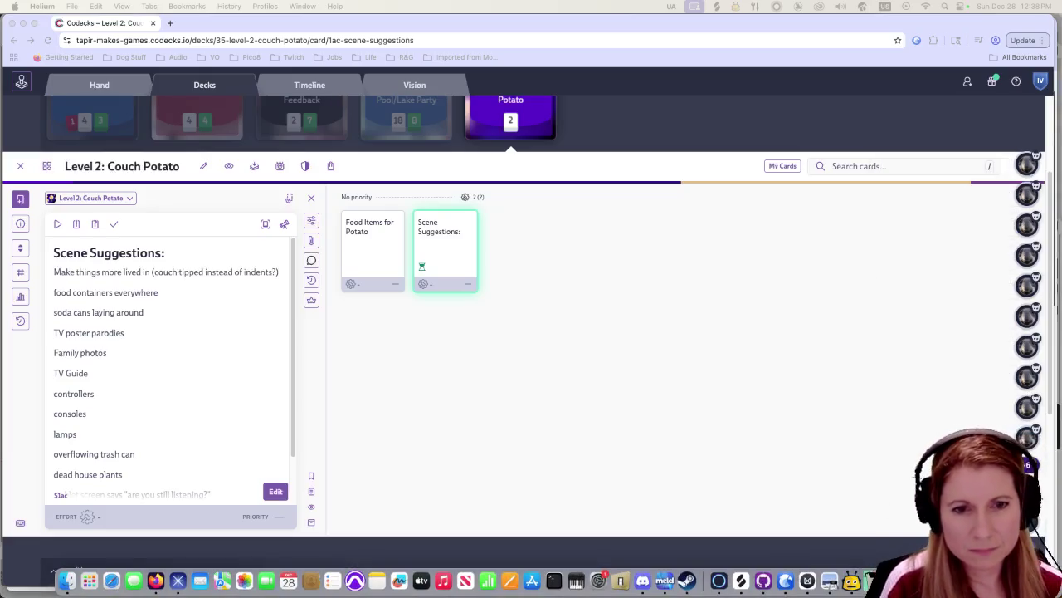
scroll(635, 405, "down", 2)
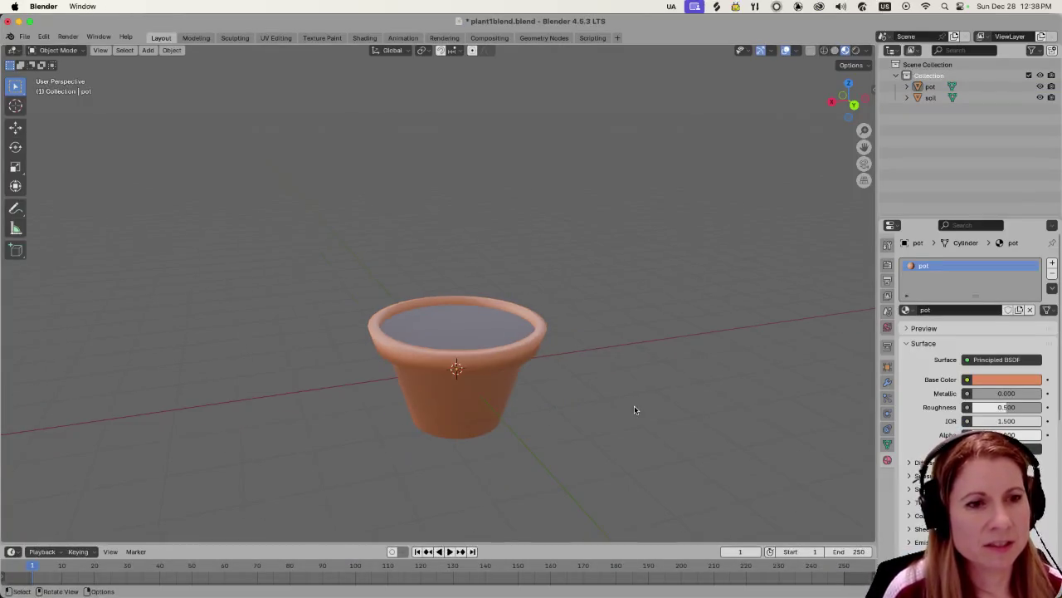
Orbit and zoom around the pot, then bring up the Shift+A Add menu.
middle_click_drag(626, 410, 630, 397)
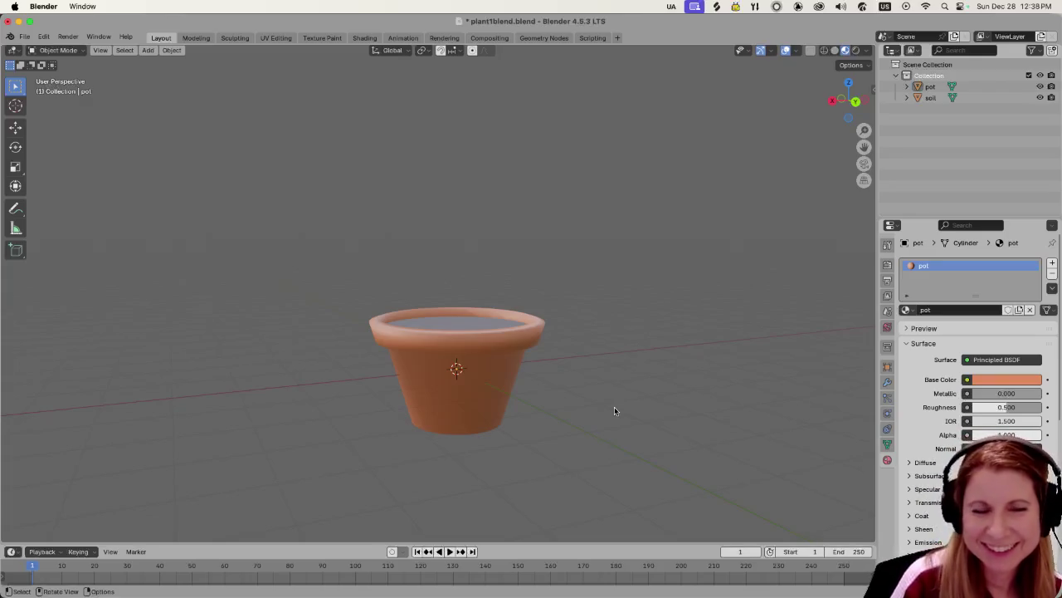
scroll(613, 403, "up", 3)
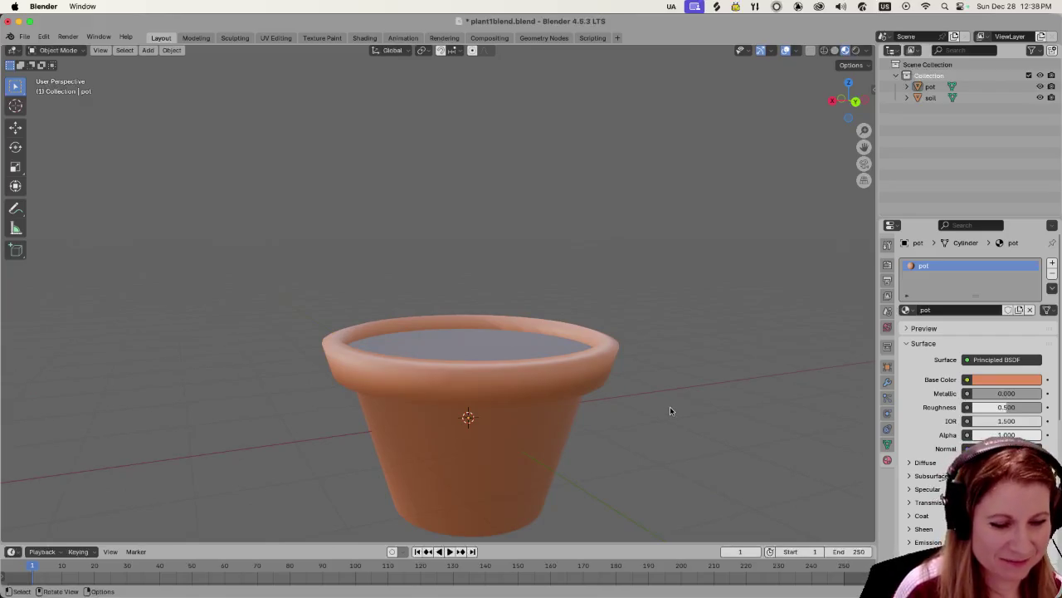
scroll(670, 410, "down", 2)
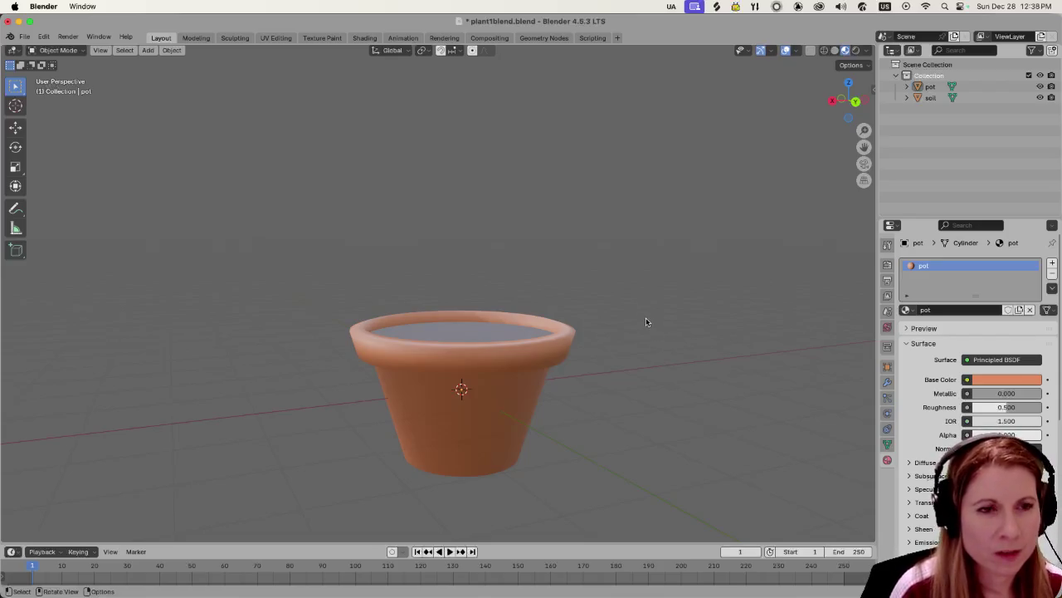
scroll(635, 301, "down", 3)
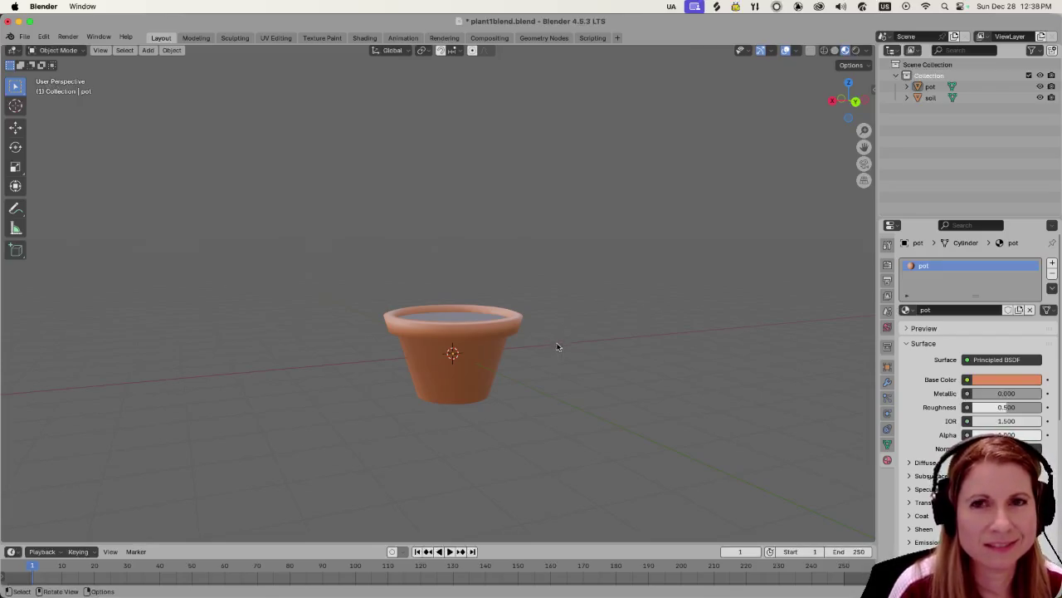
key("shift+a")
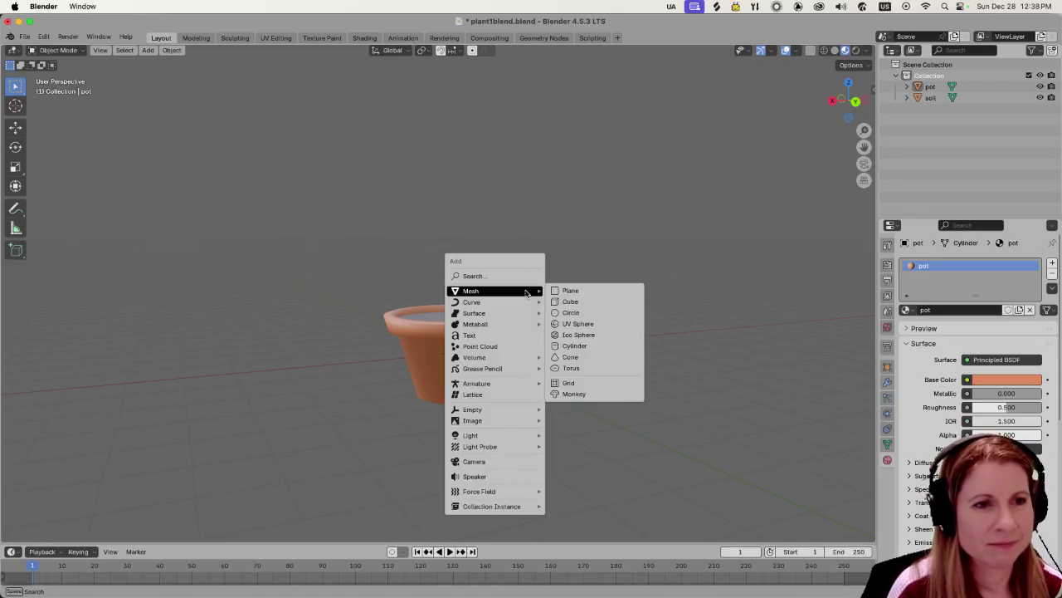
Add a plane and lift it along Z to about 2.45 m above the pot.
left_click(590, 292)
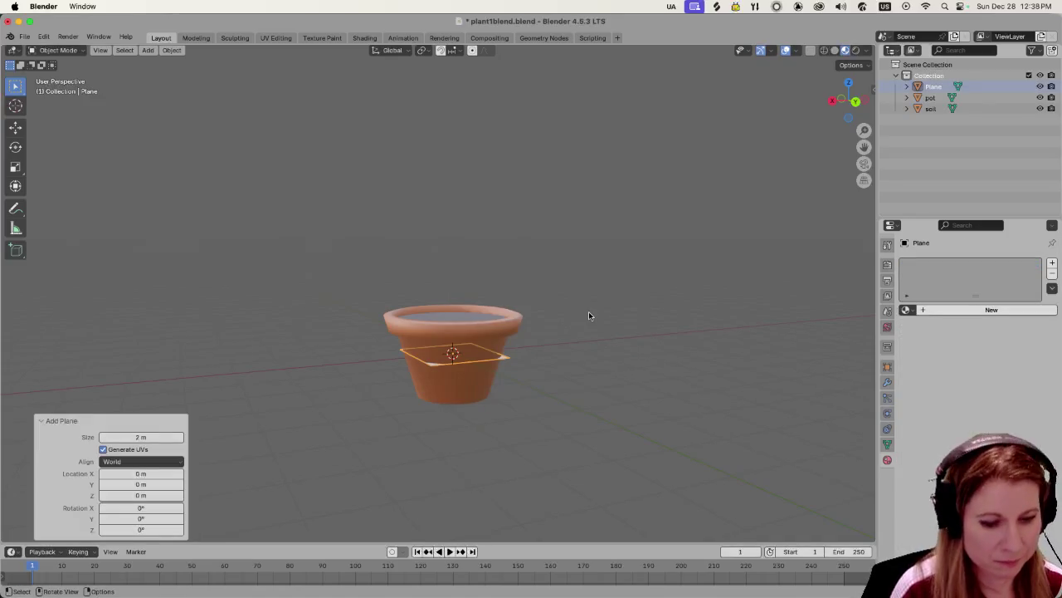
key("g")
key("z")
left_click(578, 218)
mouse_move(590, 234)
middle_mouse_down()
mouse_move(621, 403)
mouse_move(640, 353)
mouse_move(624, 429)
middle_mouse_up()
scroll(622, 403, "up", 2)
Stretch the plane along Y into a strip, cancel an X rescale, enable snapping, enter Edit Mode.
key("s")
key("y")
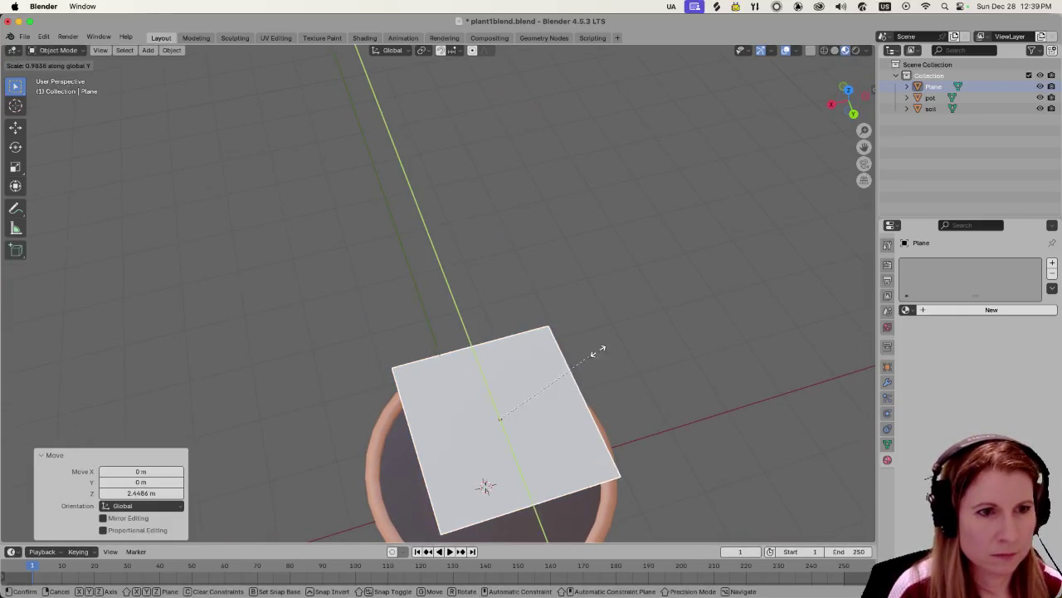
left_click(463, 186)
scroll(508, 280, "down", 3)
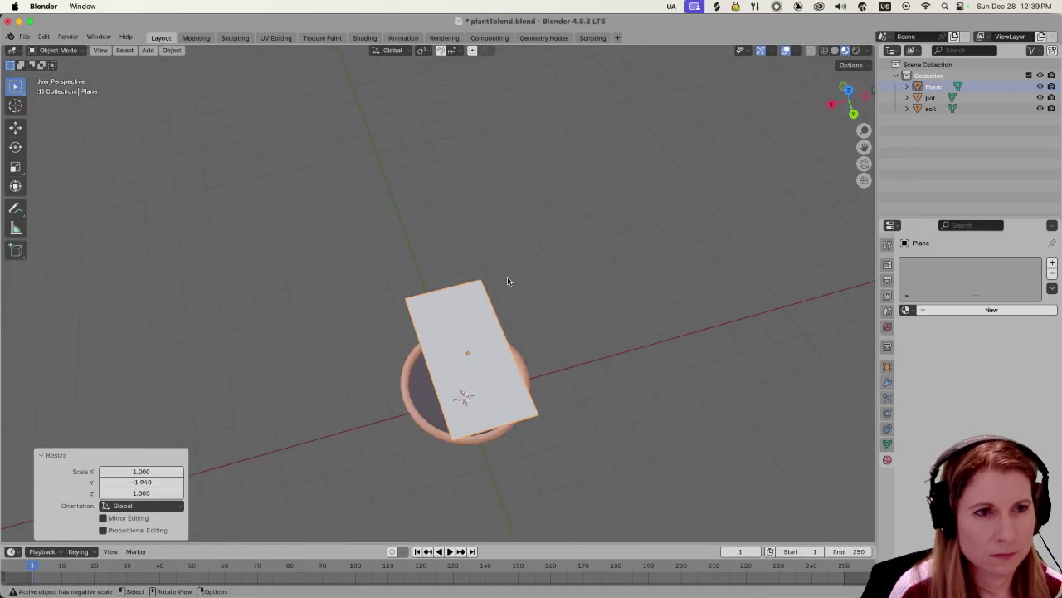
key("s")
key("x")
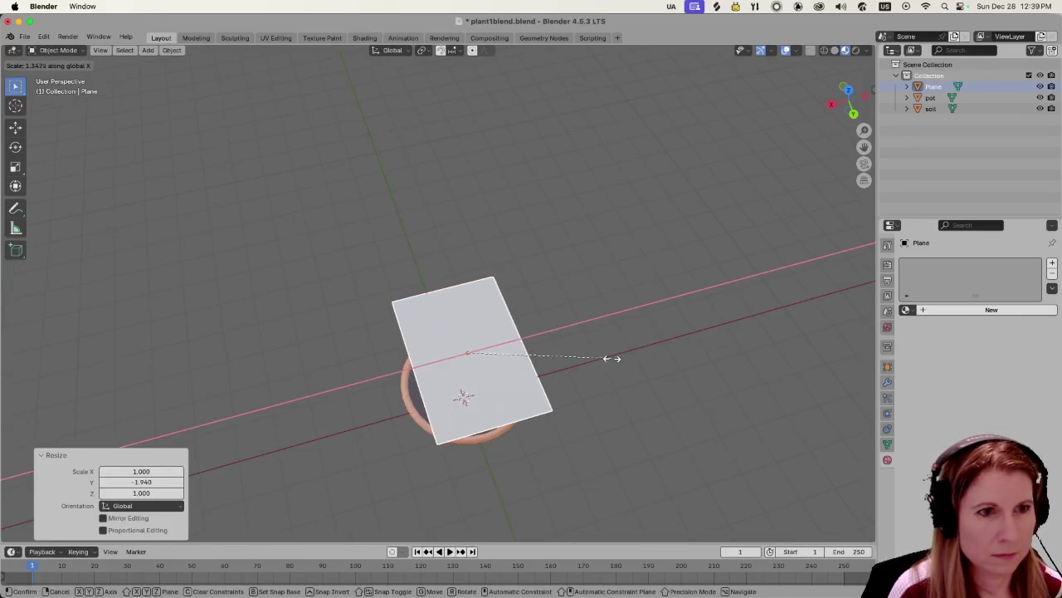
right_click(543, 350)
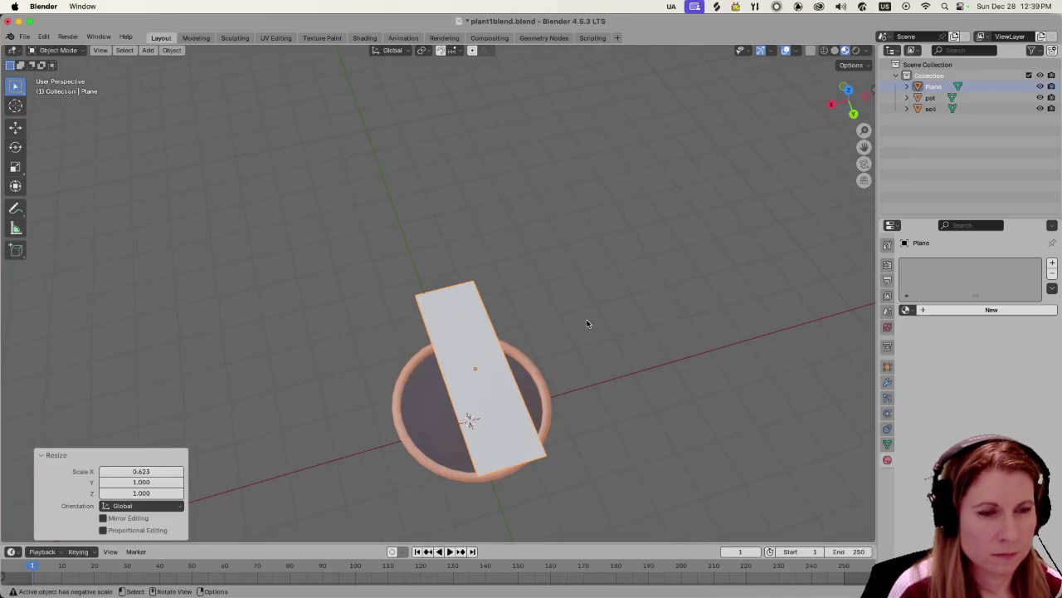
scroll(593, 358, "up", 1)
key("shift+Tab")
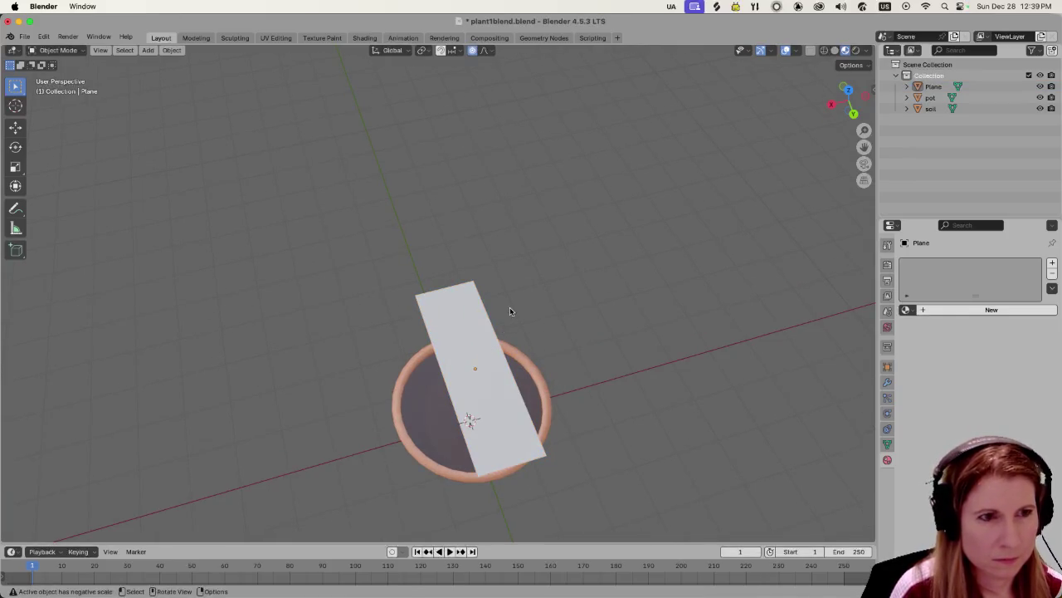
key("Tab")
Select the plane's top-left edge in vertex mode and scale it down to 0.478.
left_click(398, 277)
key("a")
mouse_move(521, 352)
middle_mouse_down()
mouse_move(489, 299)
mouse_move(419, 294)
mouse_move(498, 279)
mouse_move(470, 328)
mouse_move(341, 349)
middle_mouse_up()
left_click(415, 292)
key("1")
key("s")
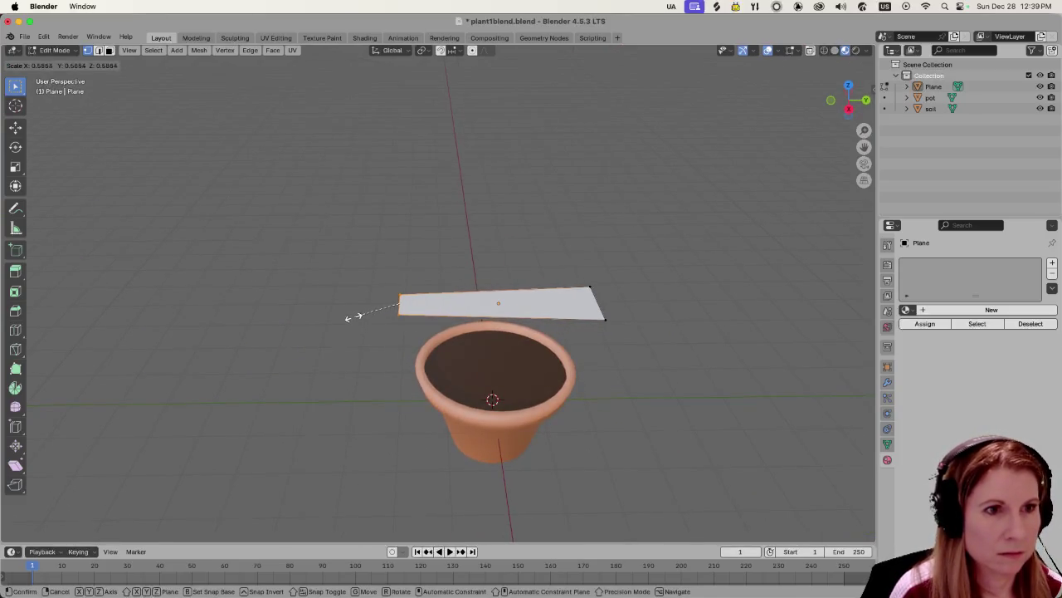
left_click(359, 309)
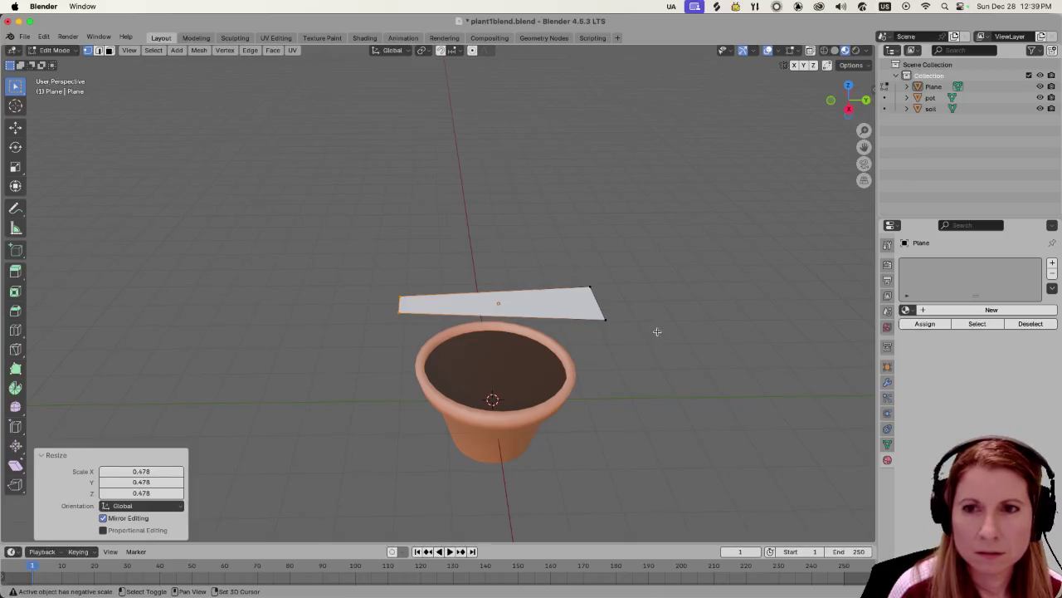
Shrink the plane's left edge toward a point at scale 0.338.
scroll(702, 354, "up", 1)
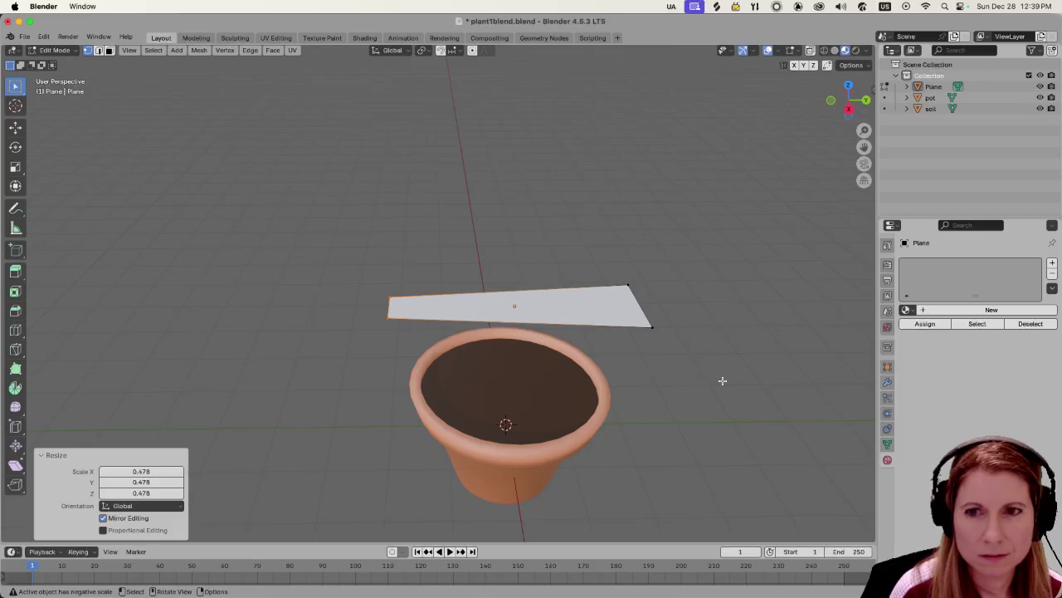
scroll(702, 398, "up", 1)
scroll(680, 391, "up", 1)
scroll(657, 403, "up", 2)
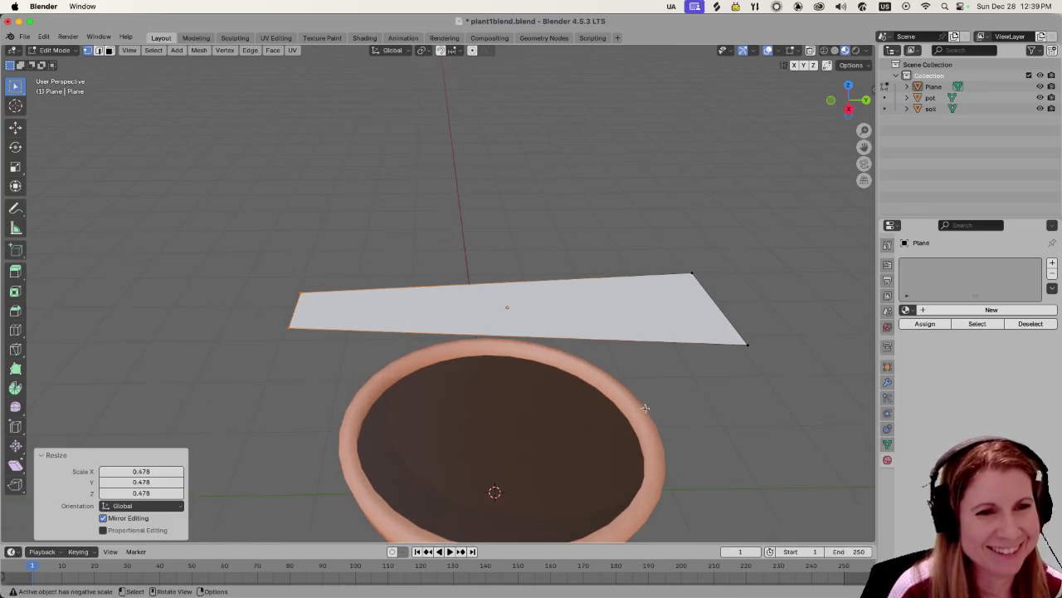
mouse_move(657, 394)
middle_mouse_down()
mouse_move(576, 417)
mouse_move(618, 399)
middle_mouse_up()
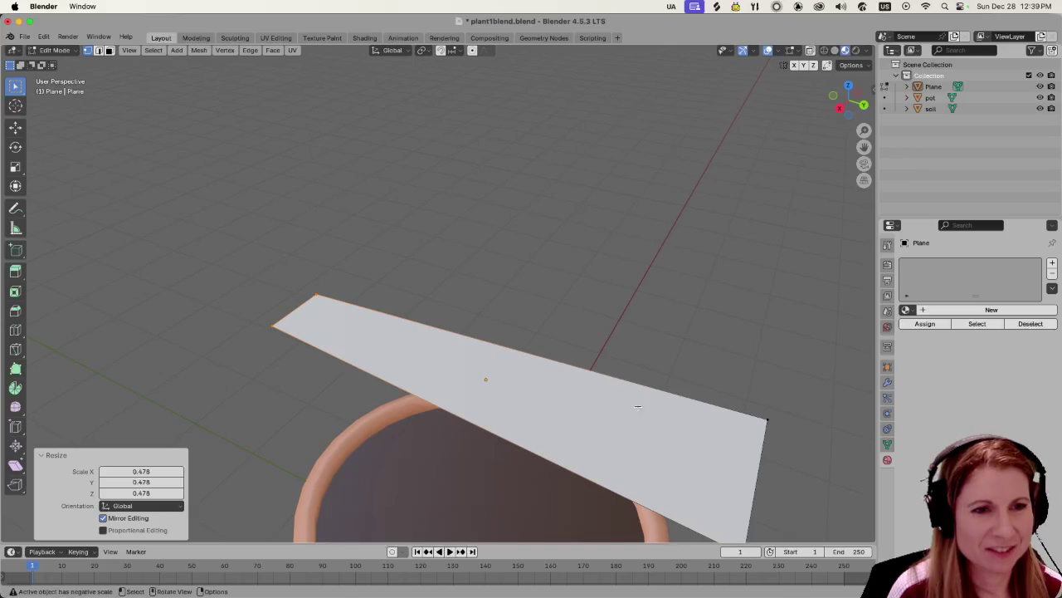
scroll(638, 421, "down", 2)
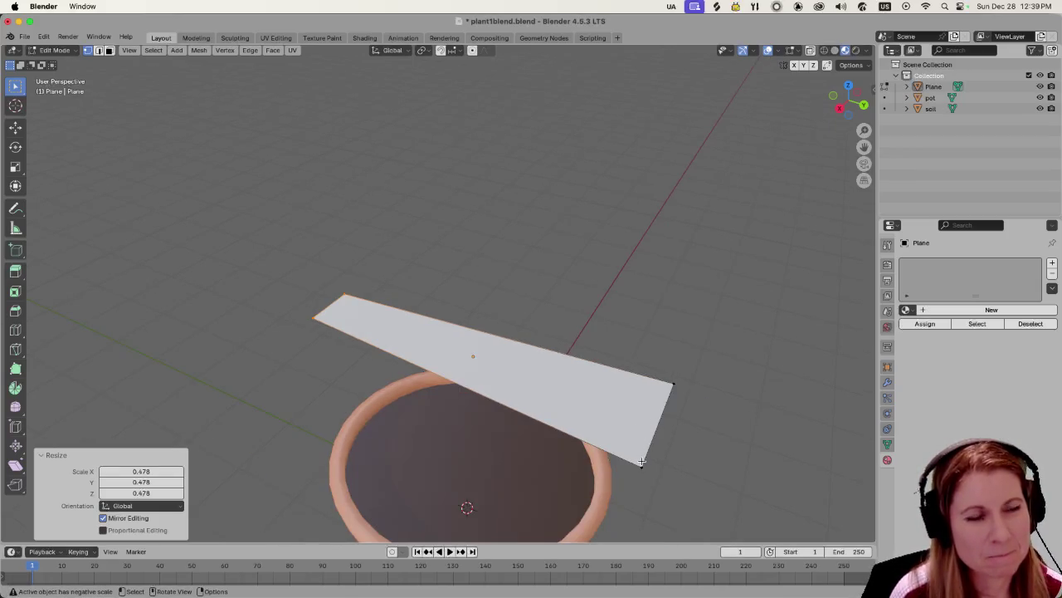
key("s")
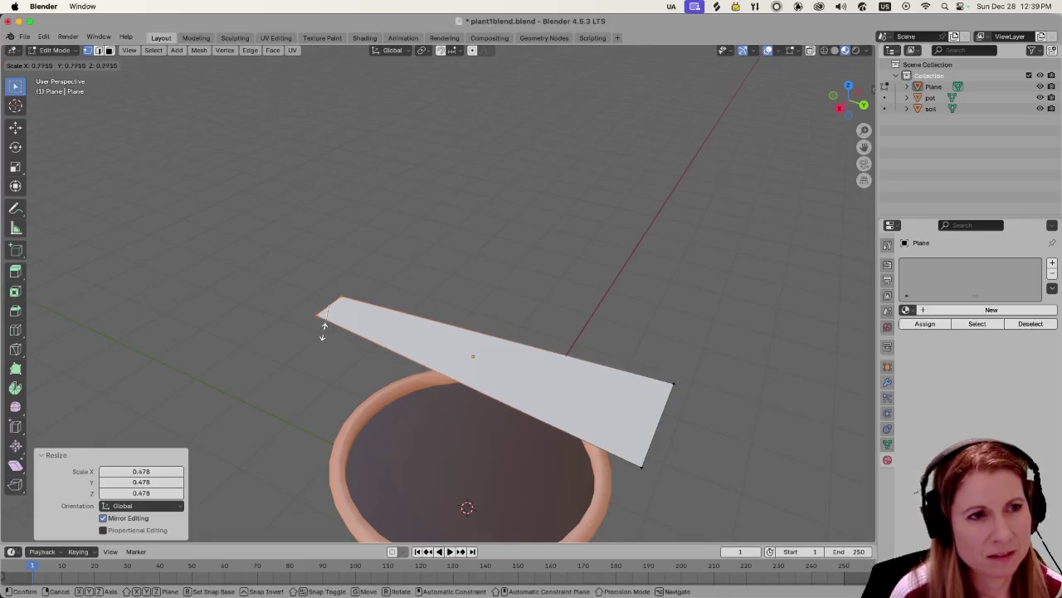
left_click(329, 312)
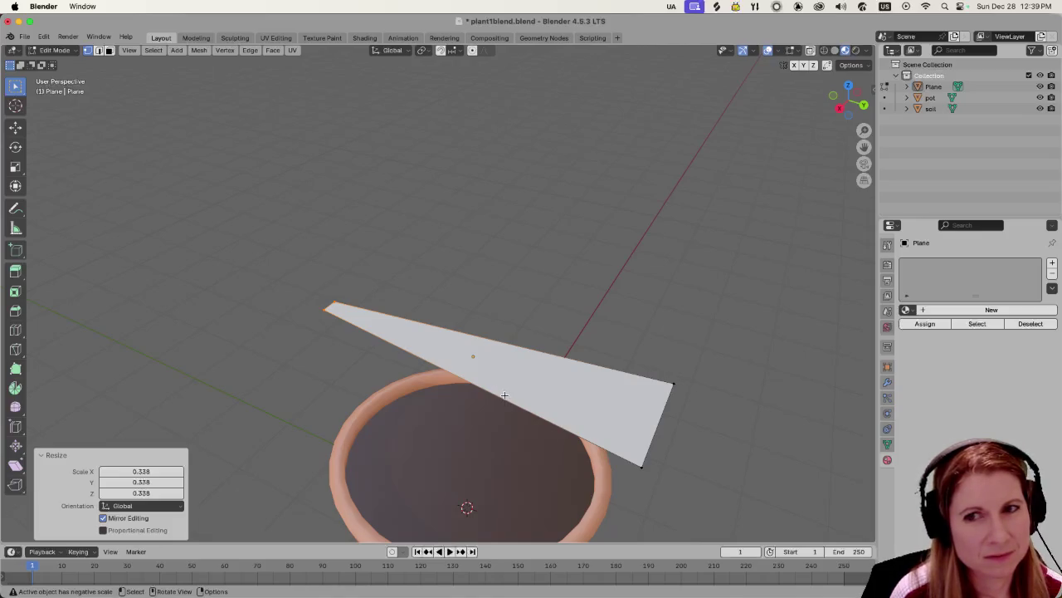
Undo both edge shrinks to restore the plain rectangular plane.
scroll(504, 394, "up", 2)
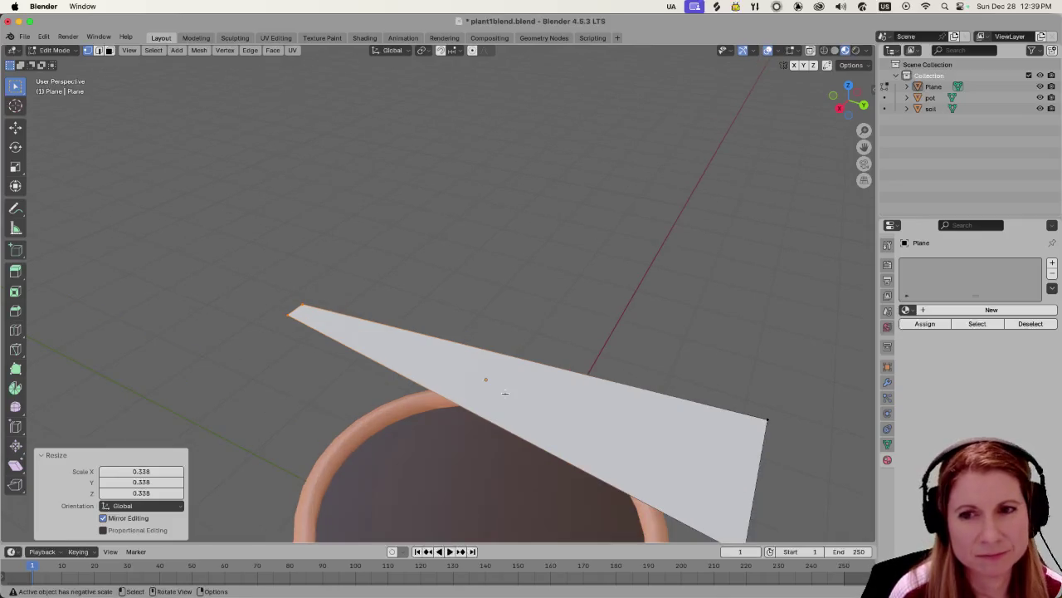
scroll(504, 394, "down", 5)
mouse_move(505, 395)
middle_mouse_down()
mouse_move(564, 345)
mouse_move(633, 329)
mouse_move(607, 379)
mouse_move(550, 391)
middle_mouse_up()
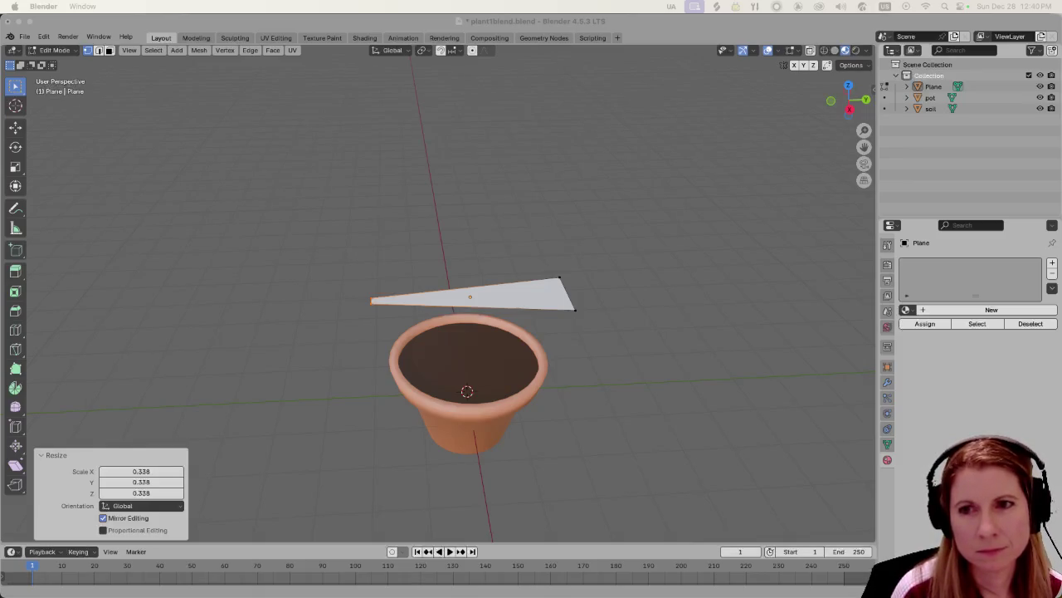
key("ctrl+z")
key("ctrl+z")
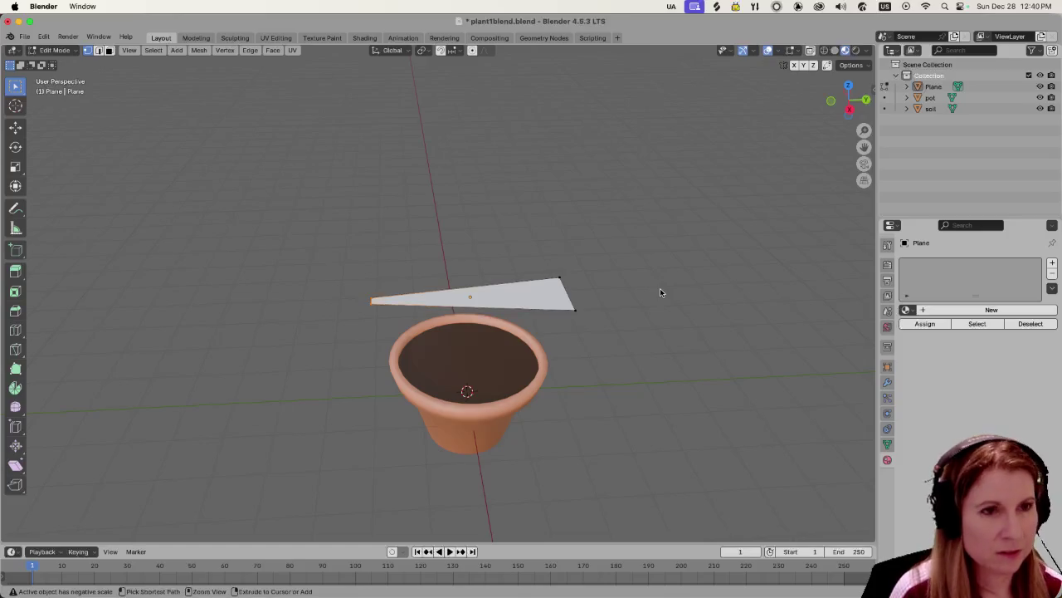
key("ctrl+z")
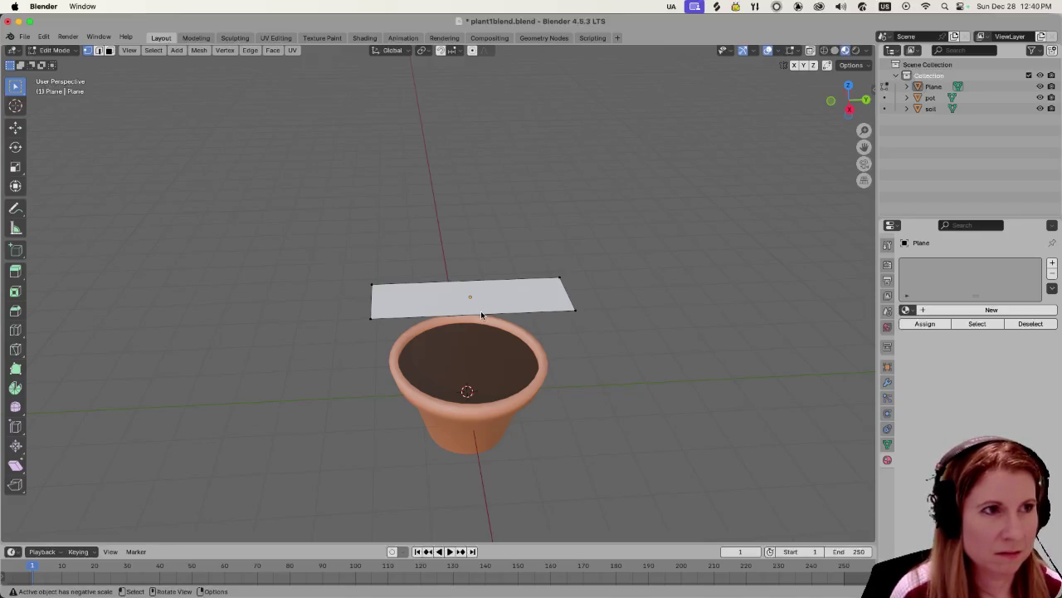
Switch to edge select and pick the plane's near edge above the pot.
key("2")
left_click(482, 312)
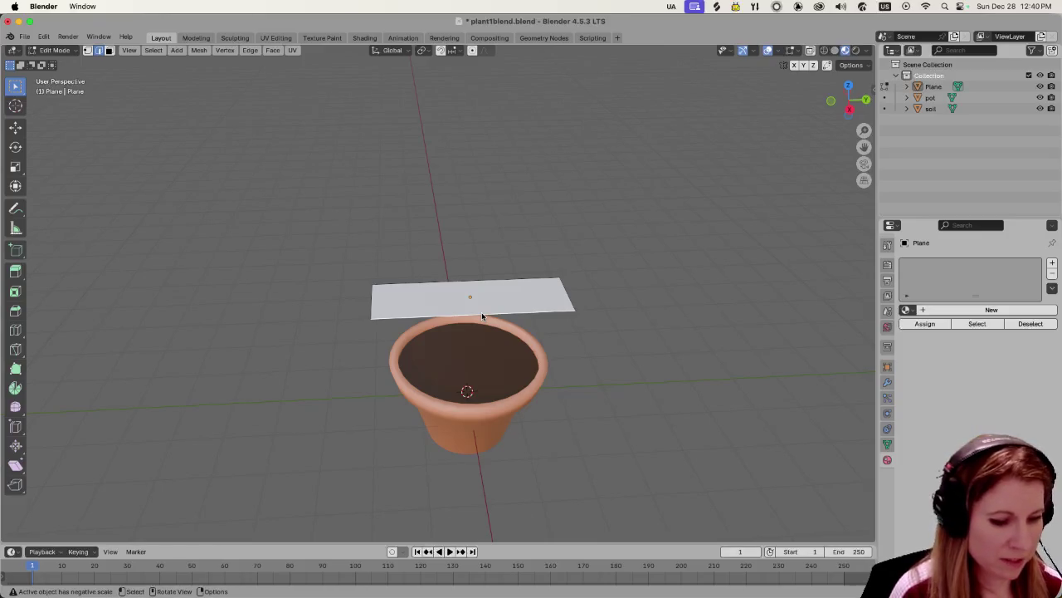
scroll(508, 310, "up", 2)
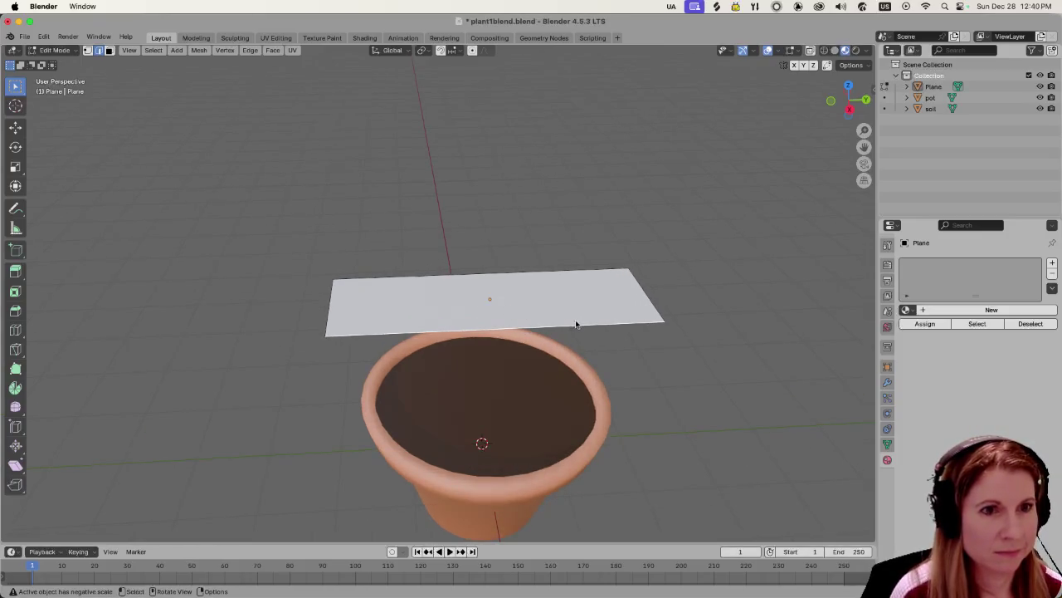